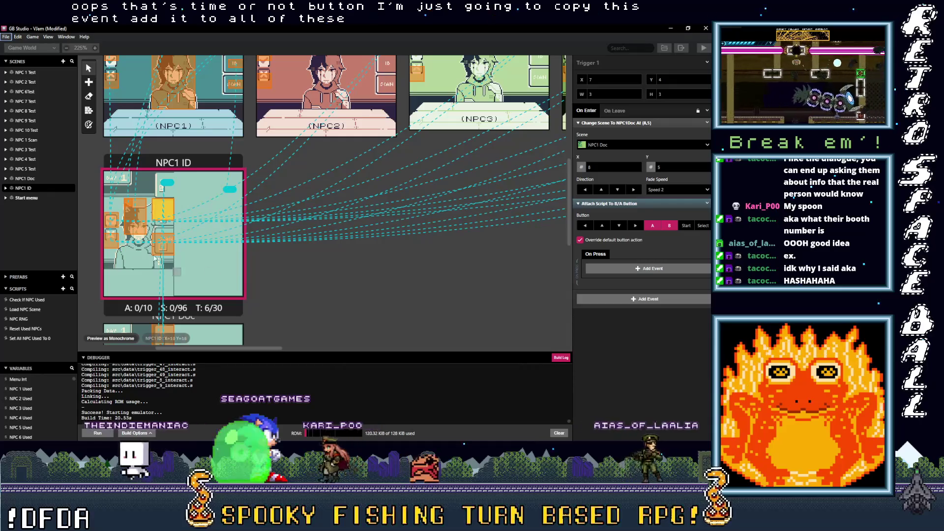
Paste the copied Attach Script To B/A Button event into NPC1 ID Trigger 6 and NPC1 Doc Triggers 6, 1 and 5
left_click(135, 217)
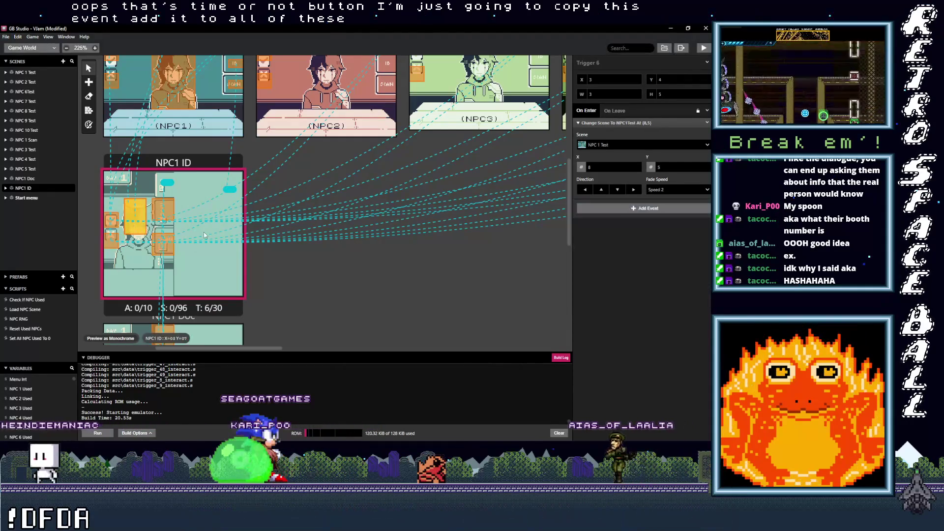
left_click(616, 208, "alt")
scroll(155, 288, "down", 3)
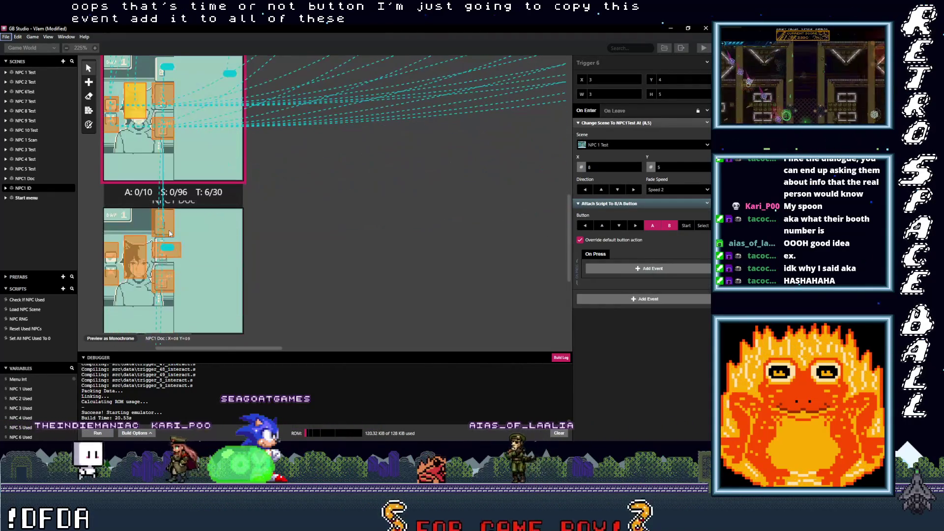
left_click(163, 221)
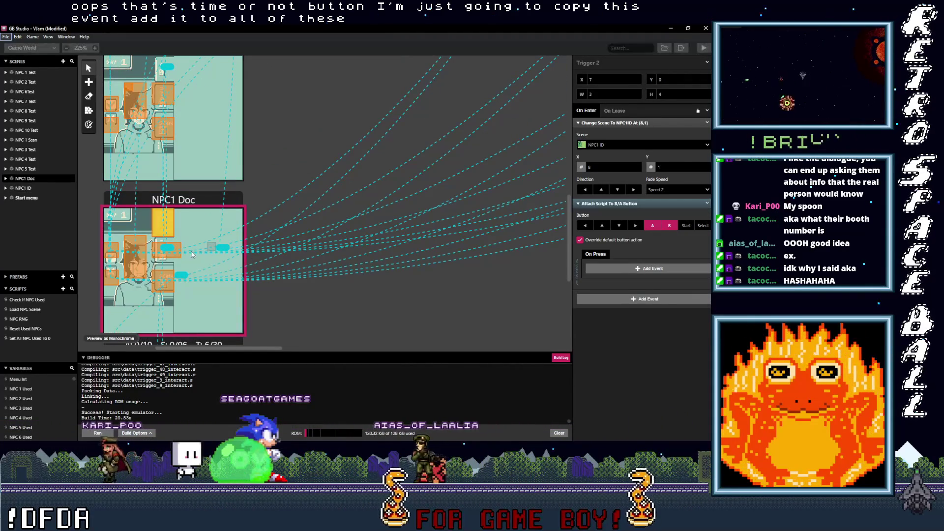
left_click(167, 249)
left_click(583, 203, "alt")
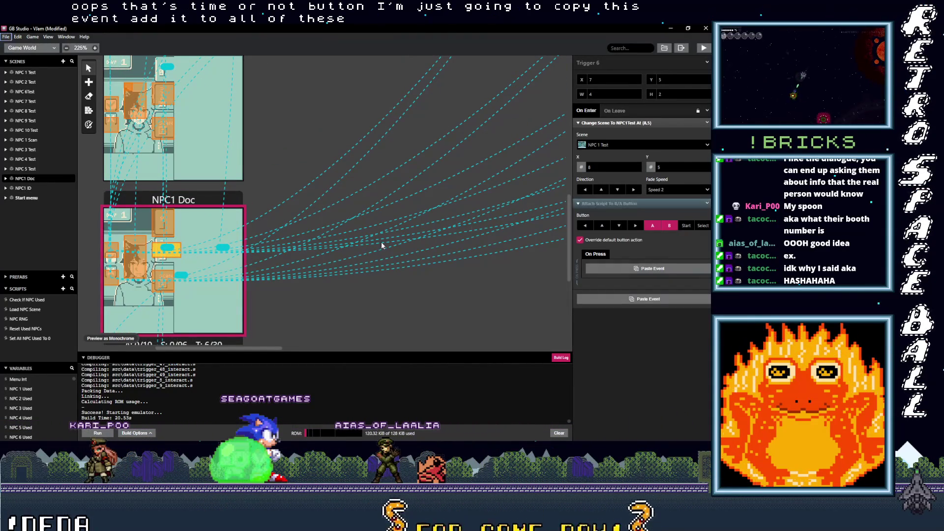
left_click(162, 280)
left_click(640, 206, "alt")
left_click(134, 258)
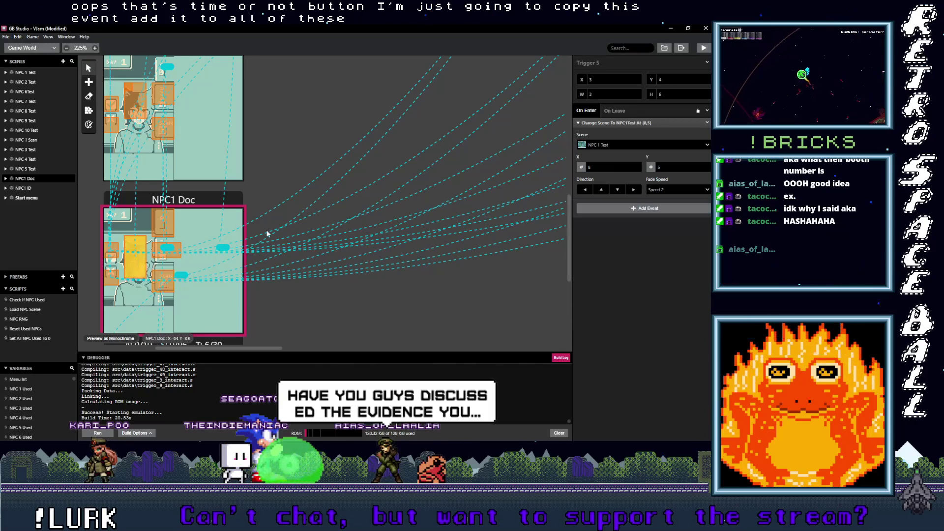
left_click(614, 206, "alt")
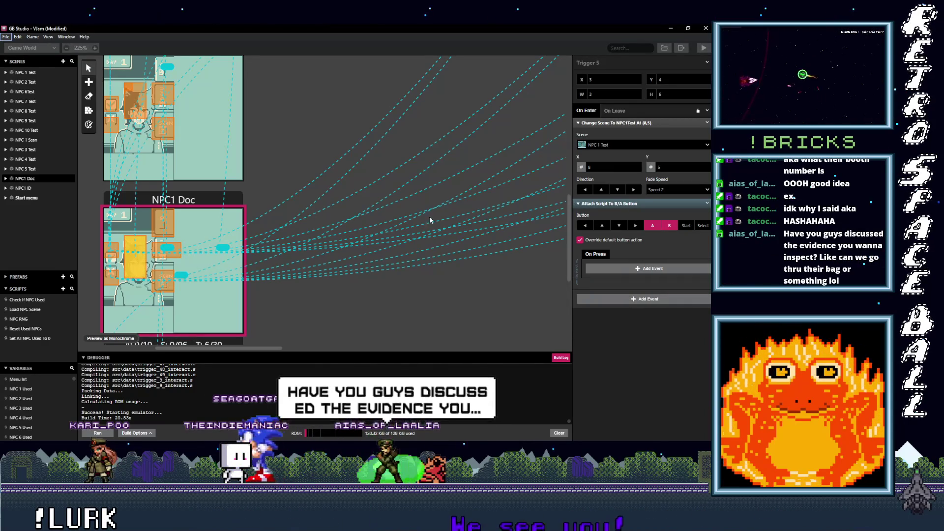
Move the Change Scene events of NPC1 Doc Triggers 5, 1 and 6 into their On Press lists
left_click_drag(628, 123, 635, 256)
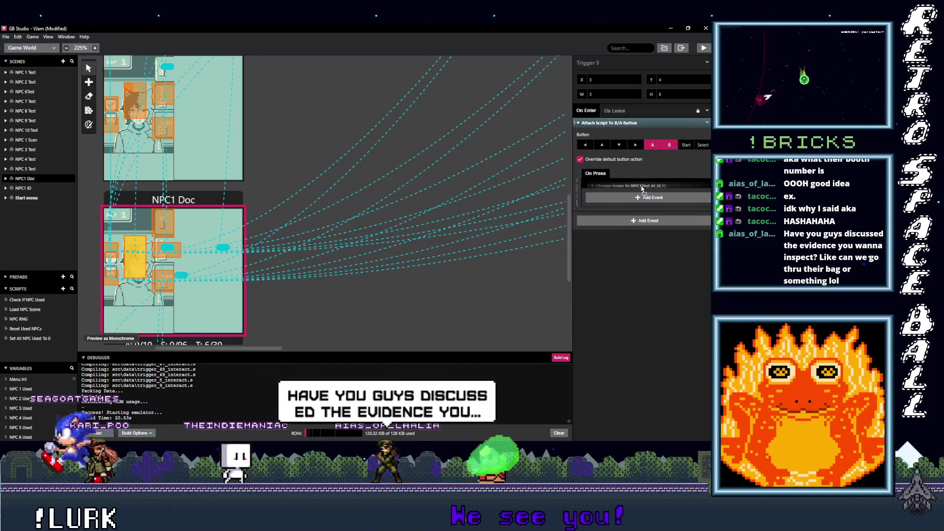
left_click(163, 282)
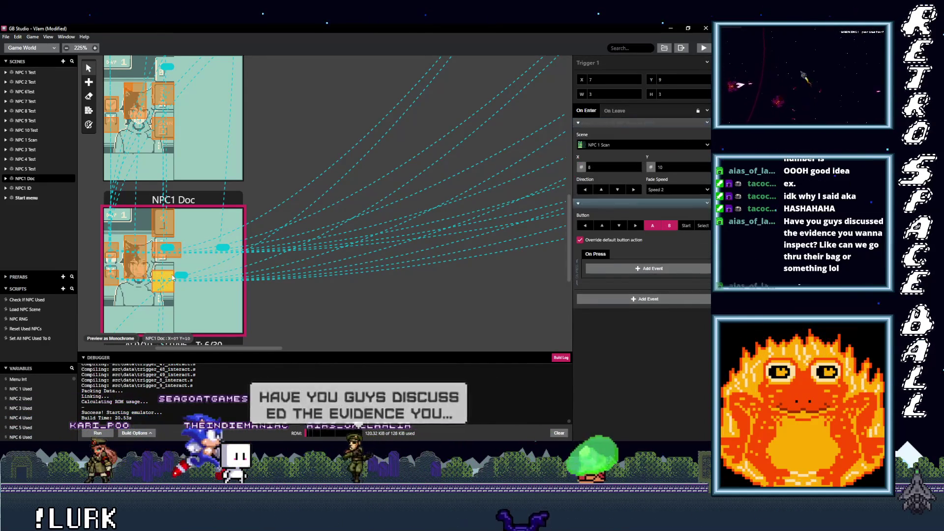
left_click_drag(615, 123, 621, 261)
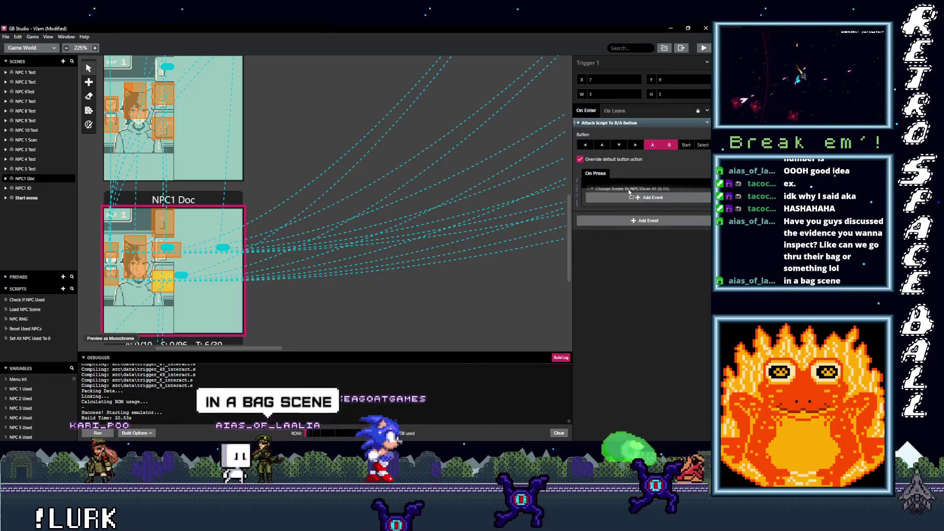
scroll(182, 263, "up", 5)
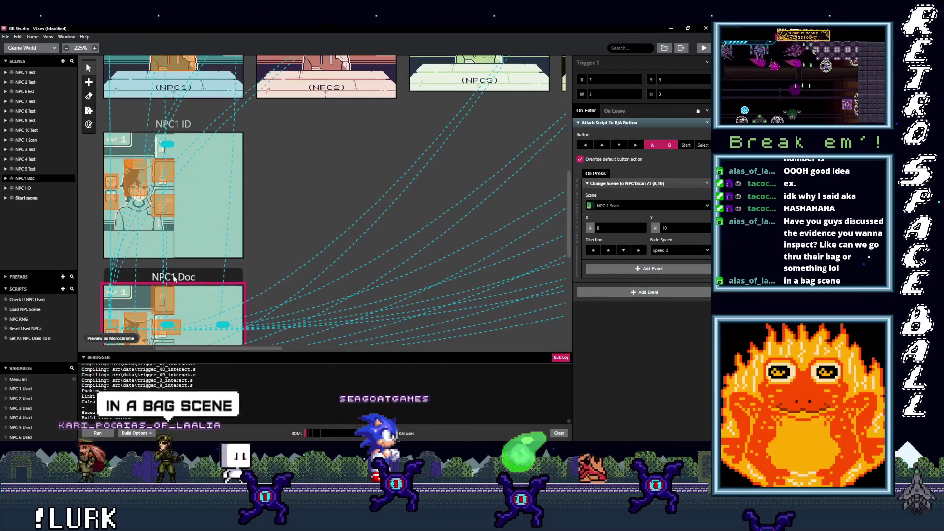
scroll(160, 296, "down", 4)
left_click(162, 290)
left_click_drag(635, 184, 636, 187)
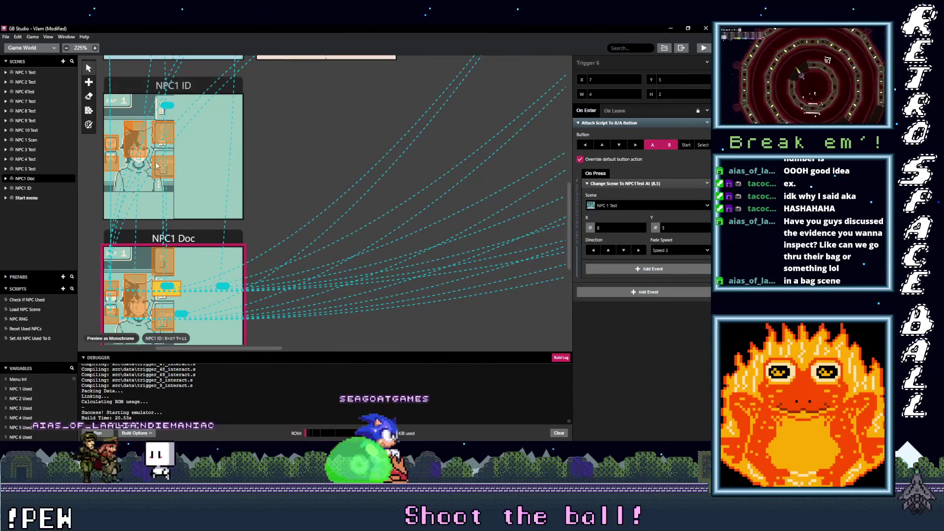
Move the Change Scene events of NPC1 ID Triggers 2 and 1 into their On Press lists
scroll(171, 207, "up", 1)
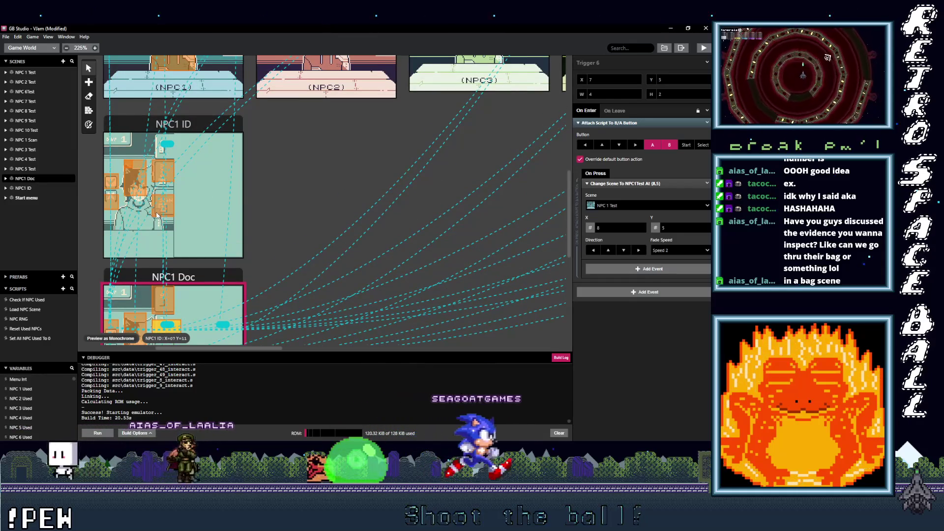
left_click(159, 212)
left_click_drag(621, 127, 630, 187)
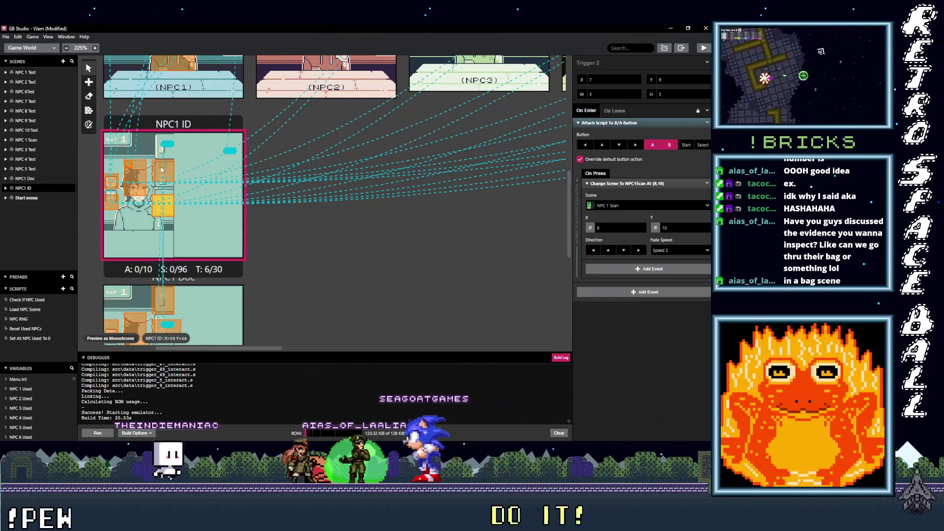
left_click(161, 170)
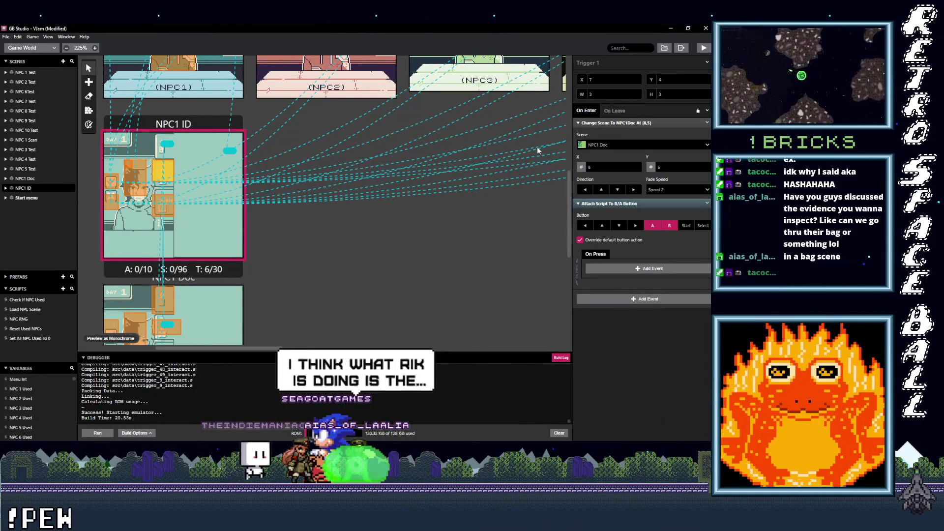
left_click_drag(620, 123, 614, 186)
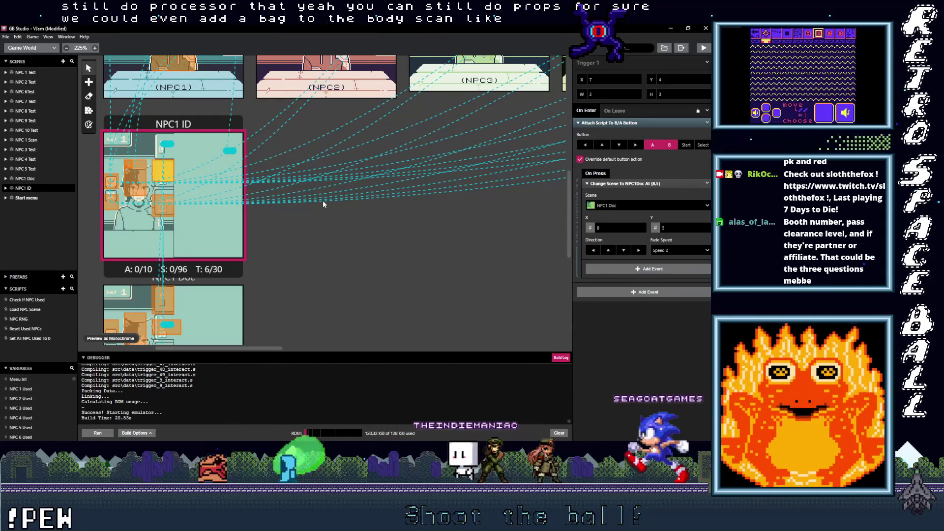
Scroll the Game World canvas down until the NPC 1 Scan body-scan scene shows
scroll(273, 235, "down", 5)
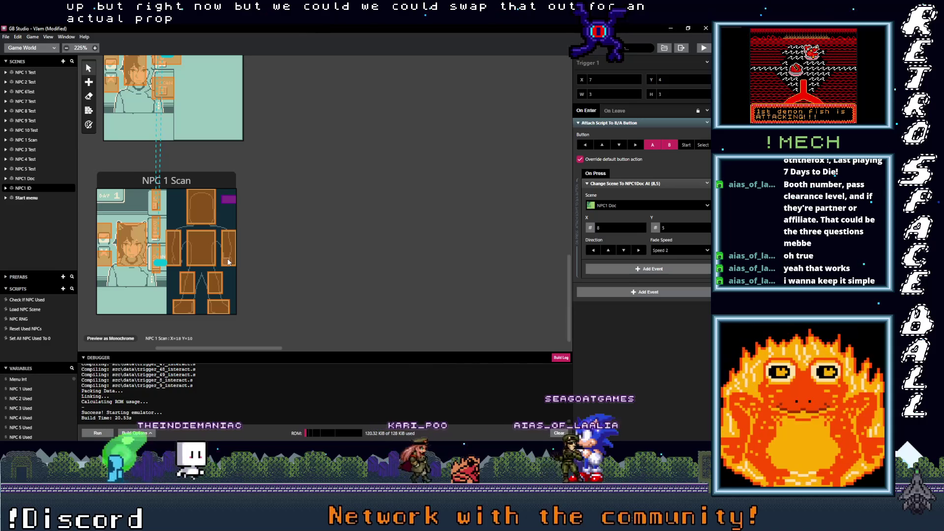
scroll(230, 271, "down", 1)
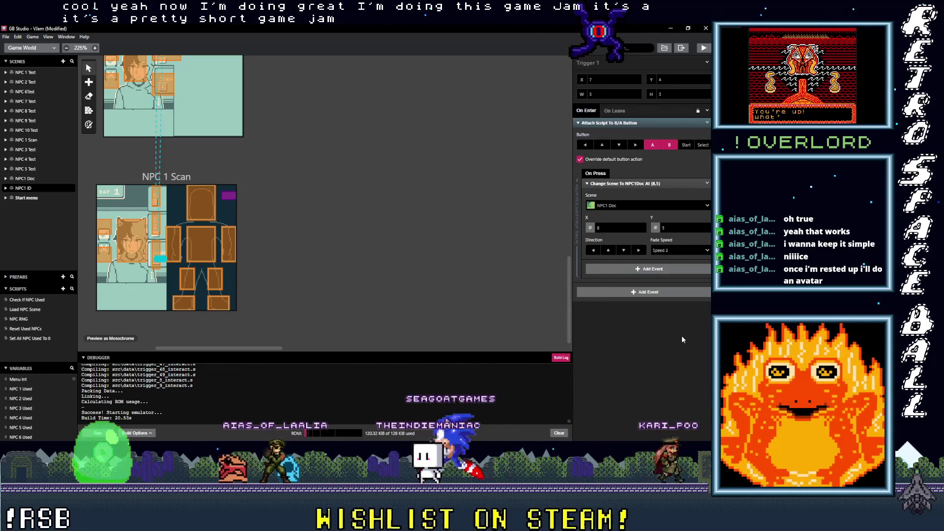
key("super+alt+d")
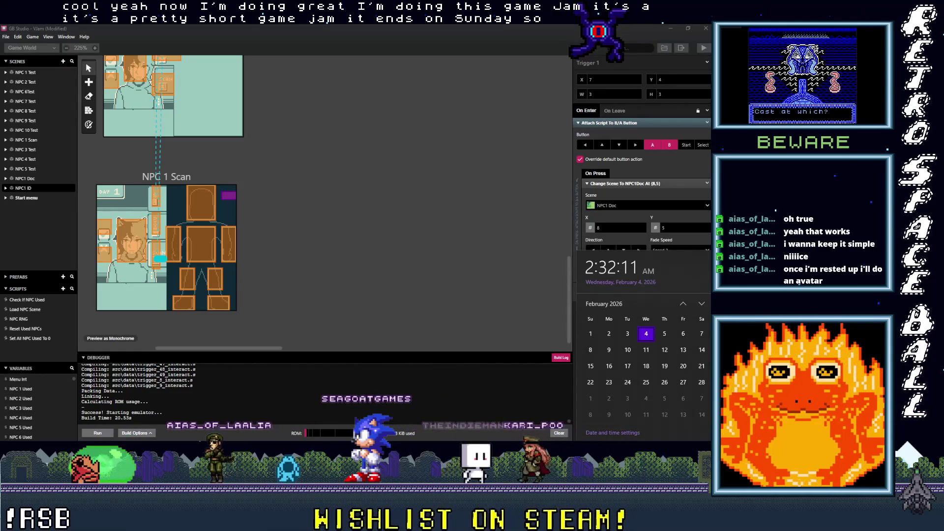
key("Escape")
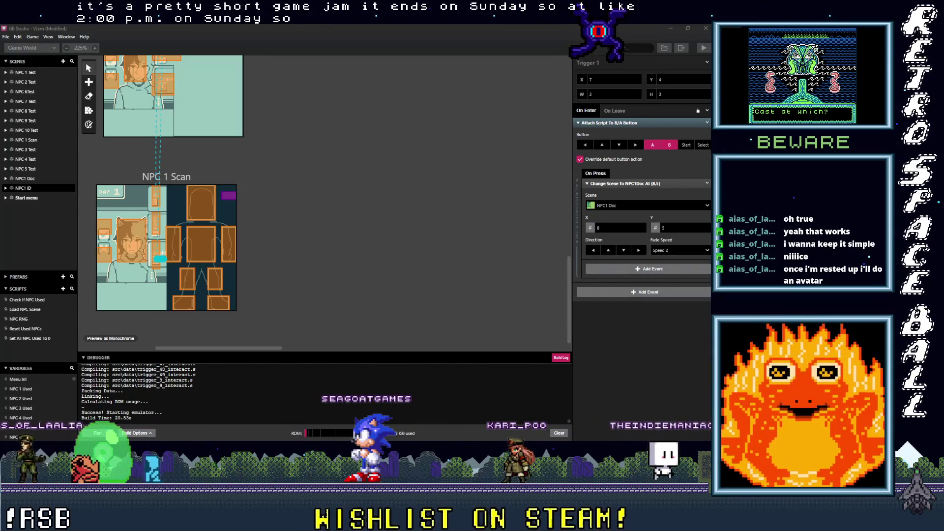
key("super+alt+d")
key("Escape")
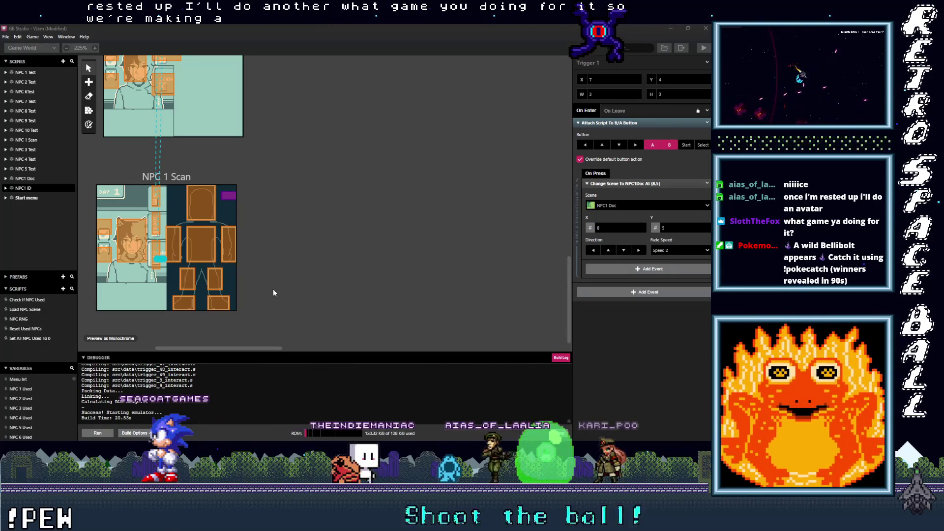
Scroll the Game World canvas back up
scroll(258, 288, "up", 5)
scroll(267, 284, "up", 5)
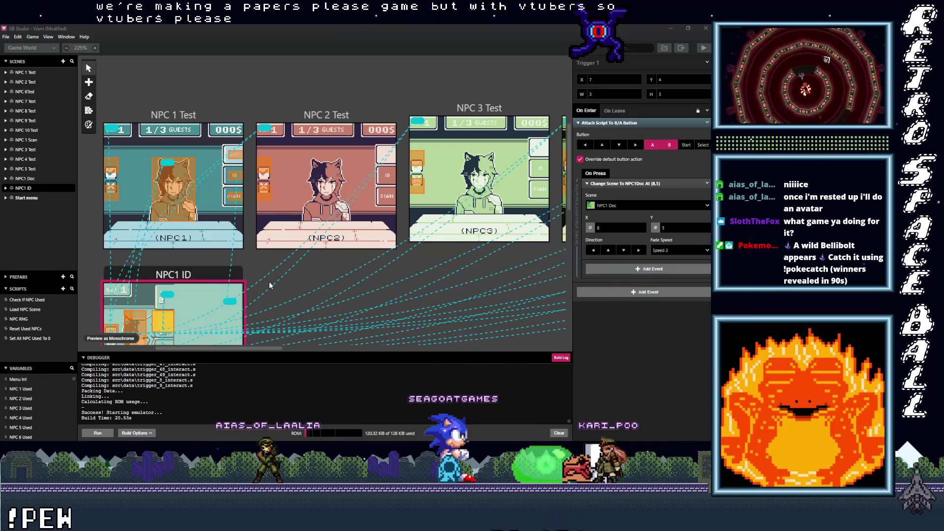
scroll(270, 284, "down", 5)
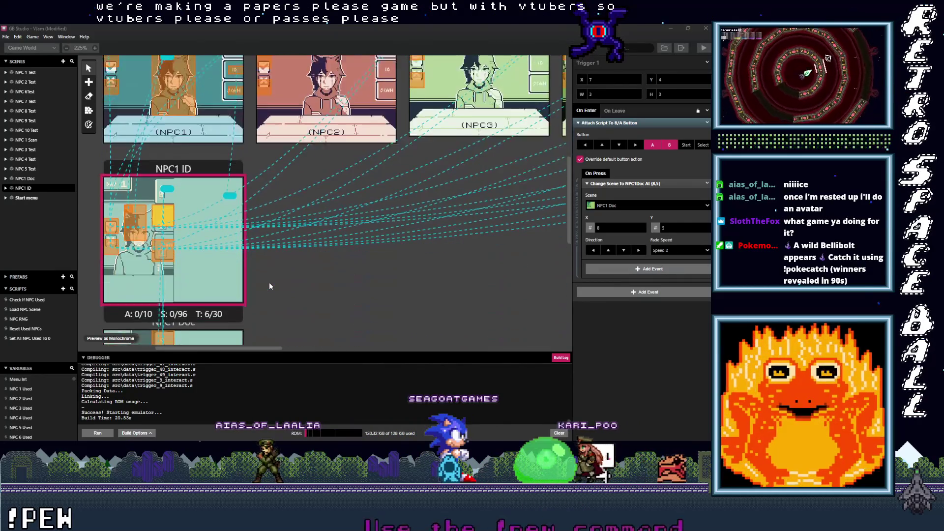
scroll(286, 273, "up", 5)
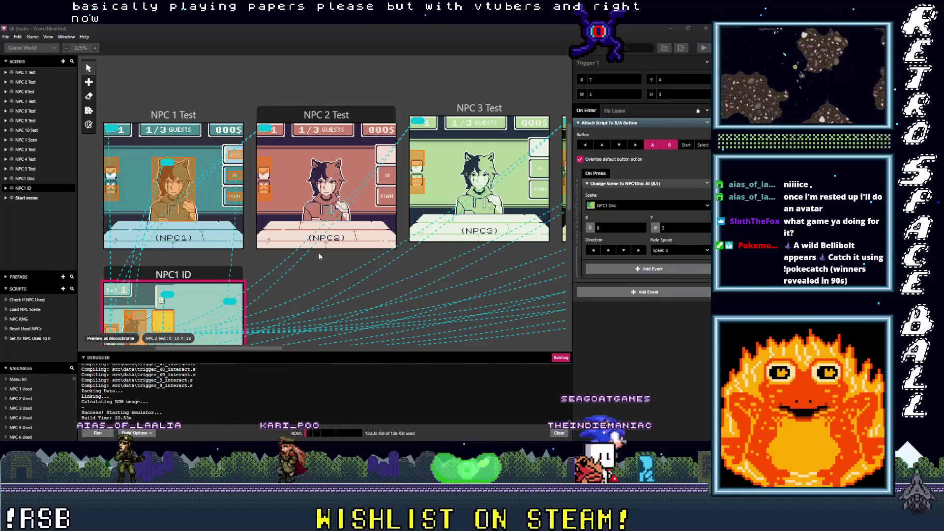
scroll(309, 266, "down", 1)
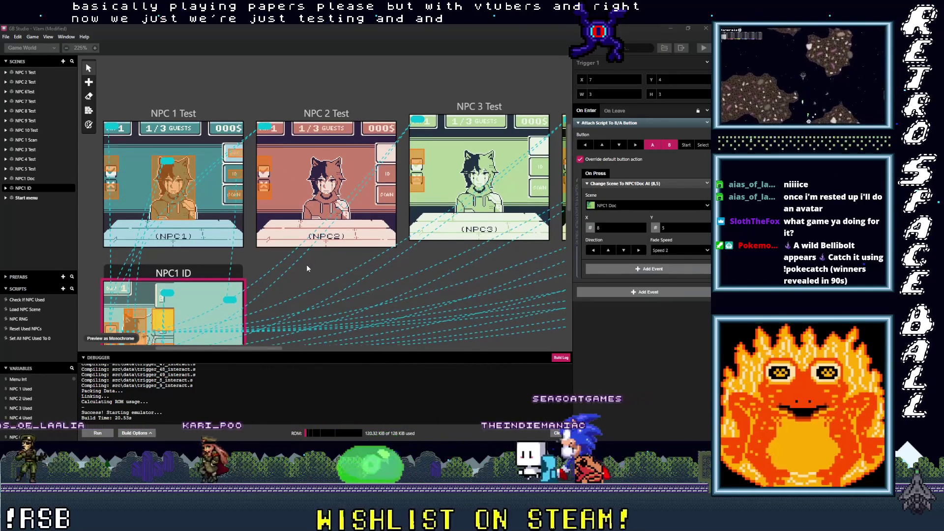
scroll(307, 268, "down", 10)
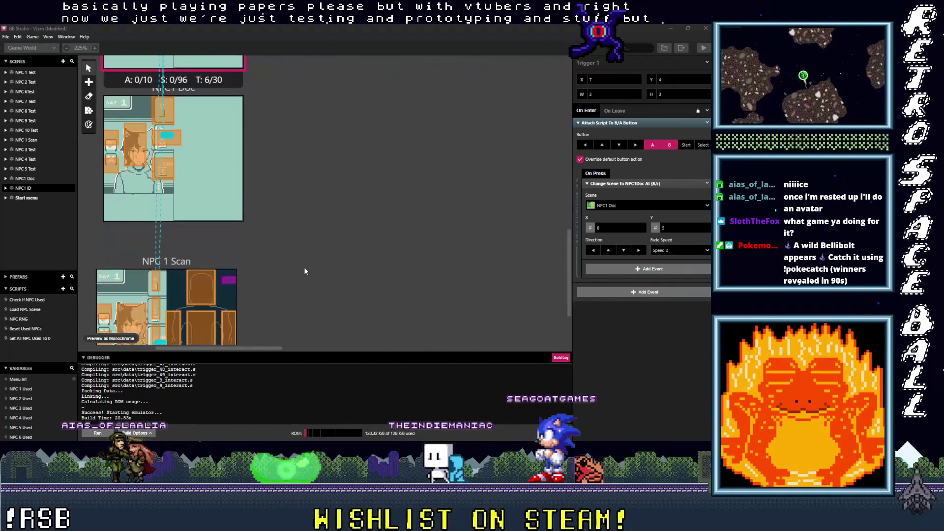
scroll(304, 267, "up", 5)
scroll(304, 267, "up", 3)
scroll(304, 267, "down", 5)
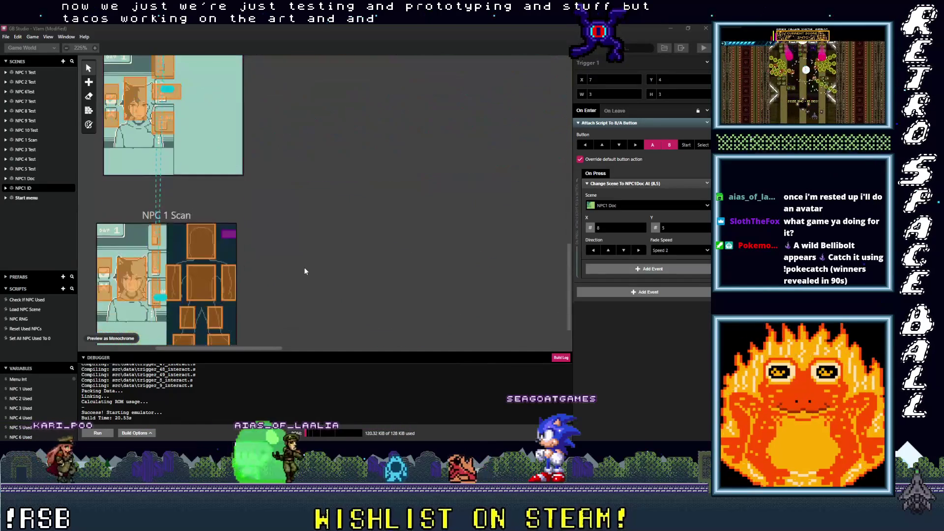
scroll(304, 269, "down", 1)
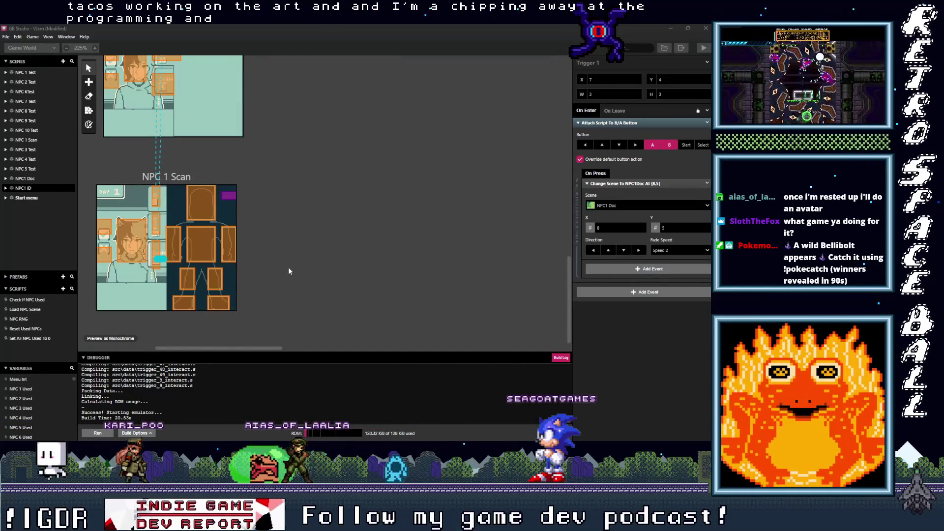
scroll(282, 271, "up", 1)
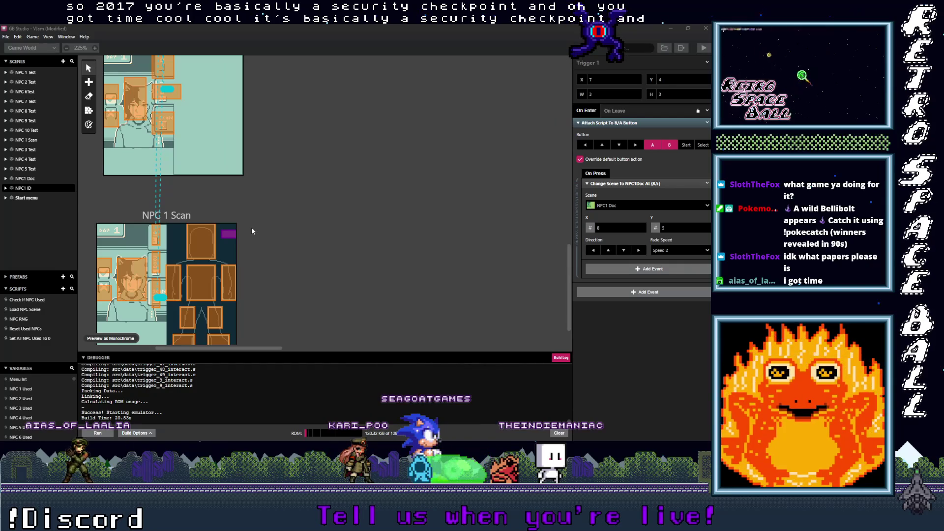
scroll(252, 227, "up", 5)
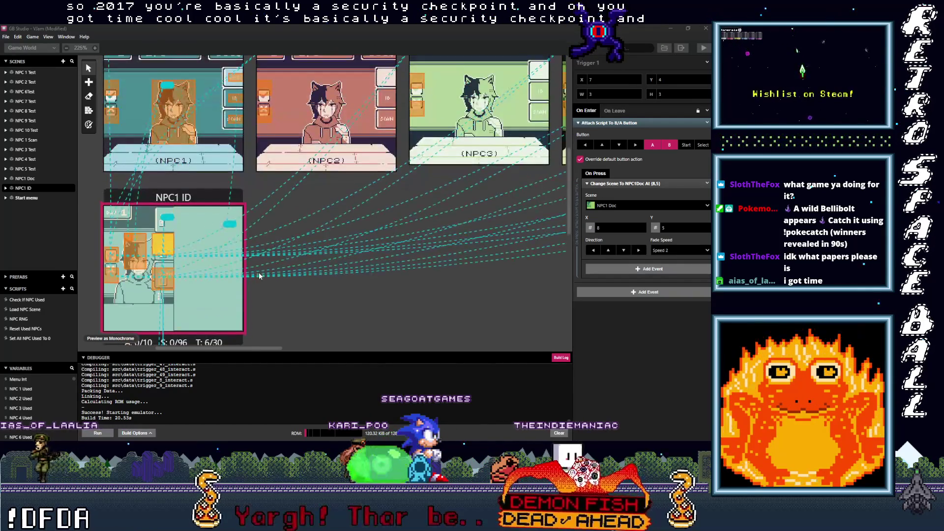
Scroll the canvas to show NPC1 ID and its links to the NPC1, NPC2 and NPC3 scenes
scroll(259, 276, "up", 5)
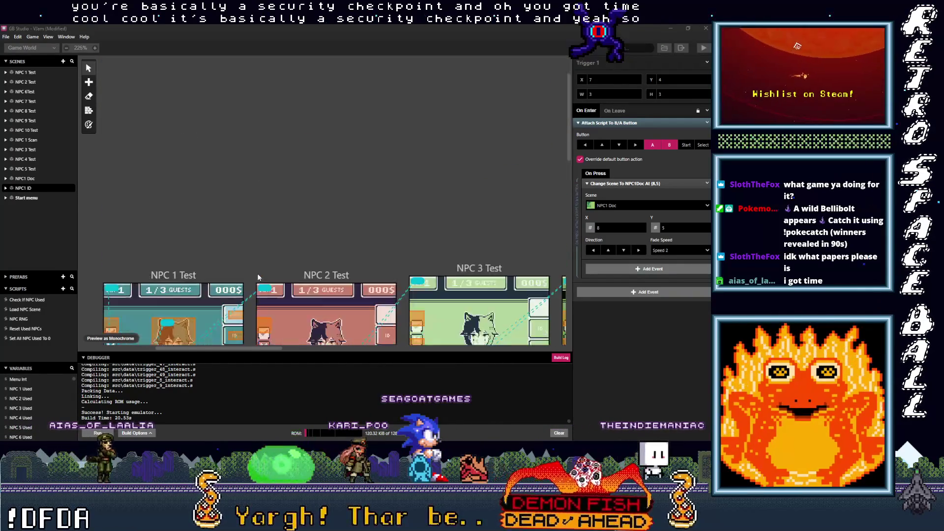
scroll(258, 277, "down", 5)
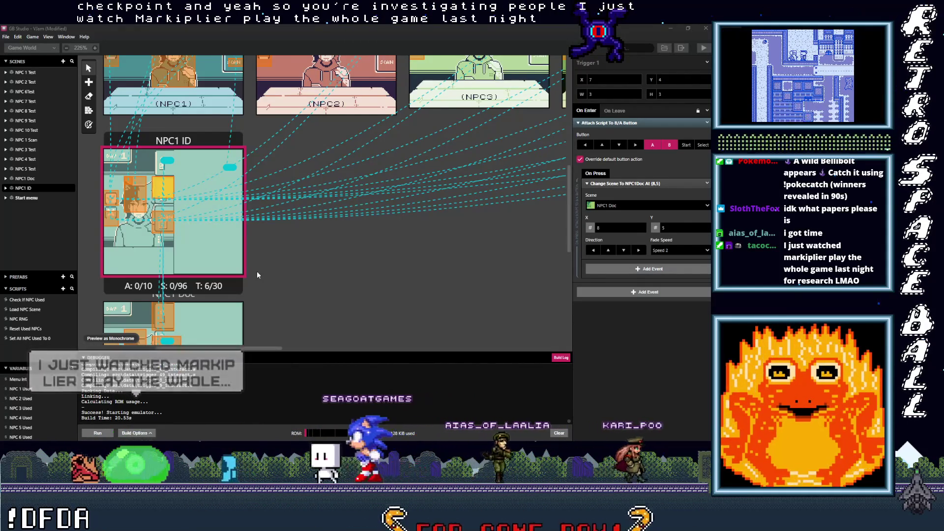
scroll(258, 271, "down", 3)
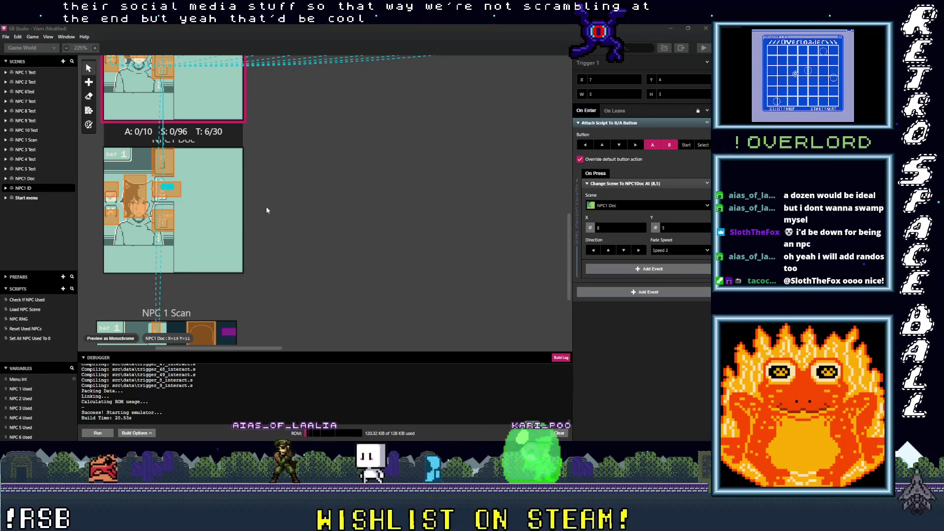
Move the scene change under On Press for the other NPC1 ID trigger and NPC1 Doc's tall trigger
scroll(284, 233, "up", 5)
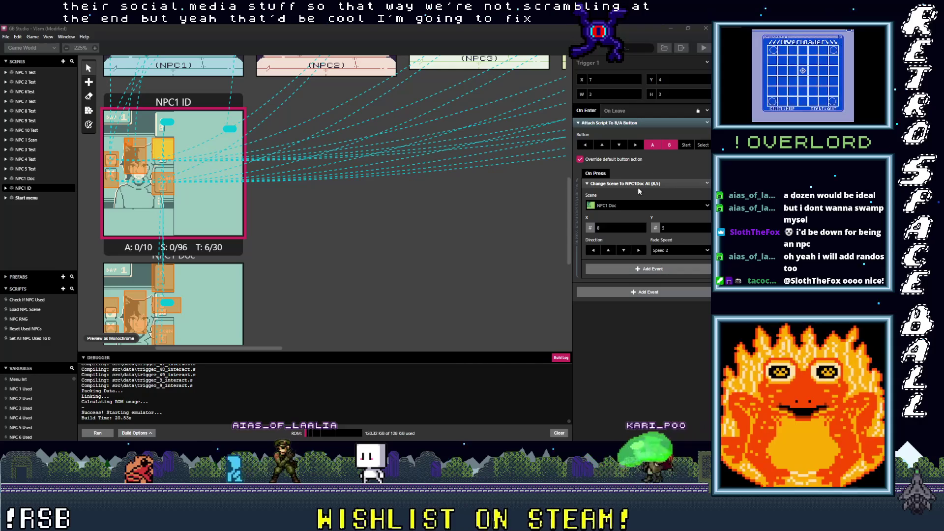
left_click(136, 155)
left_click_drag(640, 123, 636, 189)
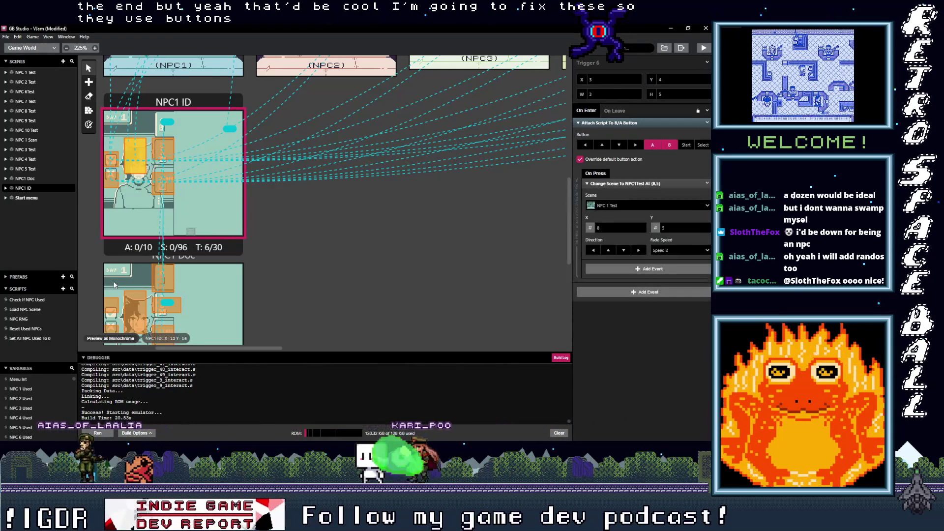
scroll(138, 300, "down", 5)
left_click(166, 265)
scroll(166, 265, "up", 2)
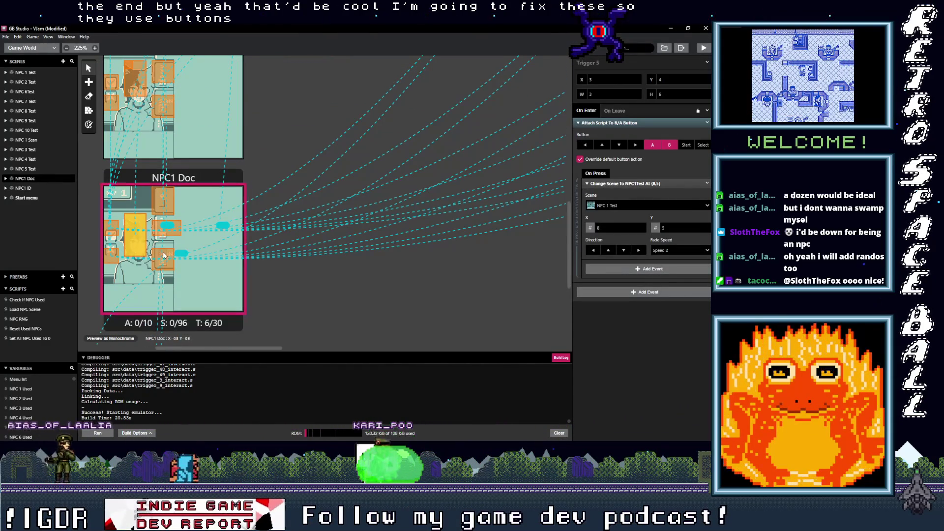
left_click(163, 250)
left_click(164, 228)
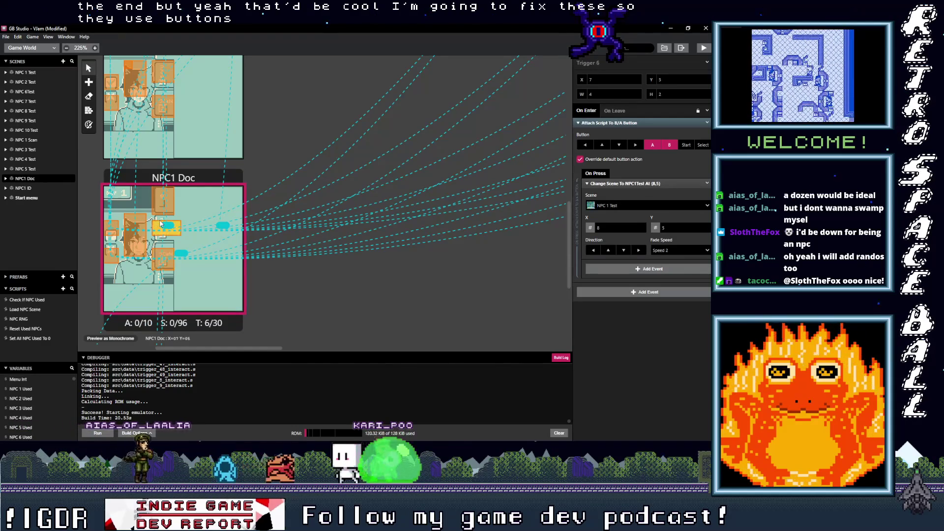
left_click(164, 193)
scroll(368, 180, "up", 2)
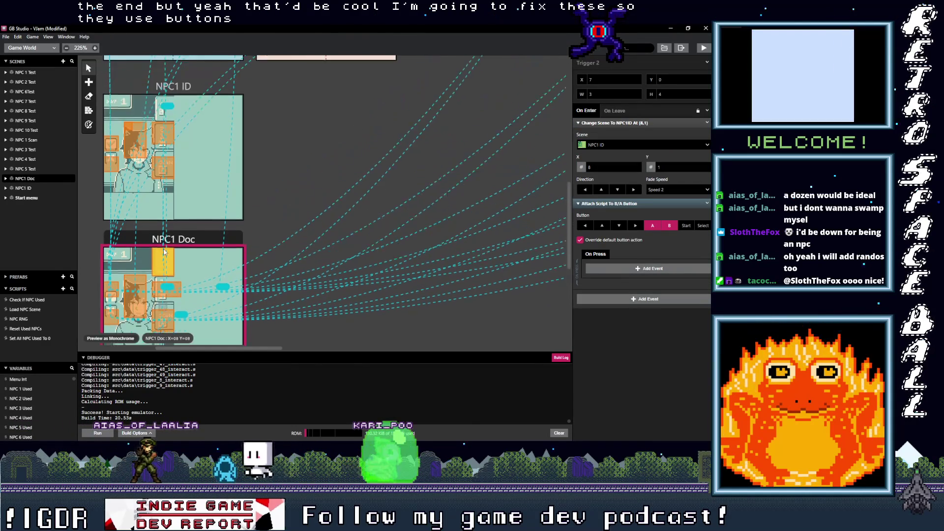
left_click_drag(595, 125, 634, 261)
left_click(176, 312)
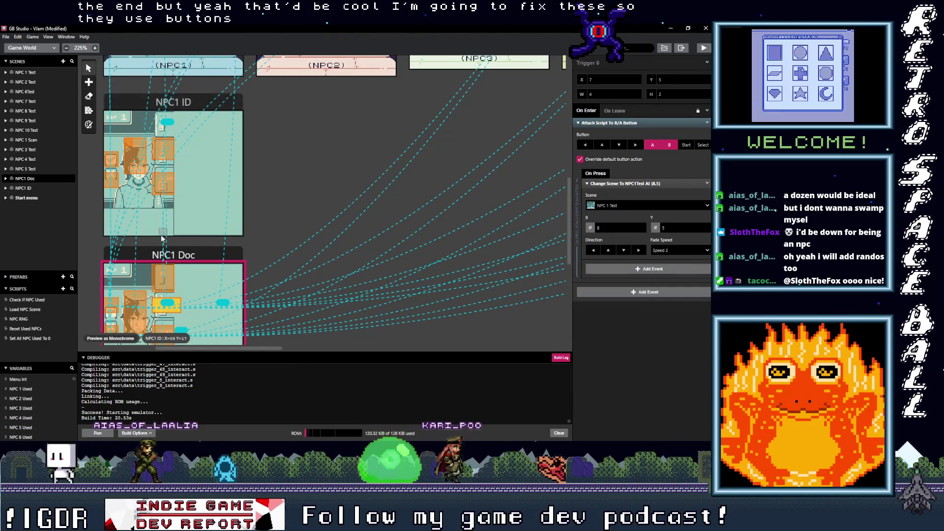
Move the Change Scene events of two NPC 1 Test triggers under their button press
scroll(235, 140, "up", 3)
left_click(235, 140)
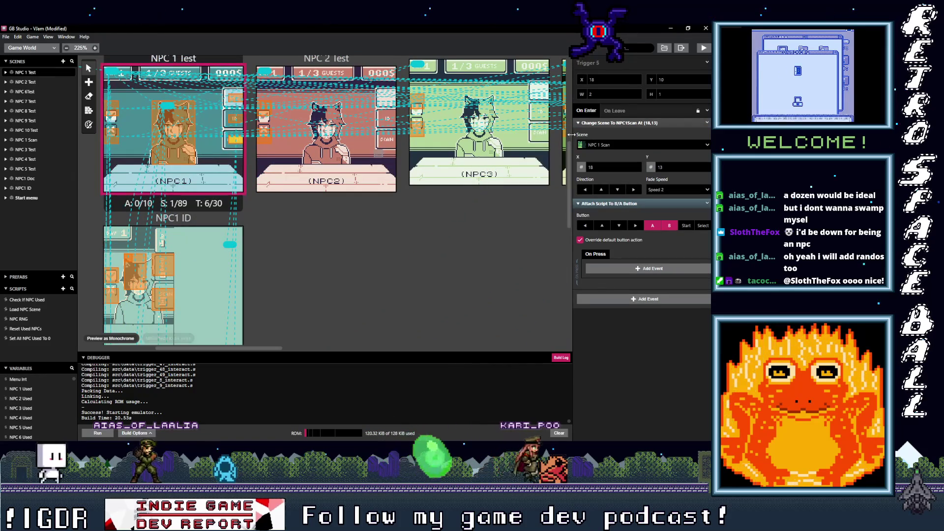
left_click_drag(618, 183, 618, 199)
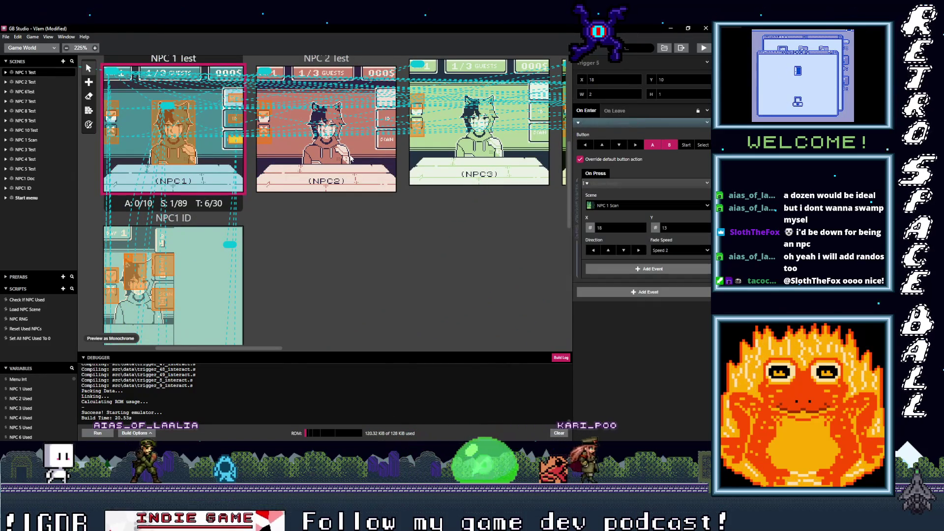
left_click(235, 118)
left_click_drag(625, 124, 634, 259)
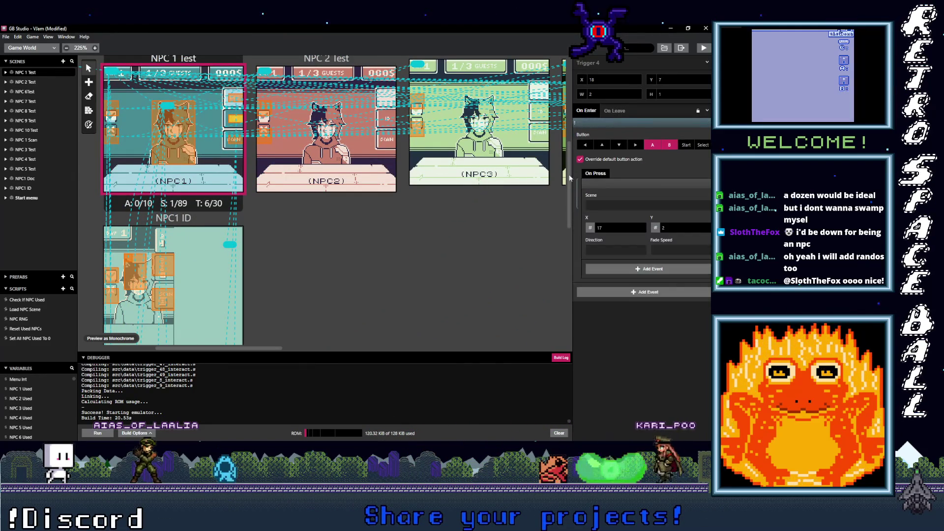
Review the NPC 1 Test triggers and start adding an On Leave event to the NPC1 Doc trigger
left_click(231, 102)
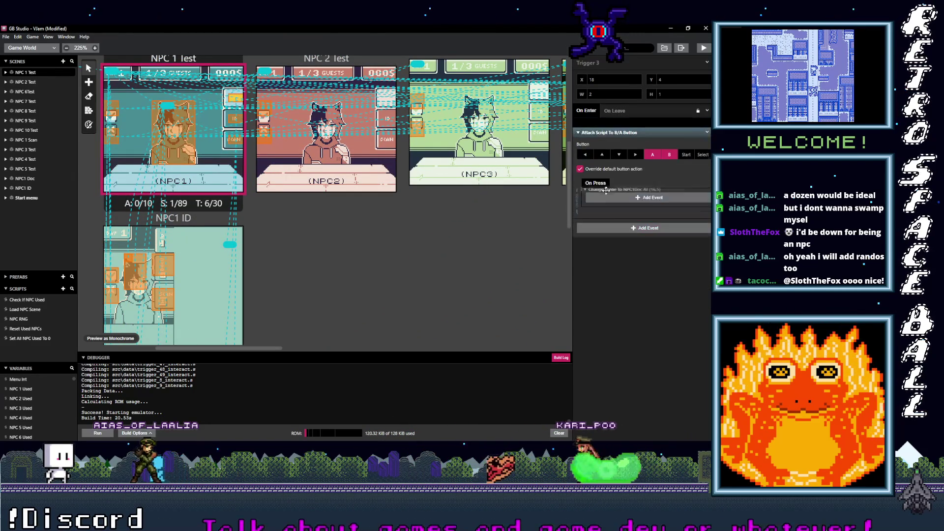
left_click(186, 117)
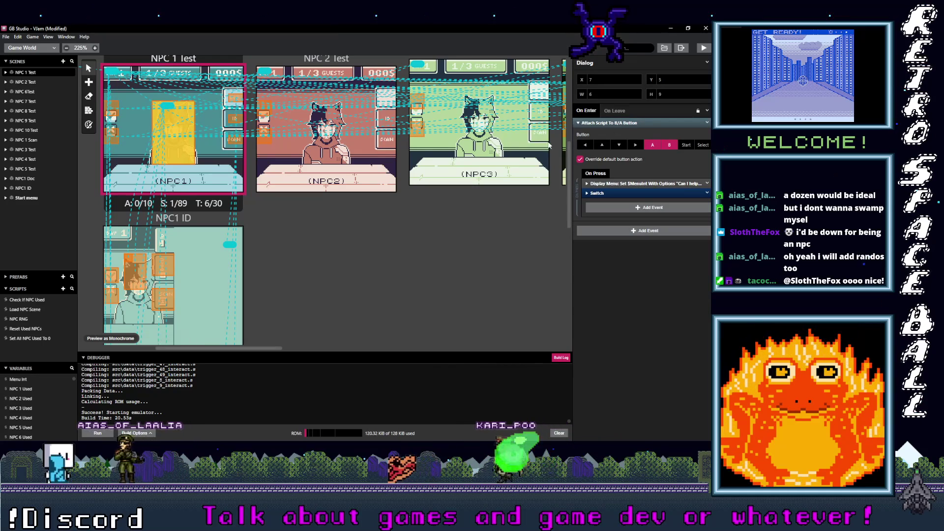
left_click(235, 104)
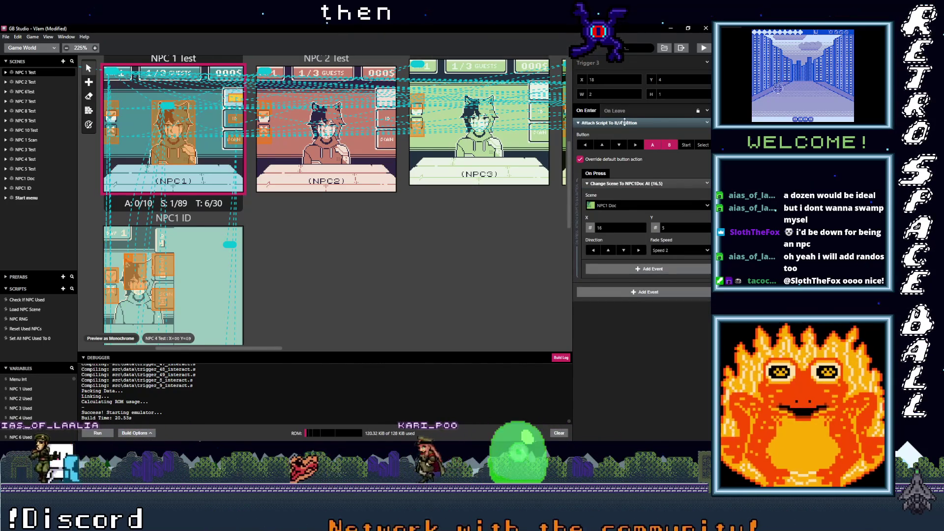
left_click(617, 111)
left_click(616, 128)
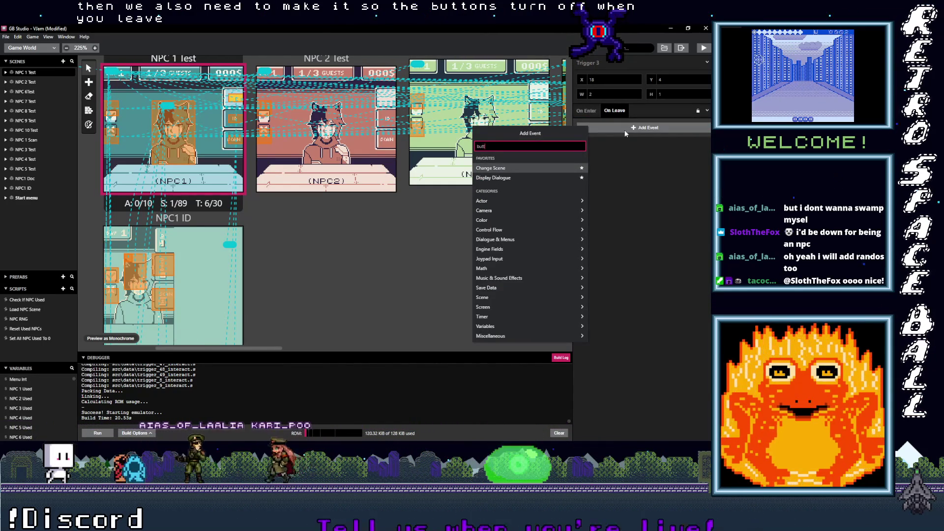
Add a Remove B/A Button Script event to the trigger's On Leave list and copy it
type("button")
left_click(520, 168)
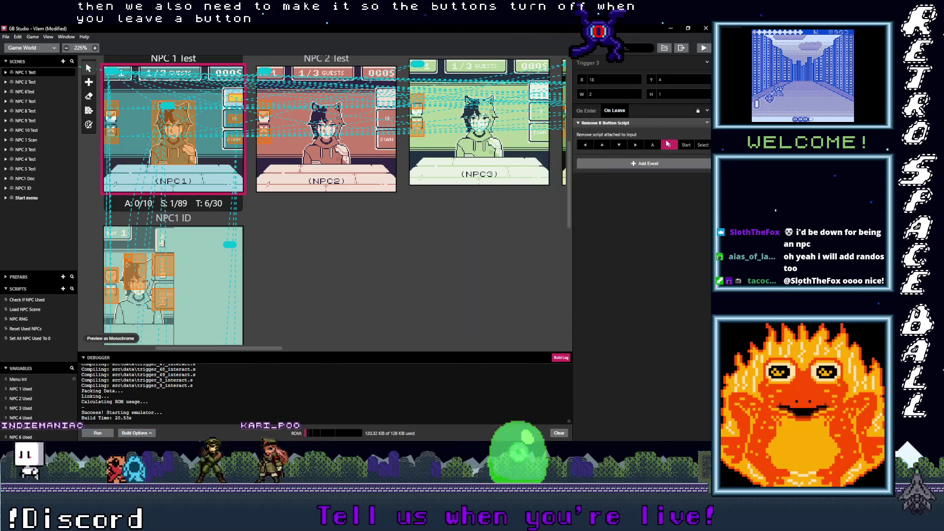
left_click(707, 122)
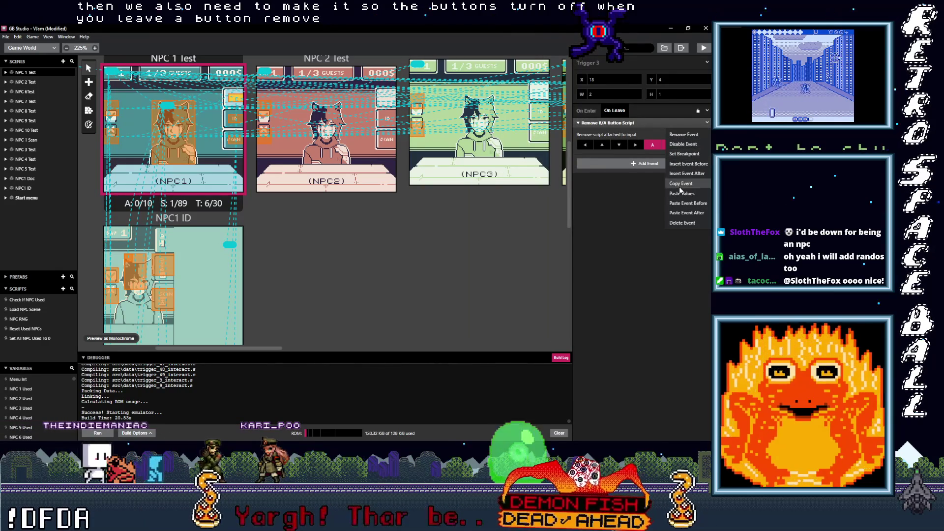
key("Escape")
key("Escape")
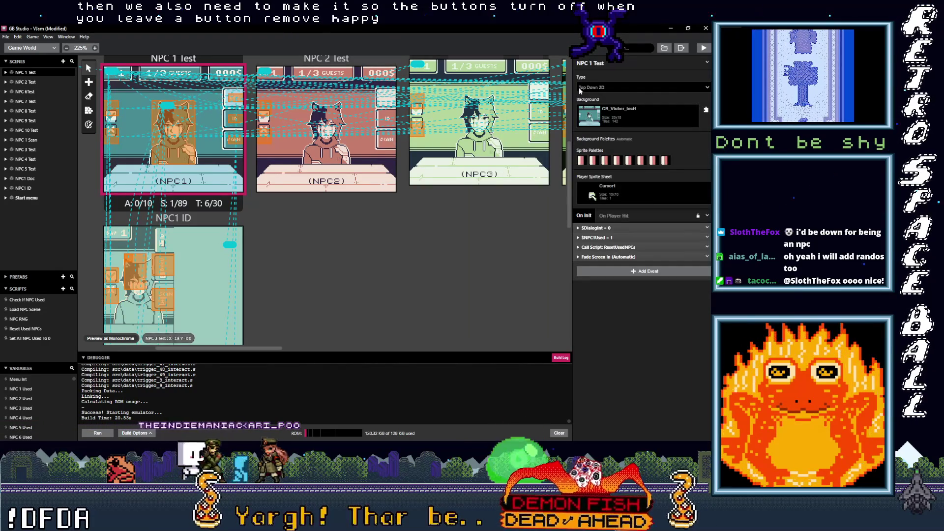
Paste Remove B/A Button Script into On Leave of the left NPC1 ID trigger and Trigger 2
left_click(232, 120)
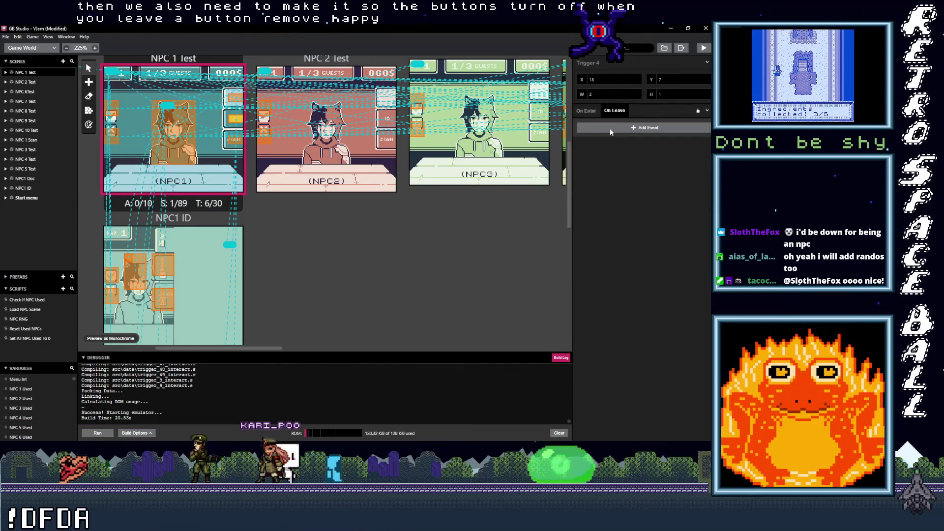
left_click(234, 140)
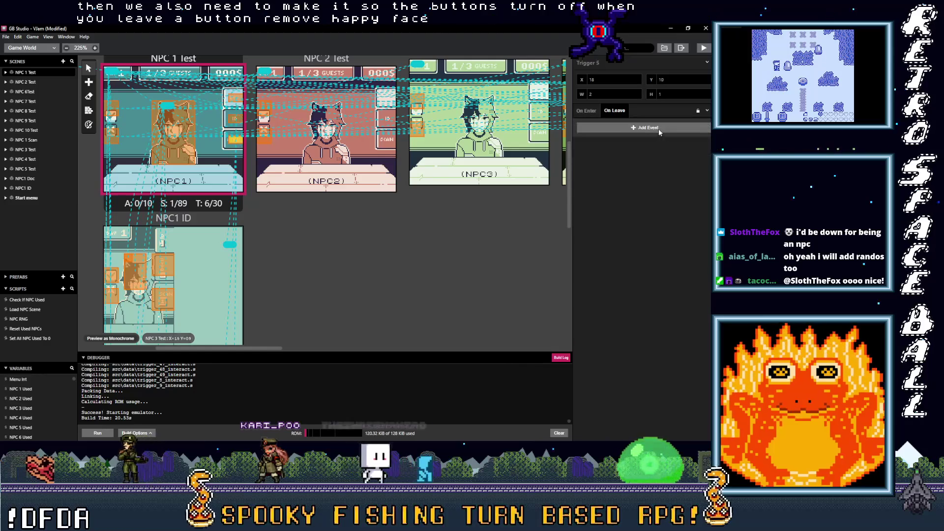
left_click(163, 264)
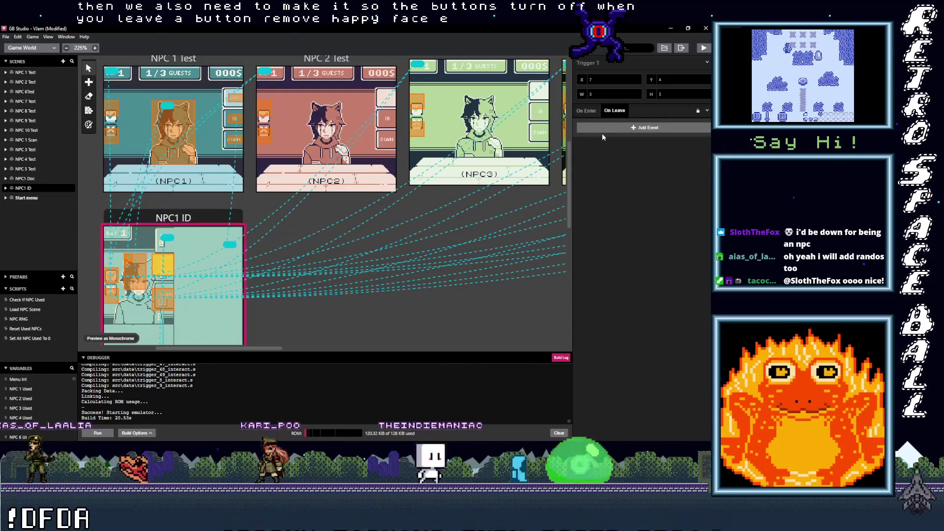
left_click(135, 271)
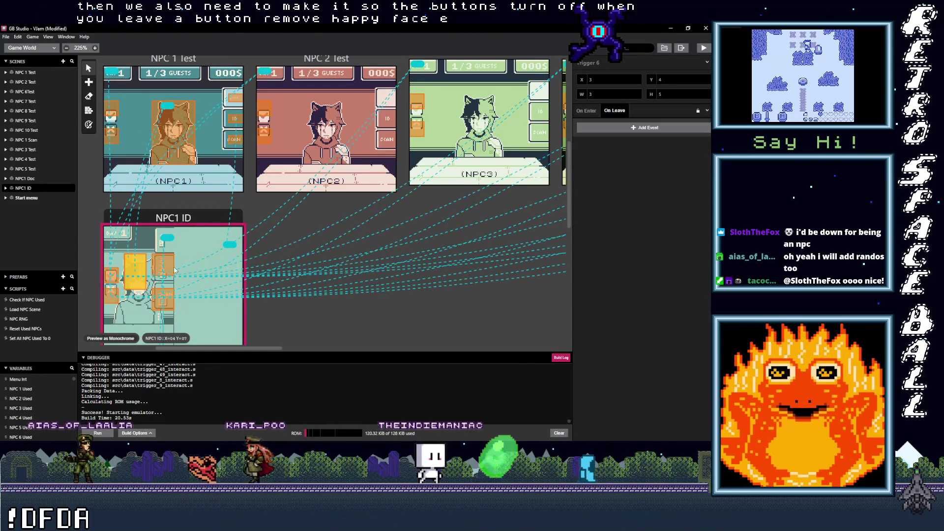
left_click(620, 129)
left_click(160, 303)
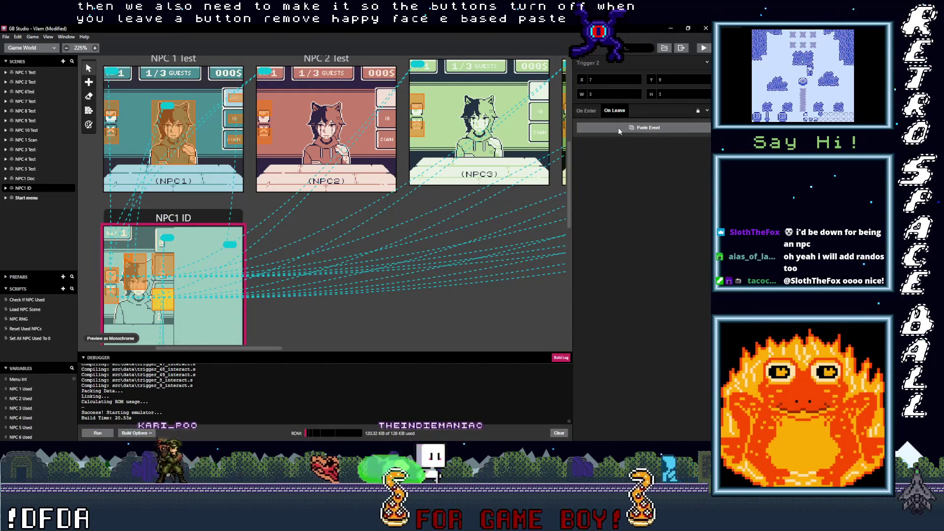
left_click(618, 128)
Paste Remove B/A Button Script into On Leave of NPC1 Doc Triggers 1 and 5
scroll(174, 290, "down", 3)
scroll(175, 289, "down", 1)
left_click(174, 290)
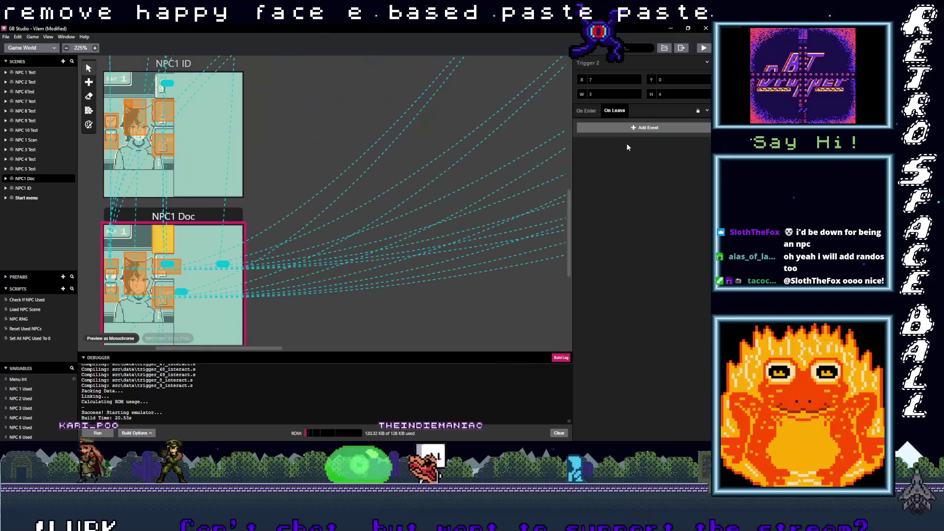
left_click(167, 276)
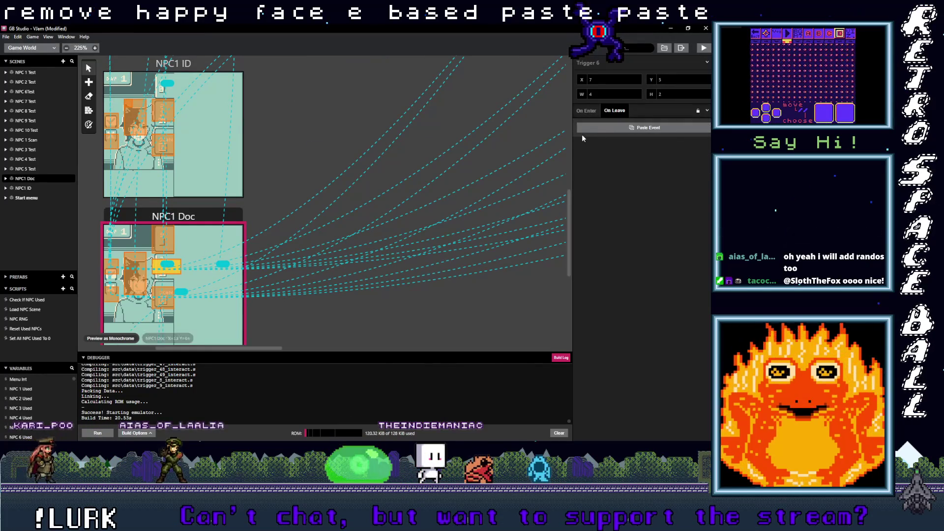
left_click(580, 129)
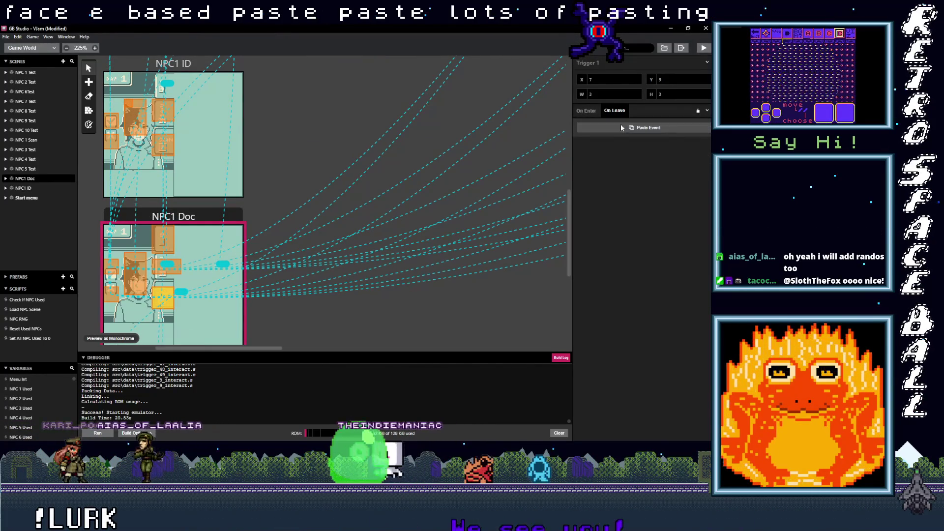
left_click(620, 127)
left_click(140, 288)
left_click(583, 128)
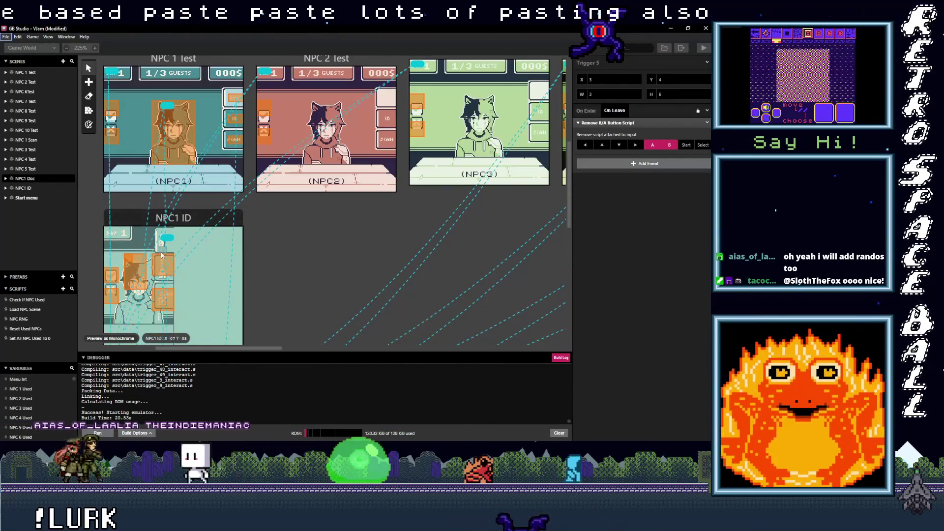
Undo an accidentally pasted trigger, then add Remove B/A Button Script to NPC1 ID Trigger 5's On Leave
scroll(181, 269, "up", 3)
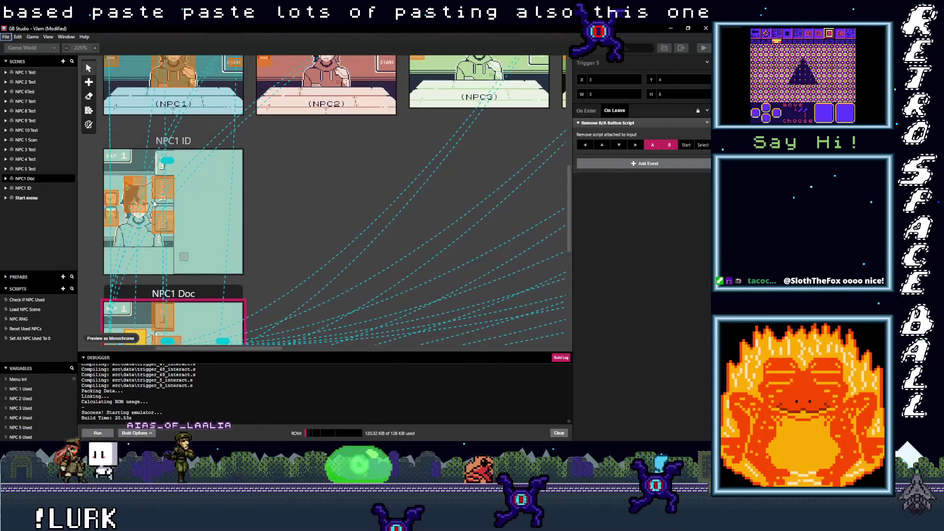
left_click(136, 202)
key("ctrl+v")
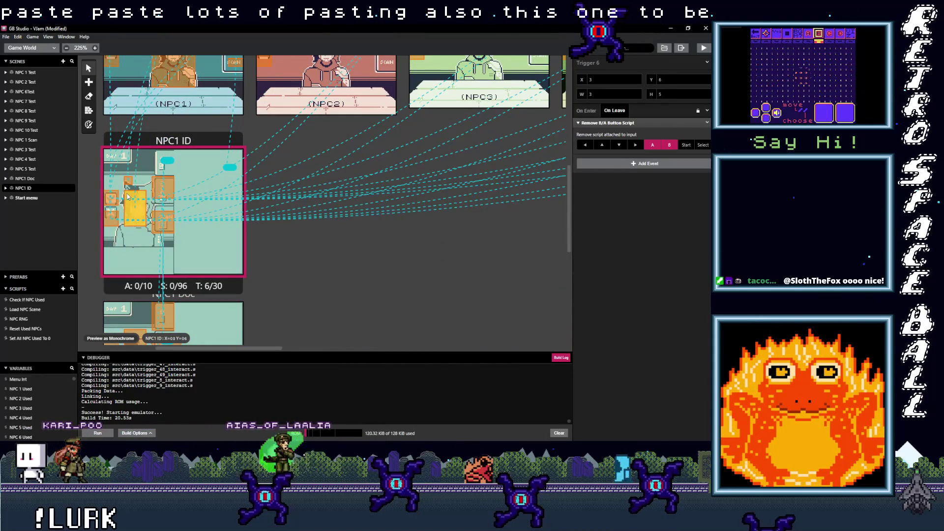
key("ctrl+z")
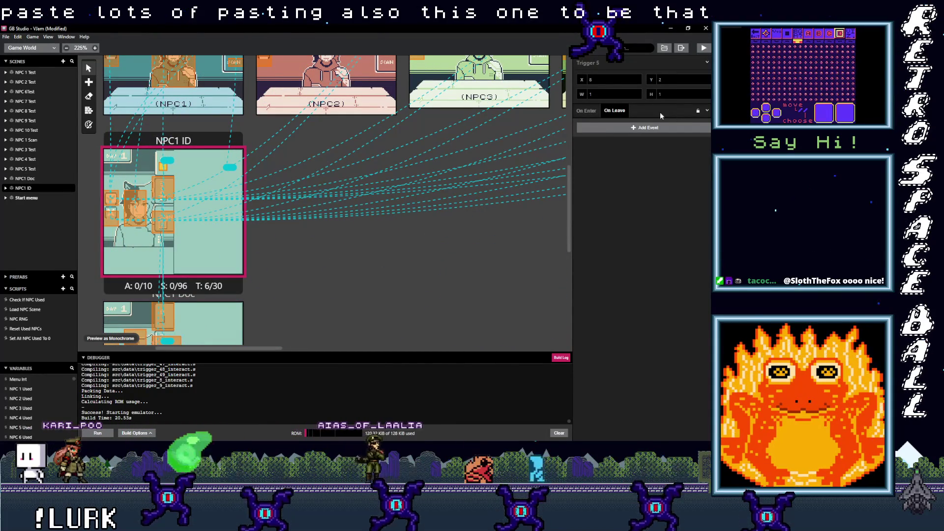
left_click(621, 126, "alt")
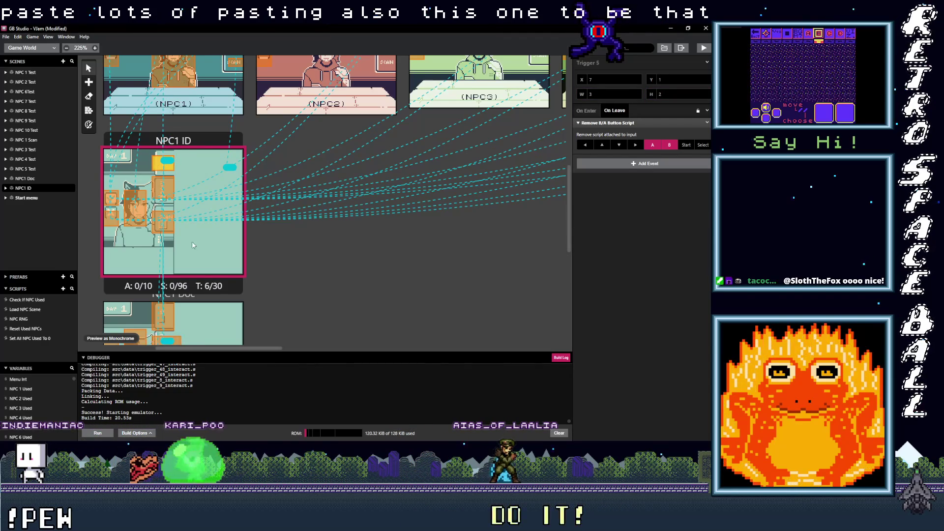
scroll(187, 250, "up", 5)
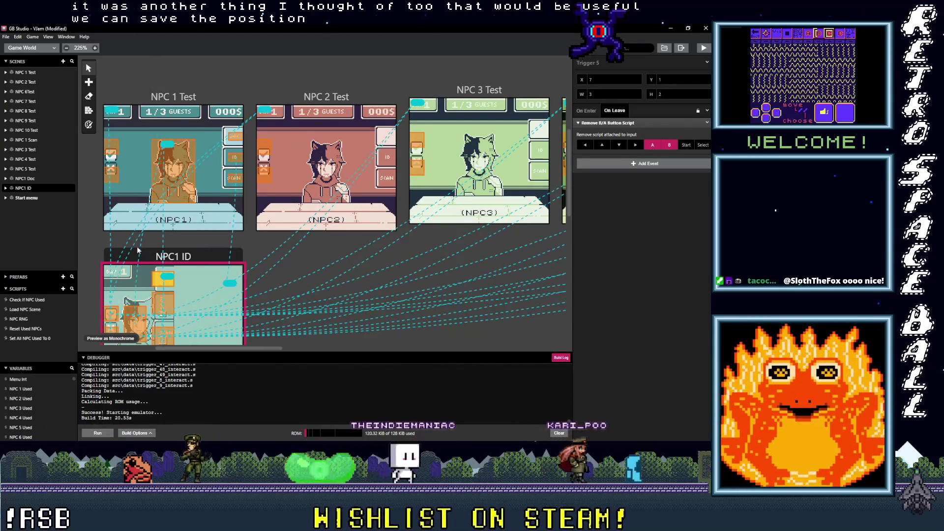
scroll(39, 395, "down", 2)
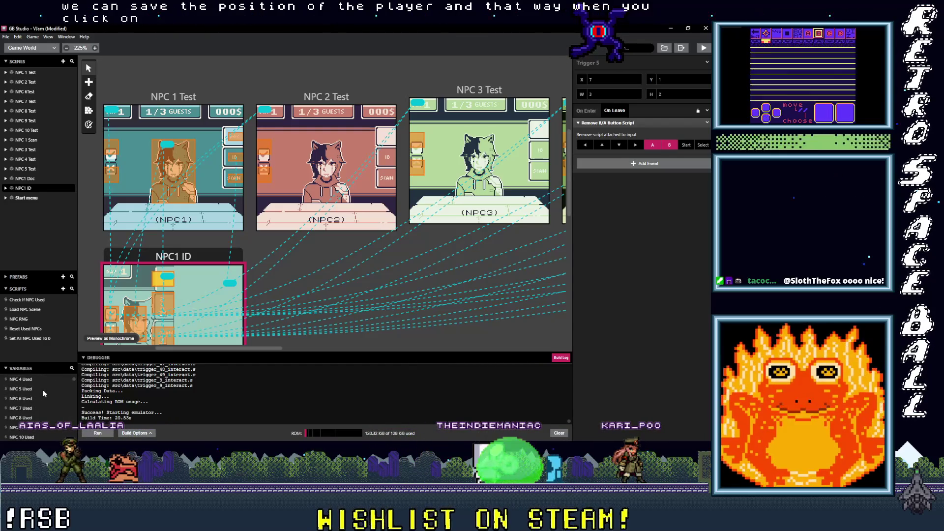
scroll(33, 392, "down", 2)
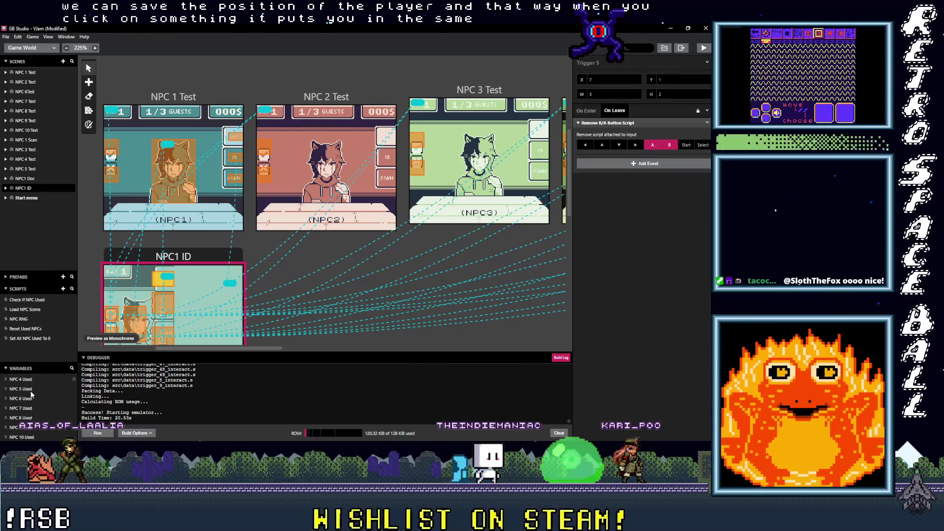
scroll(31, 394, "up", 3)
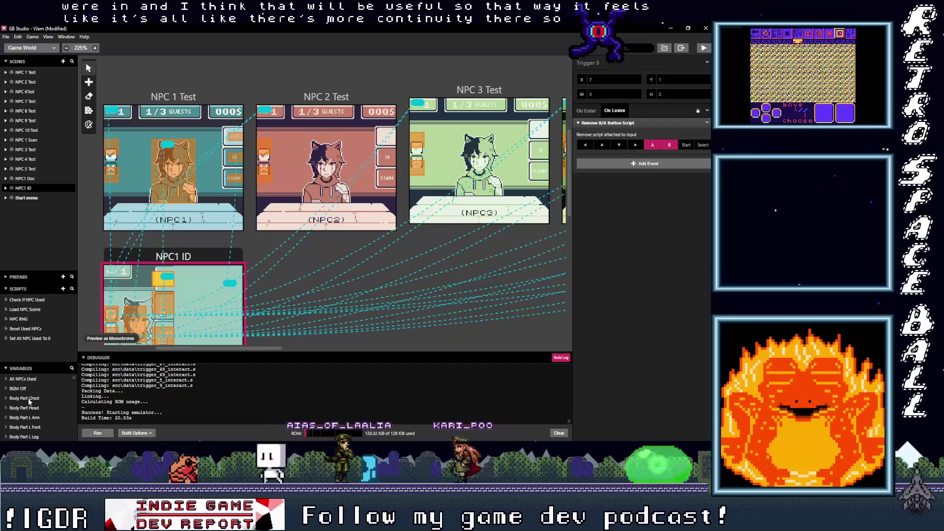
scroll(30, 401, "down", 10)
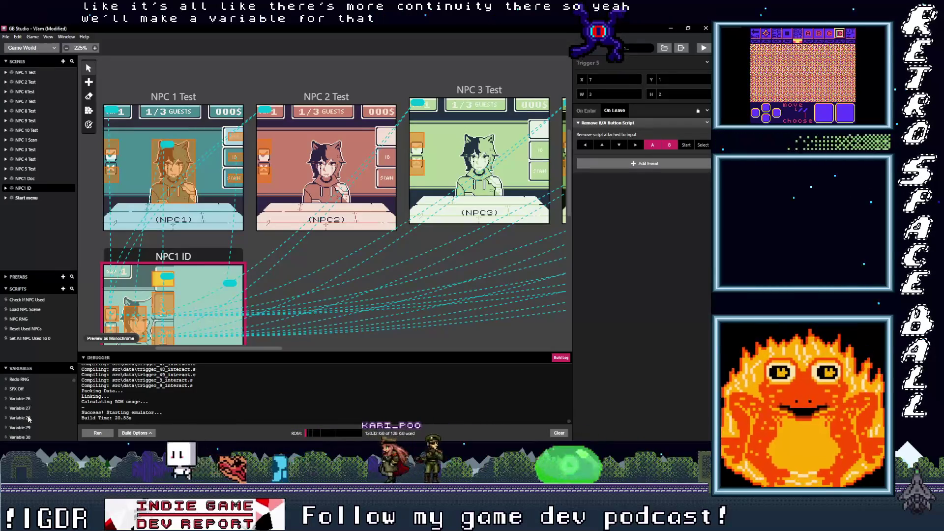
left_click(20, 399)
Rename Variable 26 to 'Player Pos X' and Variable 27 to 'Player Pos Y'
left_click(621, 63)
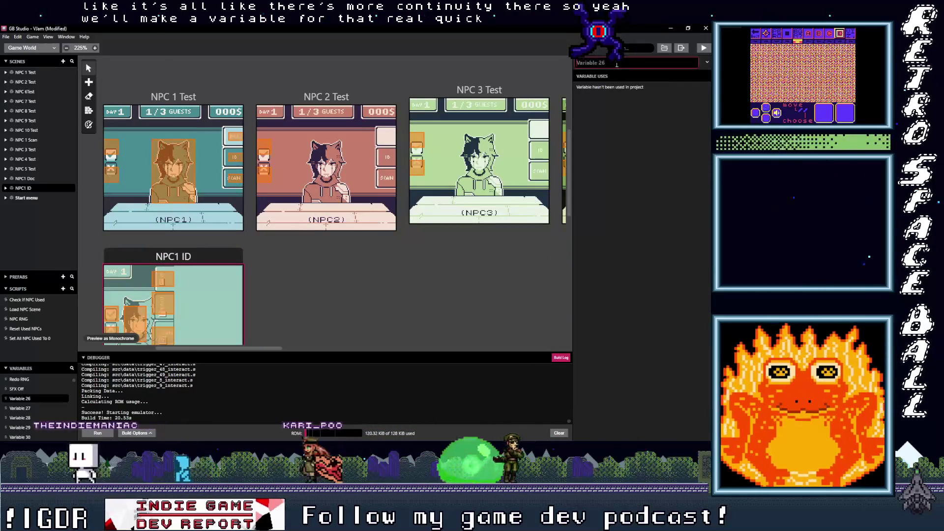
type("Ploa")
key("BackSpace")
key("BackSpace")
type("ayer Pos X")
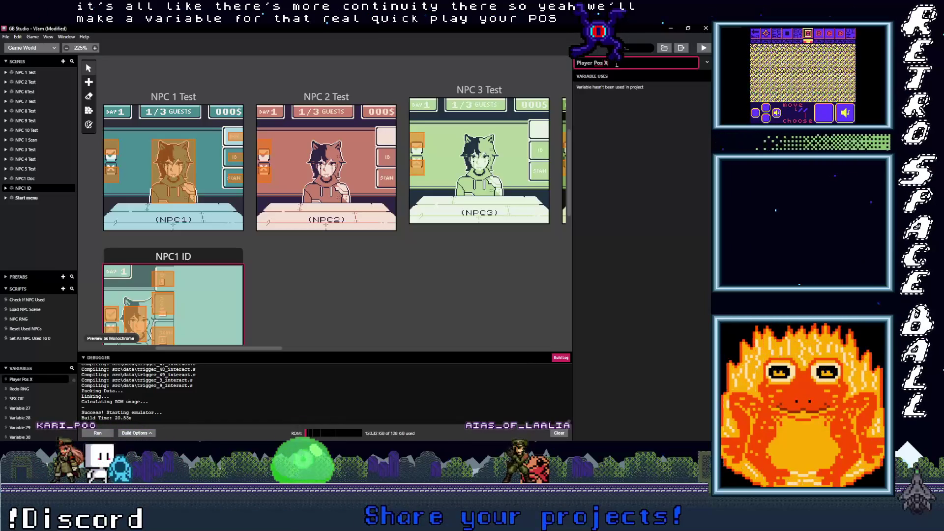
left_click(20, 408)
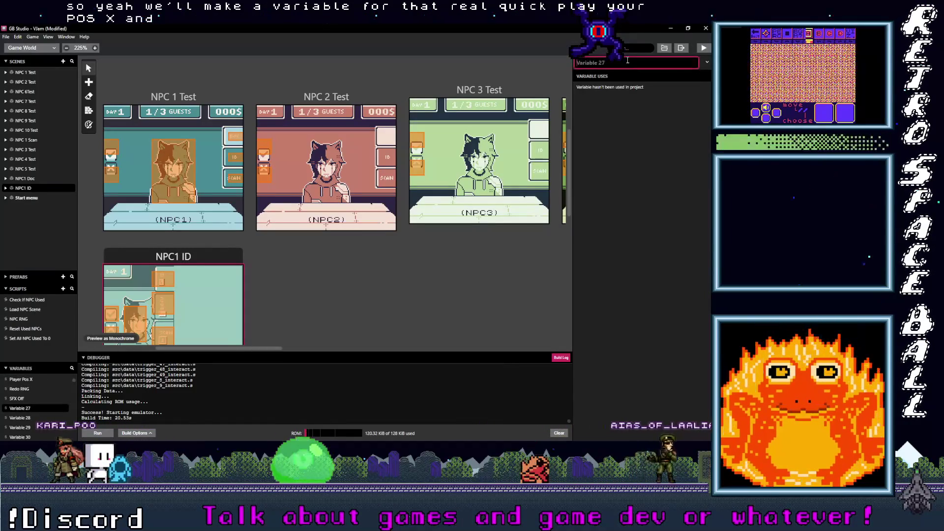
type("Player p")
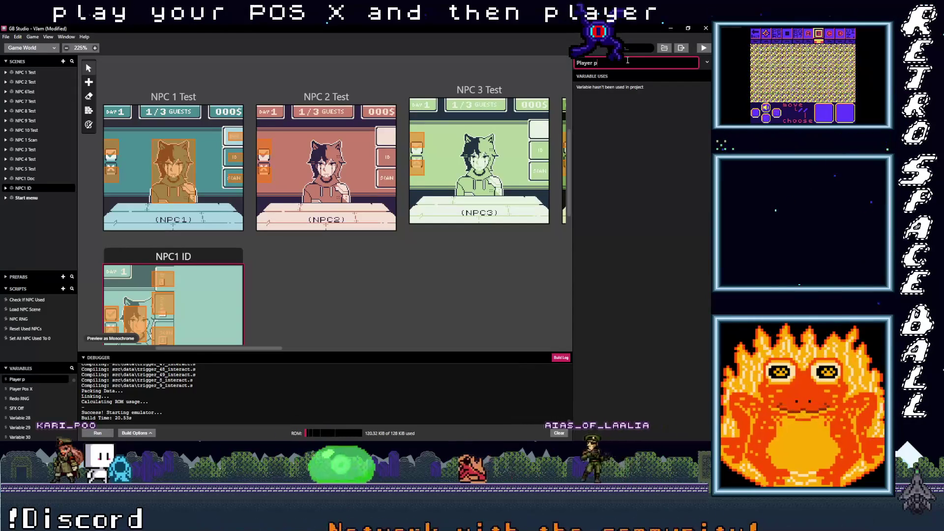
type(" Y")
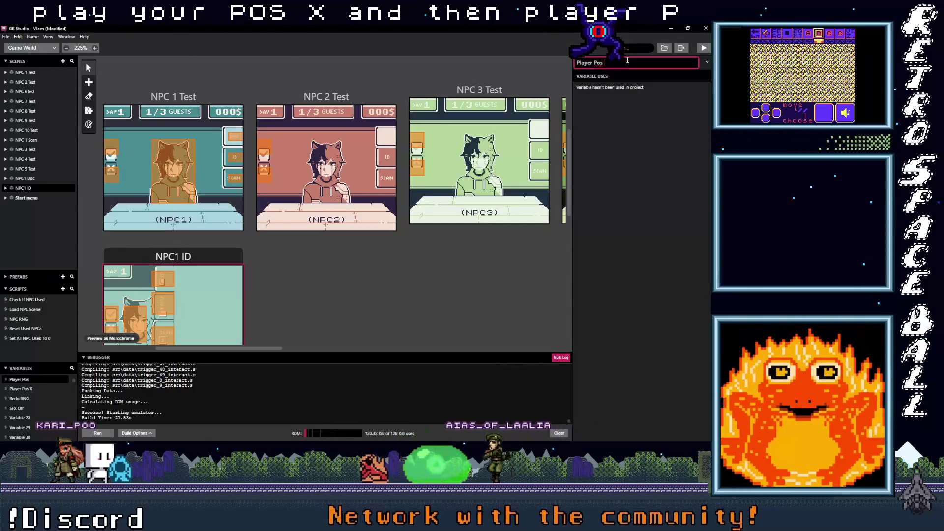
key("Return")
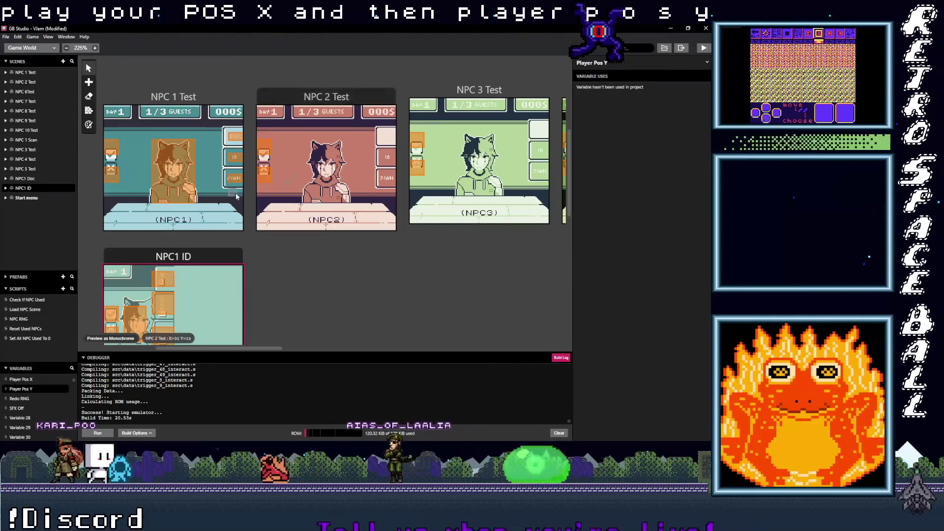
Add an Event Group after NPC 1 Test Trigger 3's scene change, named 'Gather player pos'
left_click(234, 140)
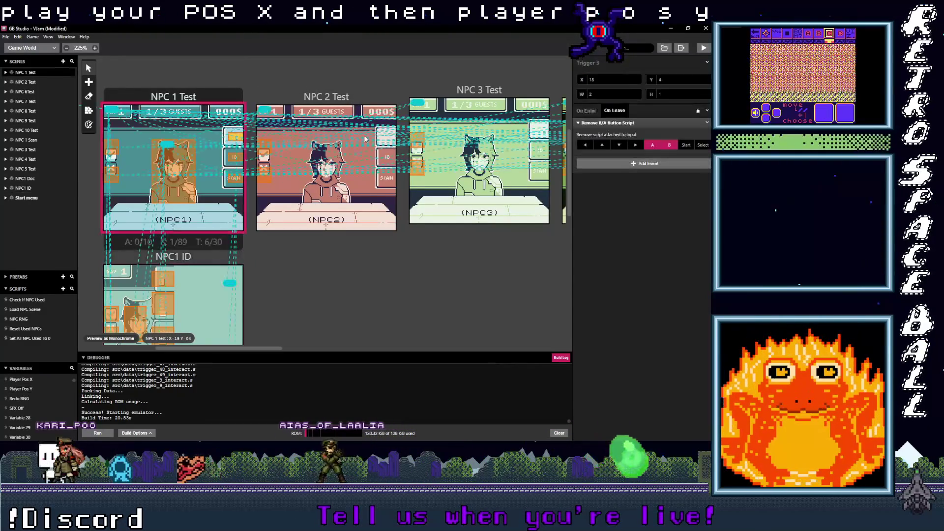
left_click(593, 112)
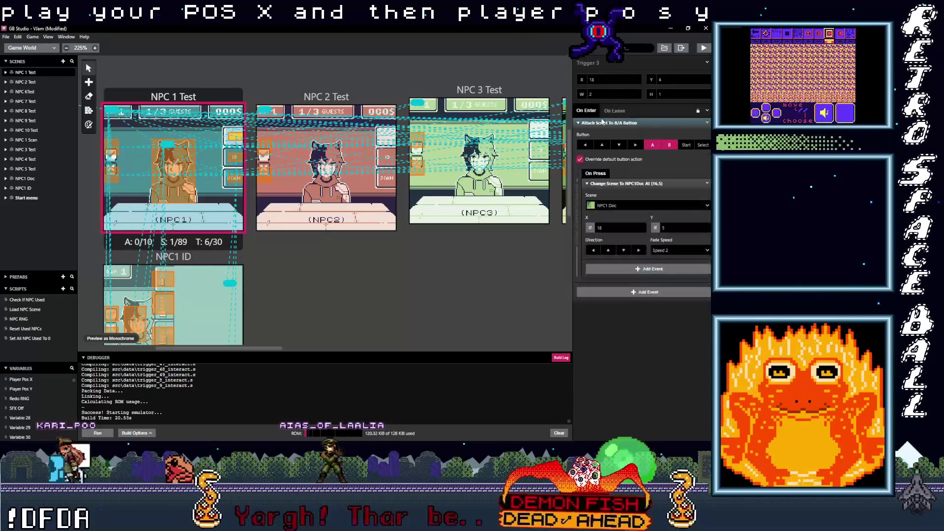
left_click(620, 183)
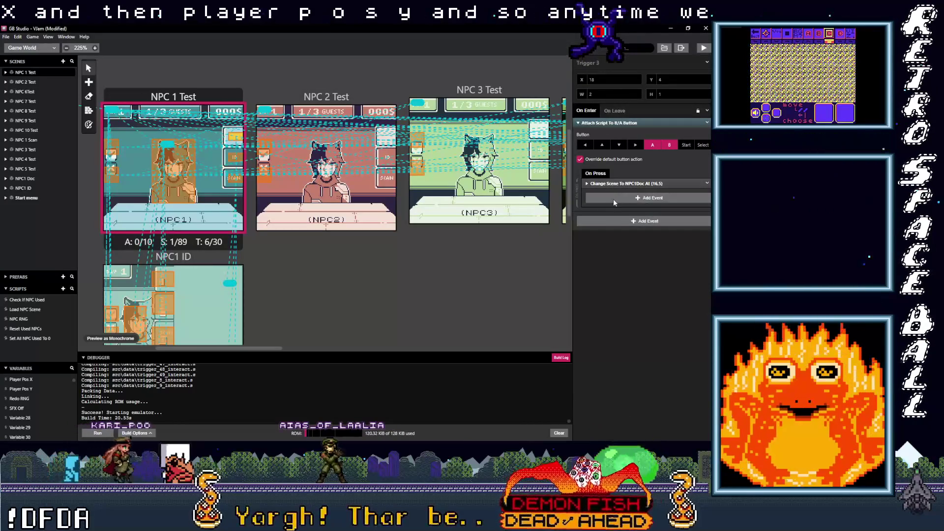
left_click(613, 199)
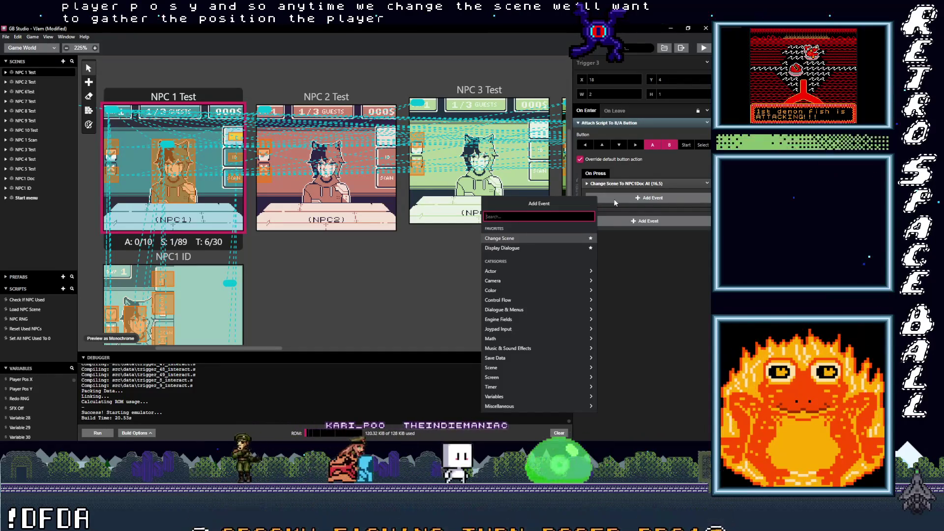
type("group")
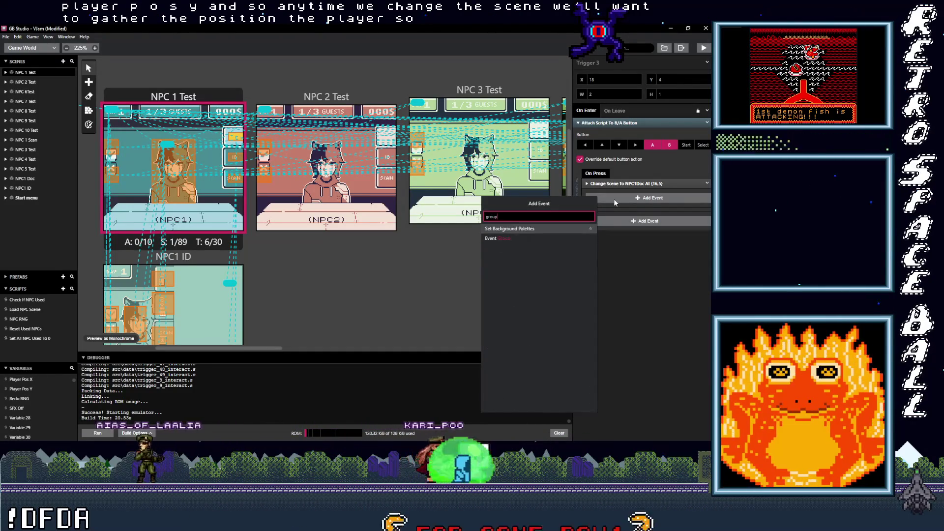
left_click(512, 228)
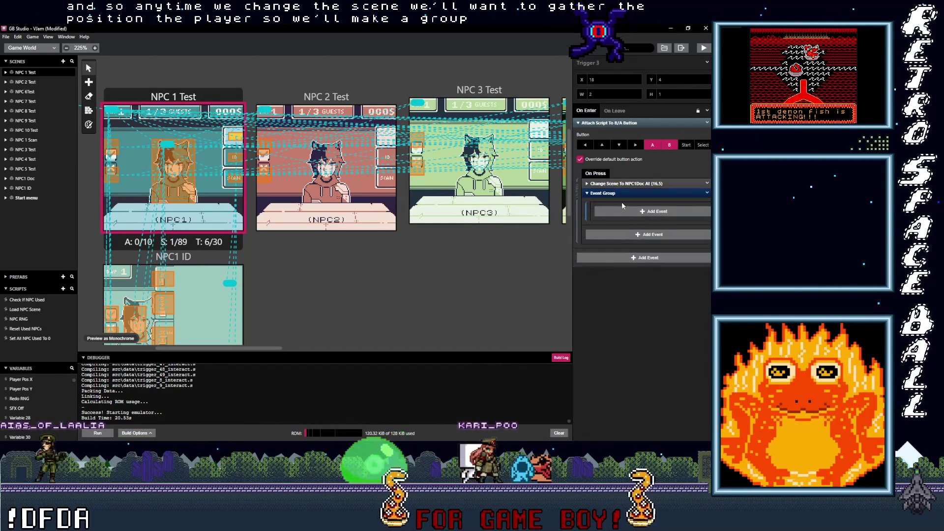
left_click(707, 193)
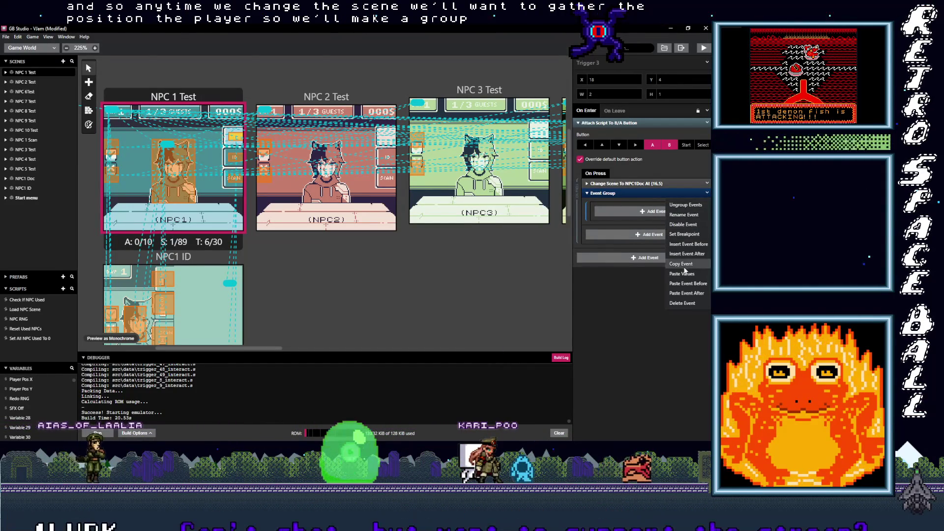
left_click(686, 215)
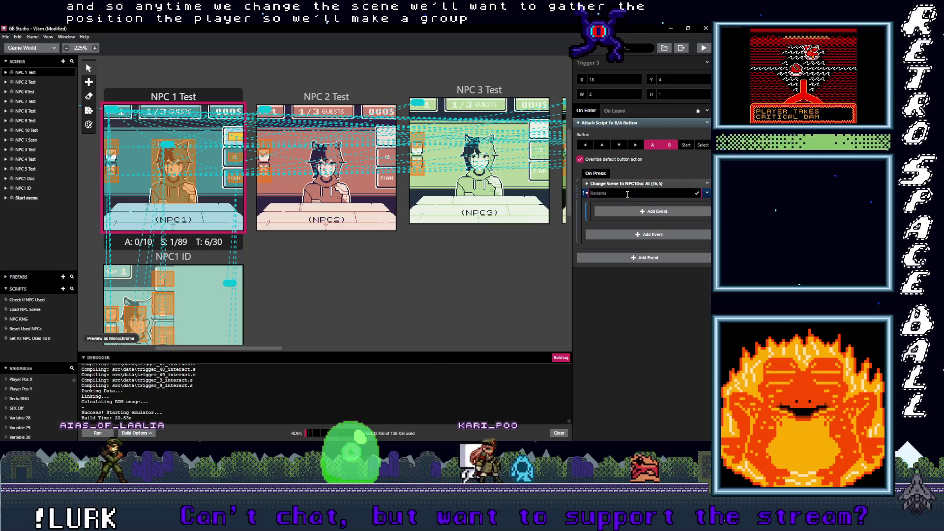
type("Gather po")
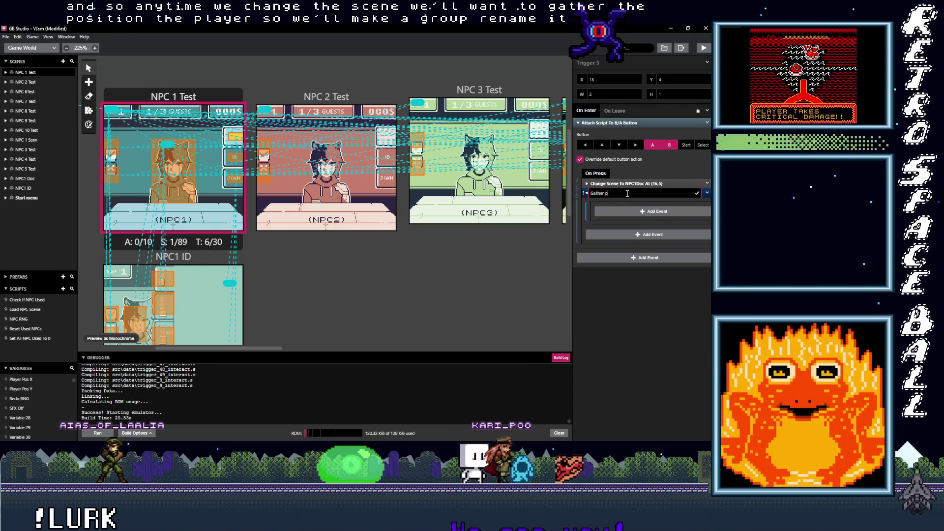
type("s")
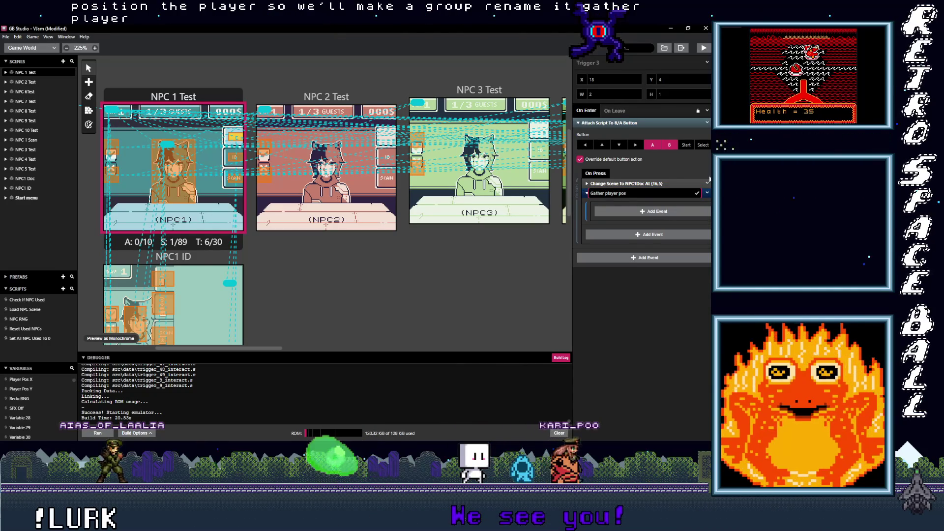
left_click(633, 214)
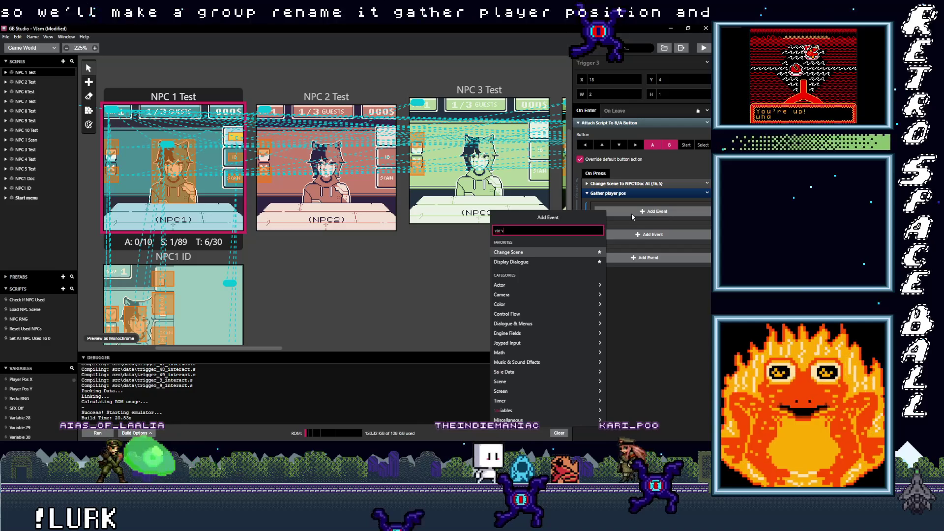
Add a Variable Set To Value event setting Player Pos X to the player's Tile X property
type("var val")
key("Return")
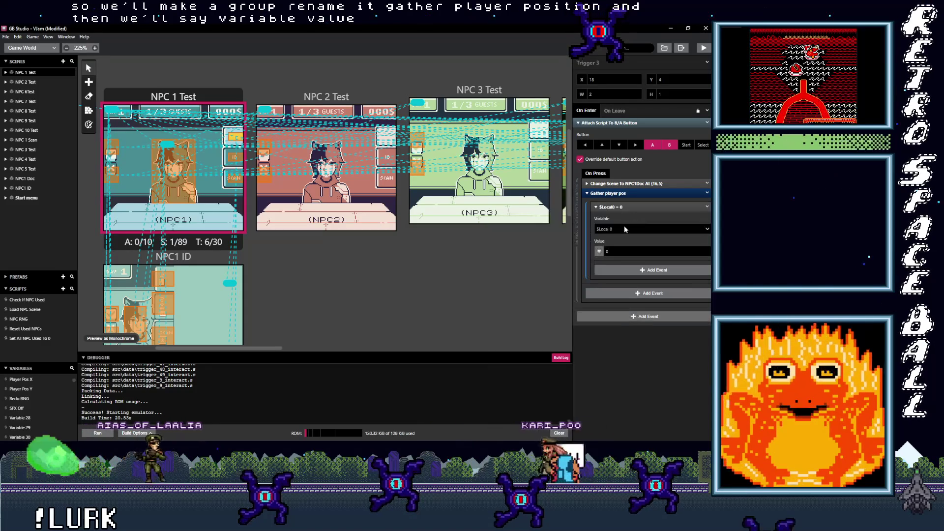
left_click(628, 229)
type("pos")
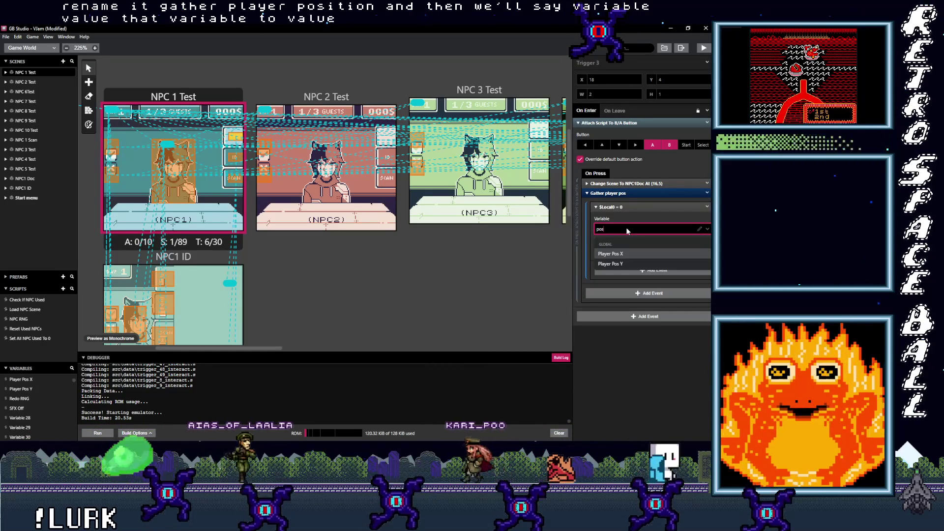
left_click(615, 248)
left_click(599, 252)
left_click(610, 274)
left_click(627, 250)
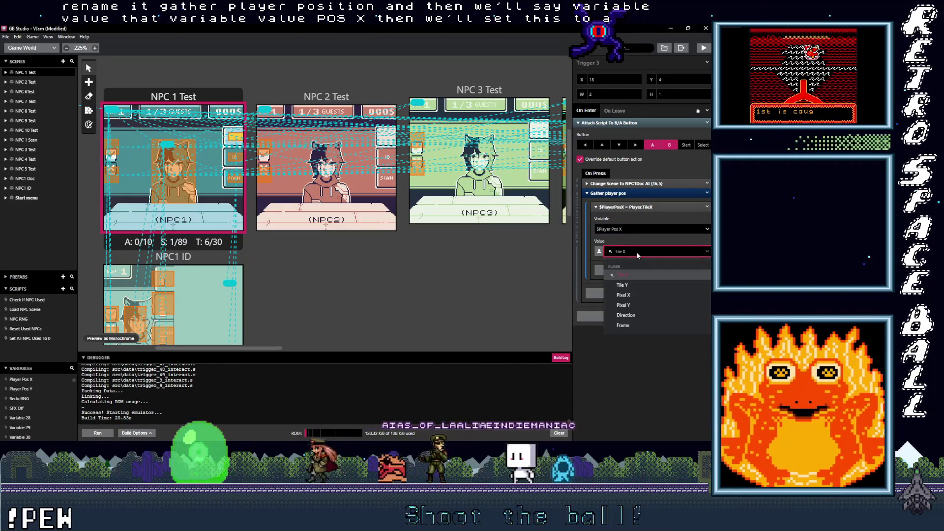
left_click(612, 277)
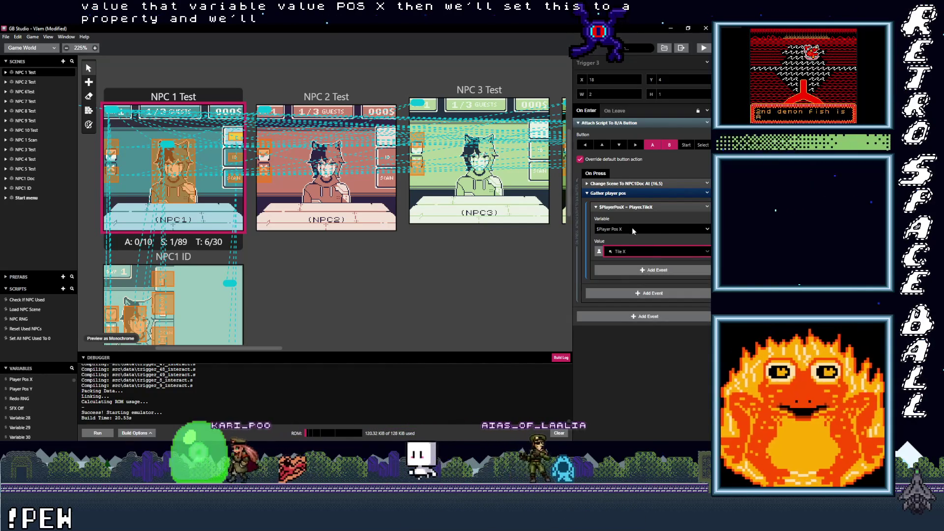
left_click(656, 207)
Duplicate that event so Player Pos Y stores the player's Tile Y
left_click(708, 207)
left_click(633, 222)
left_click(623, 239)
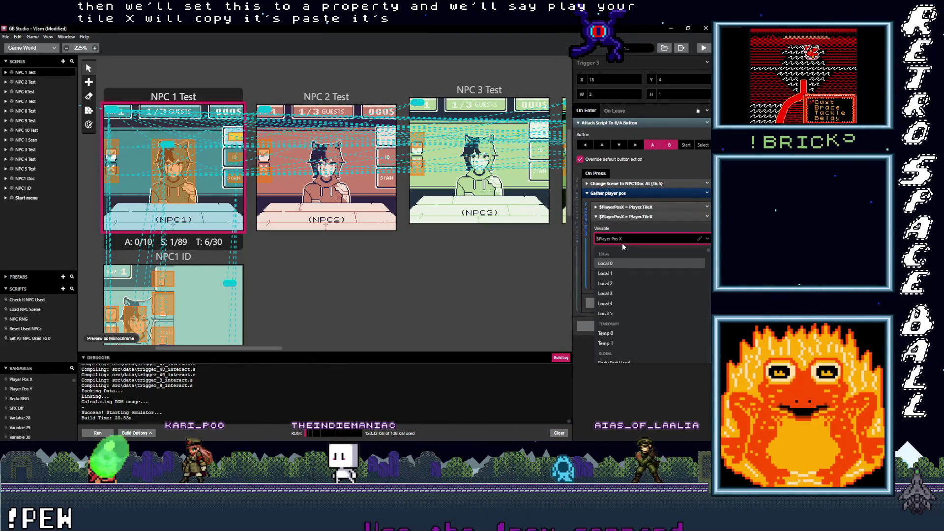
type("pos")
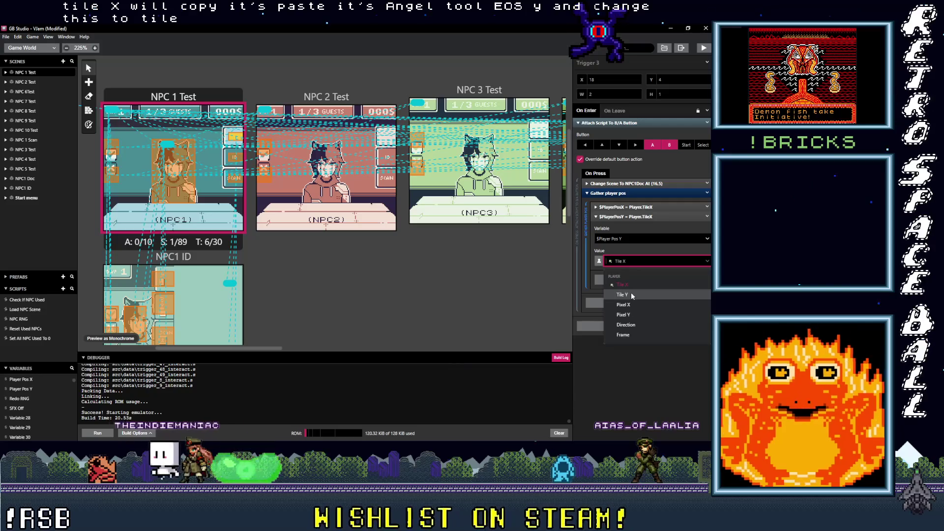
left_click(624, 277)
left_click(634, 217)
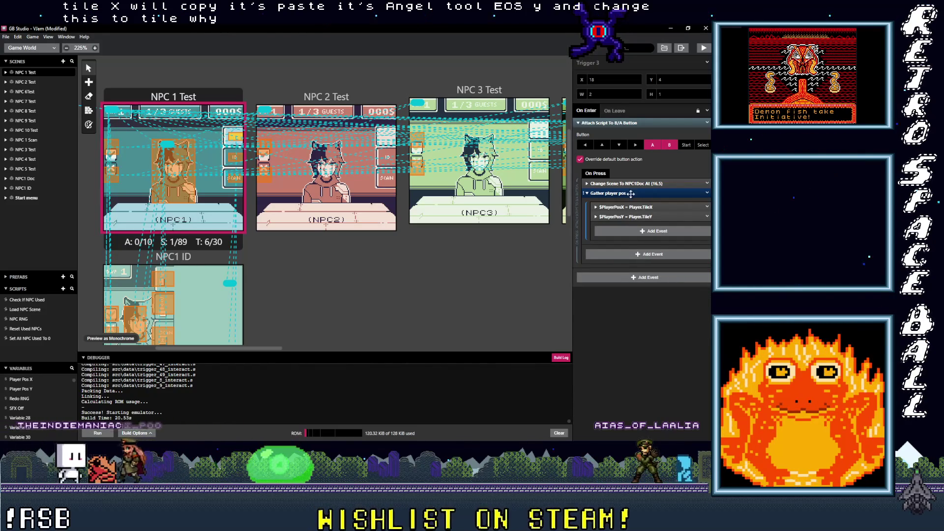
left_click(631, 194)
Move the Gather player pos group above Trigger 3's scene change and copy it
left_click(707, 184)
left_click(679, 222)
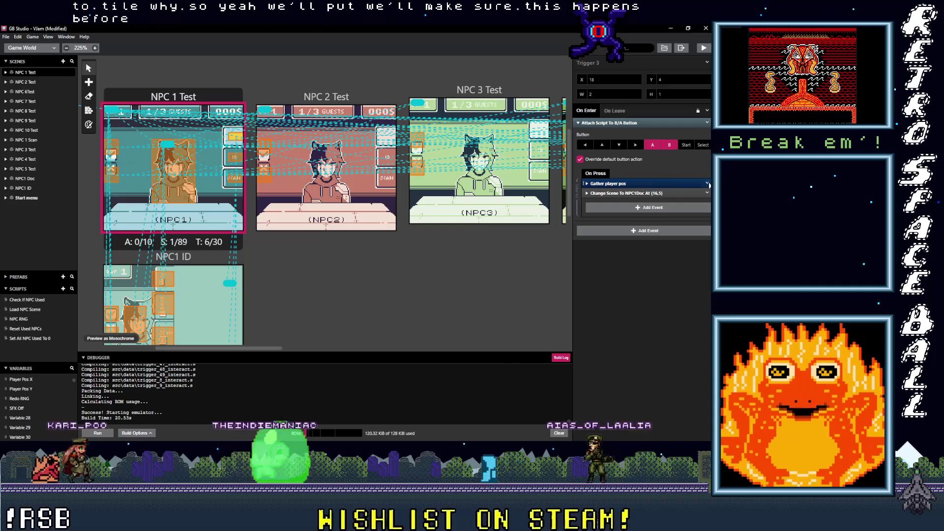
left_click(707, 184)
left_click(684, 256)
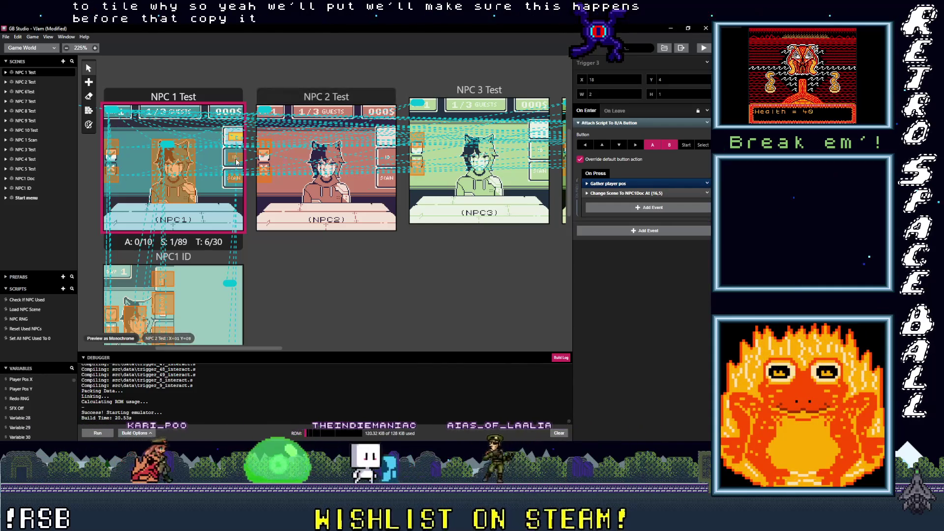
Paste Gather player pos before Trigger 4's scene change, then bring up Trigger 5's script
left_click(234, 158)
left_click(587, 183)
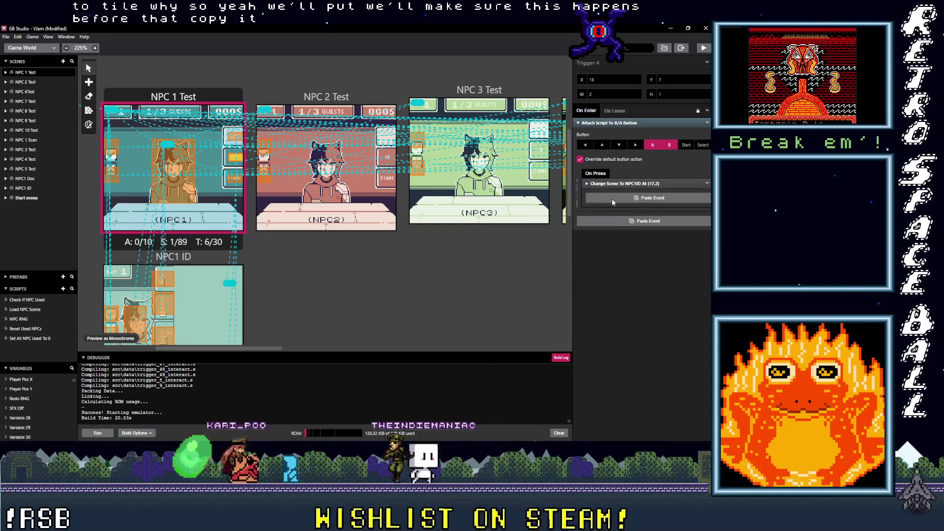
key("ctrl+v")
left_click(603, 184)
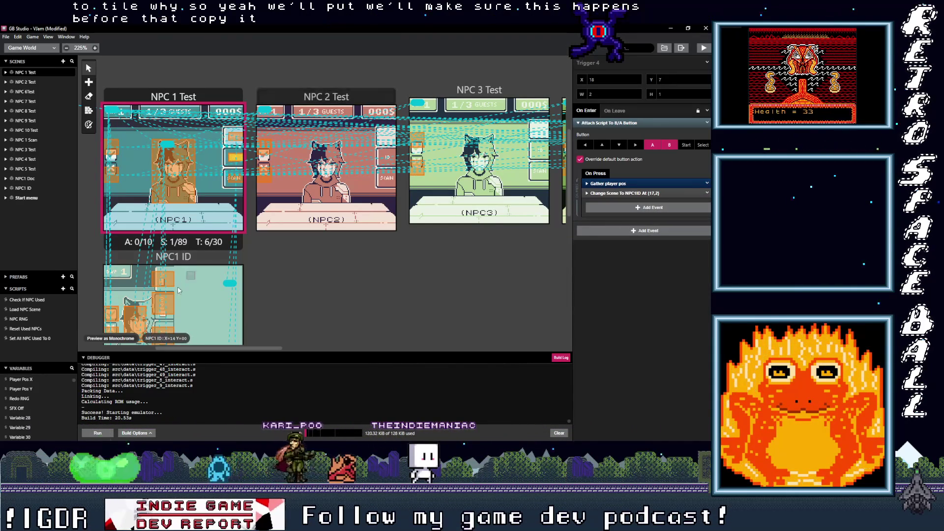
left_click(231, 181)
left_click(606, 184)
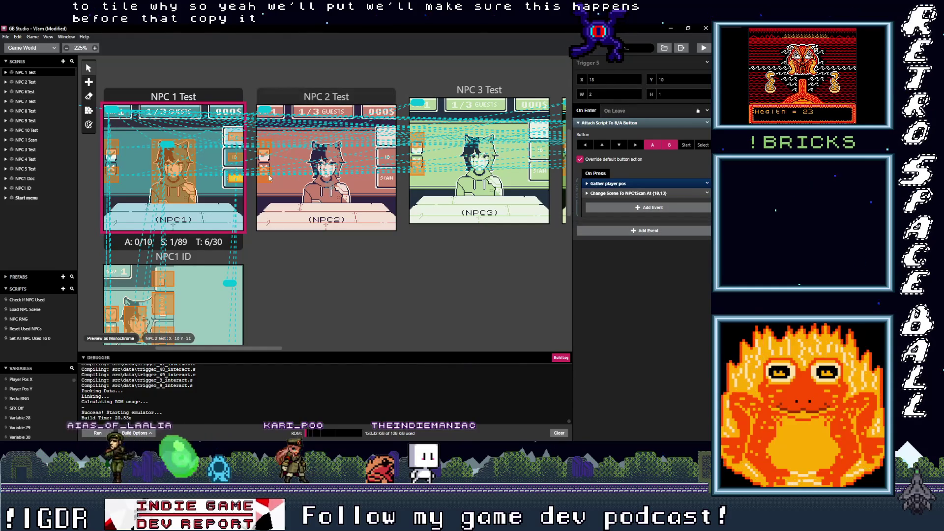
left_click(175, 170)
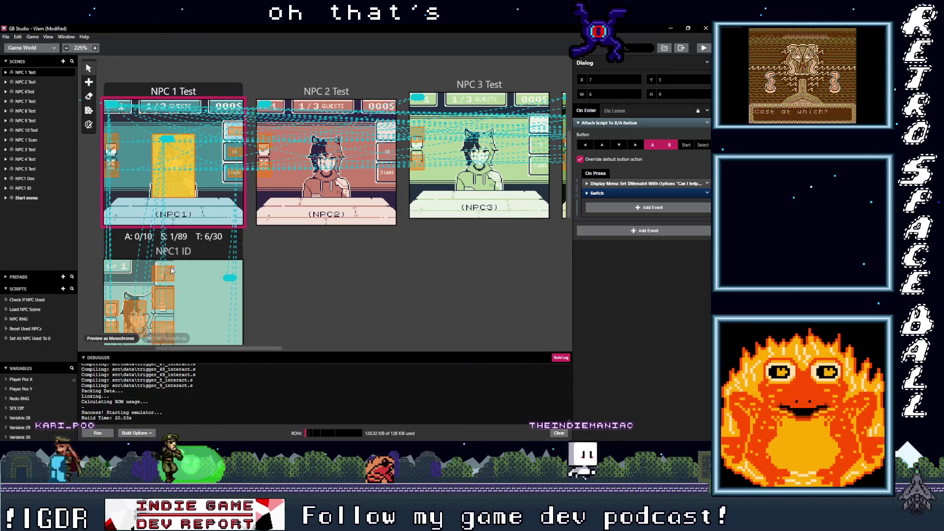
Paste Gather player pos before the scene change in the NPC1 ID exit triggers
scroll(167, 246, "down", 2)
left_click(166, 239)
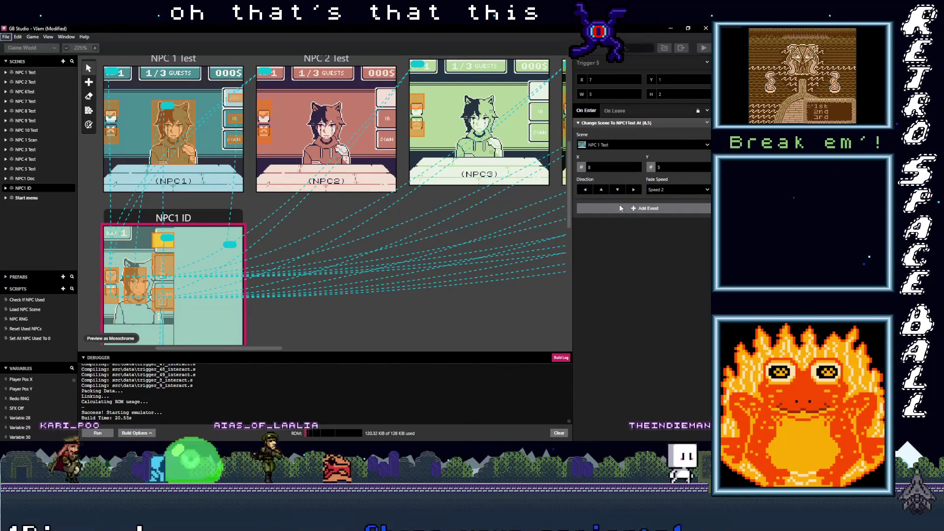
key("alt")
left_click(167, 267)
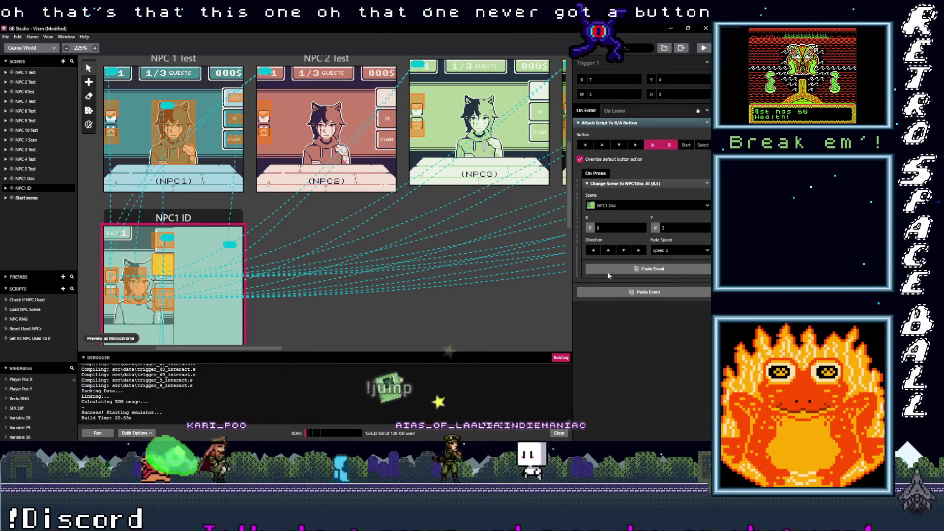
key("alt")
left_click(614, 272)
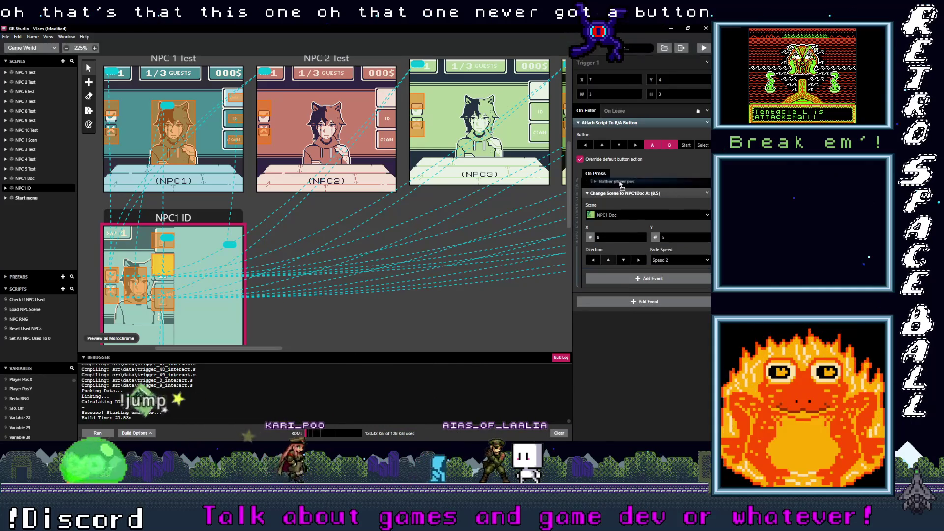
left_click(133, 285)
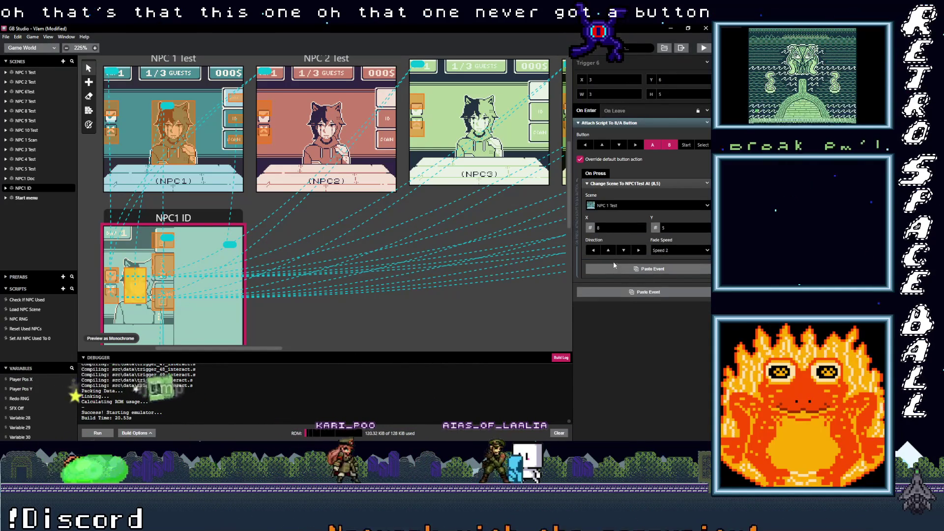
left_click(613, 268, "alt")
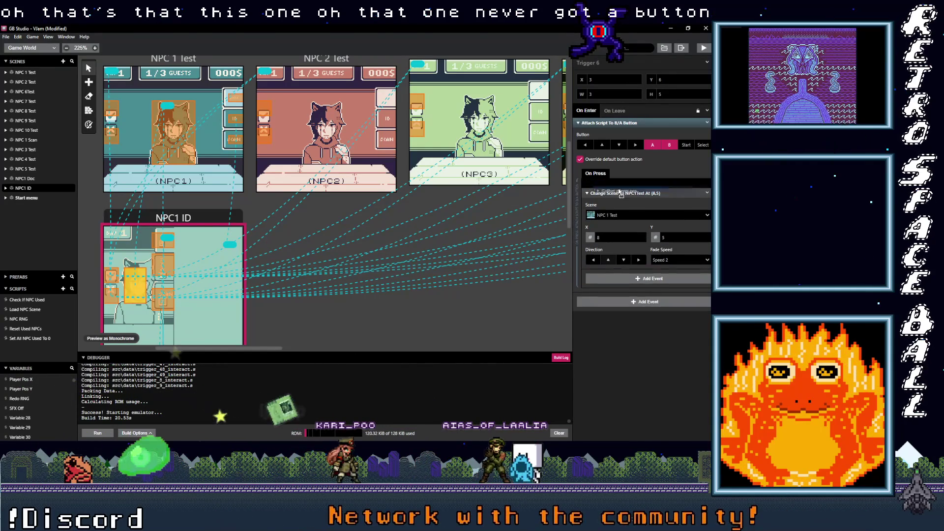
left_click(163, 300)
key("alt")
left_click(613, 272)
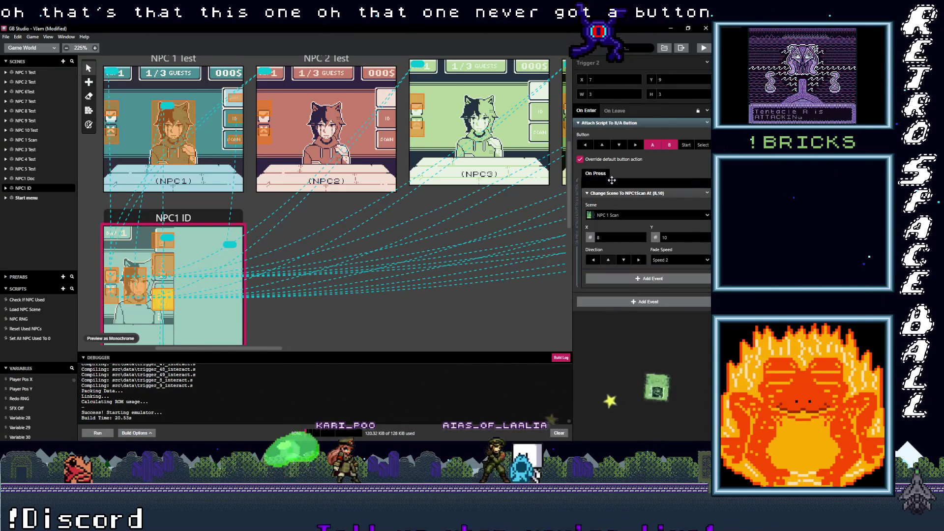
Paste Gather player pos into NPC1 Doc's triggers to NPC1 ID, NPC1 Scan and NPC 1 Test
scroll(179, 281, "down", 3)
left_click(170, 280)
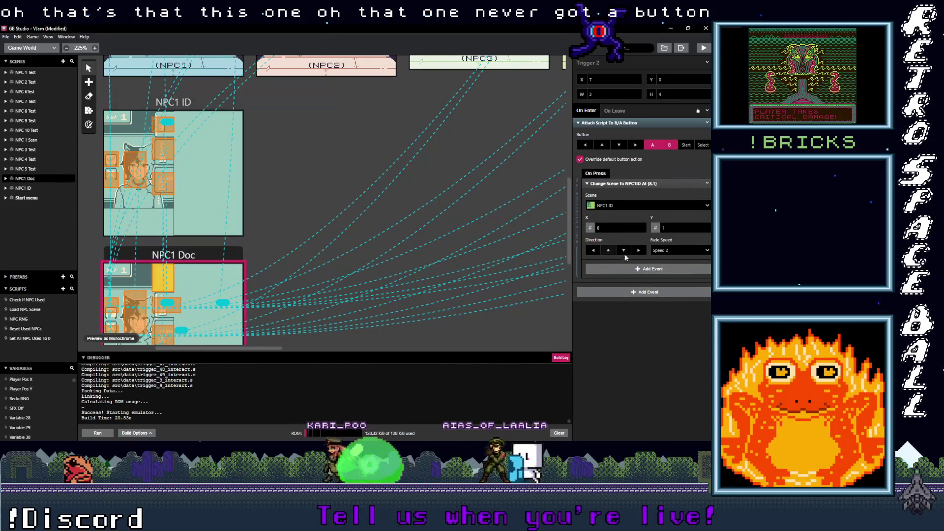
left_click(615, 272)
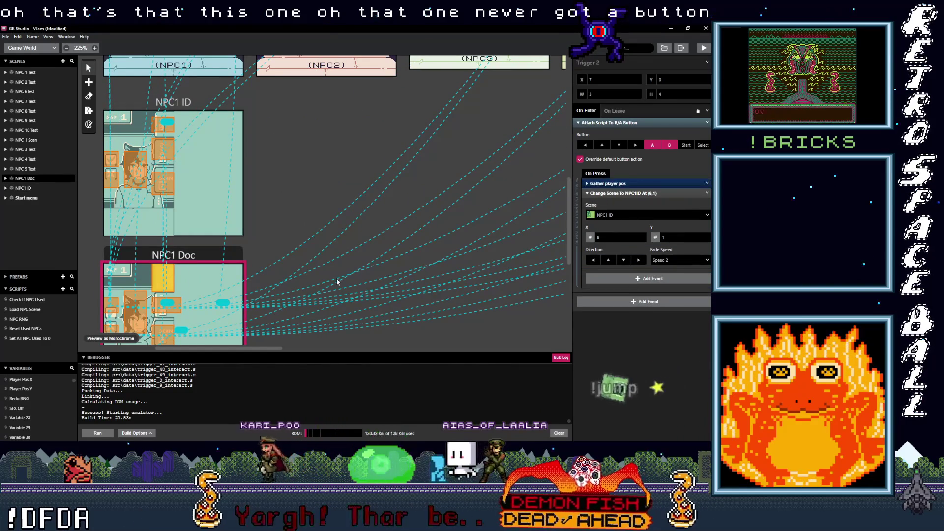
scroll(152, 314, "down", 3)
left_click(163, 221)
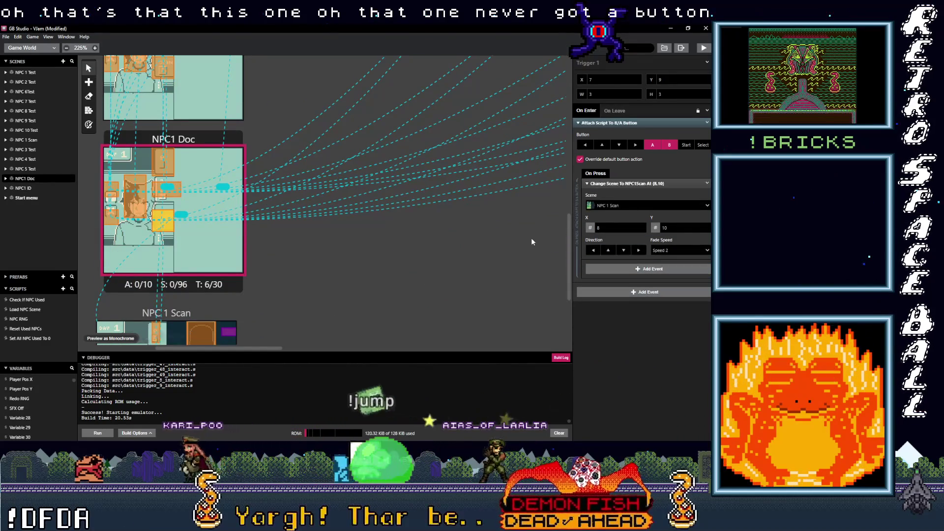
mouse_move(615, 183)
left_mouse_down()
mouse_move(622, 150)
mouse_move(615, 183)
left_mouse_up()
left_click(168, 189)
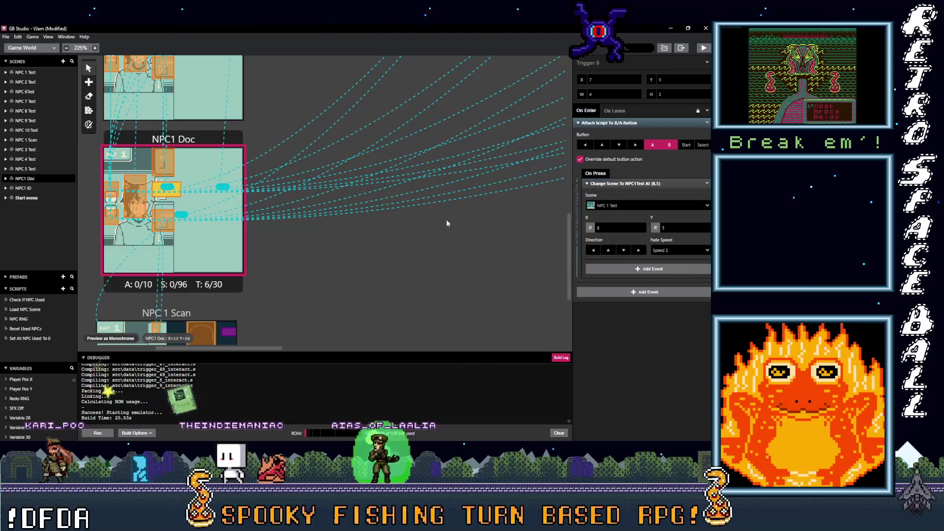
left_click(619, 271, "alt")
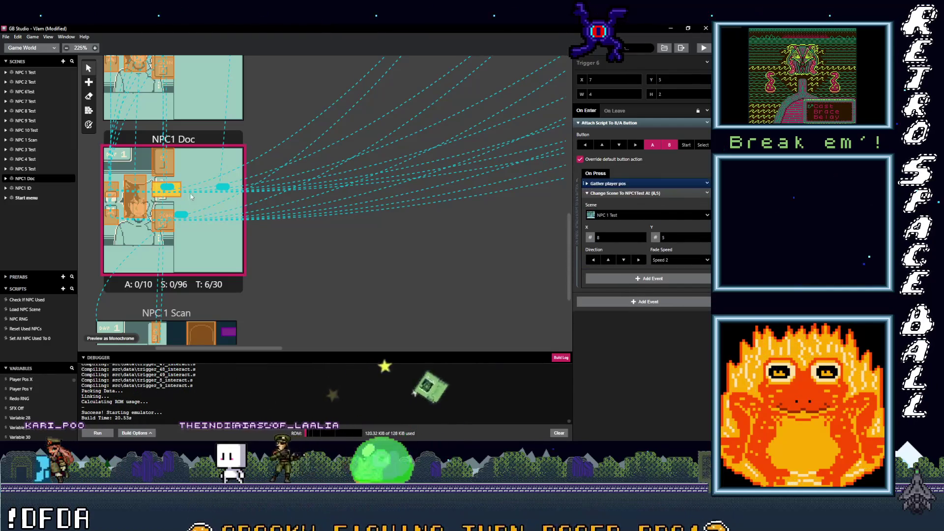
left_click(138, 215)
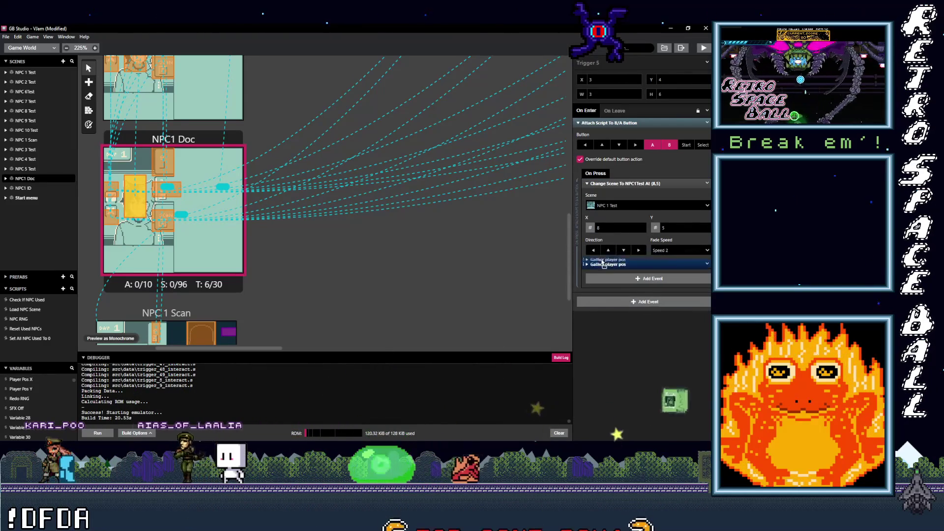
left_click(607, 271, "alt")
Add Gather player pos above the scene change in NPC 1 Scan's exit triggers
scroll(176, 292, "down", 3)
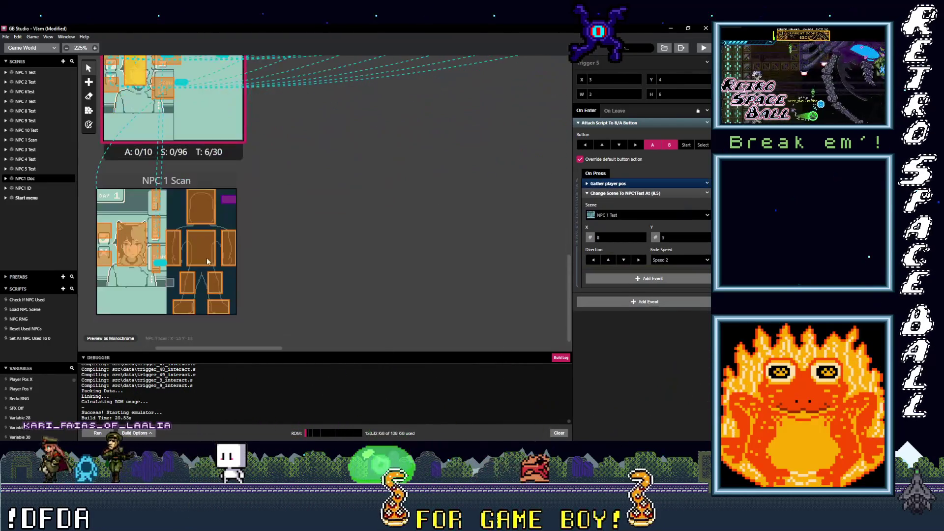
left_click(156, 204)
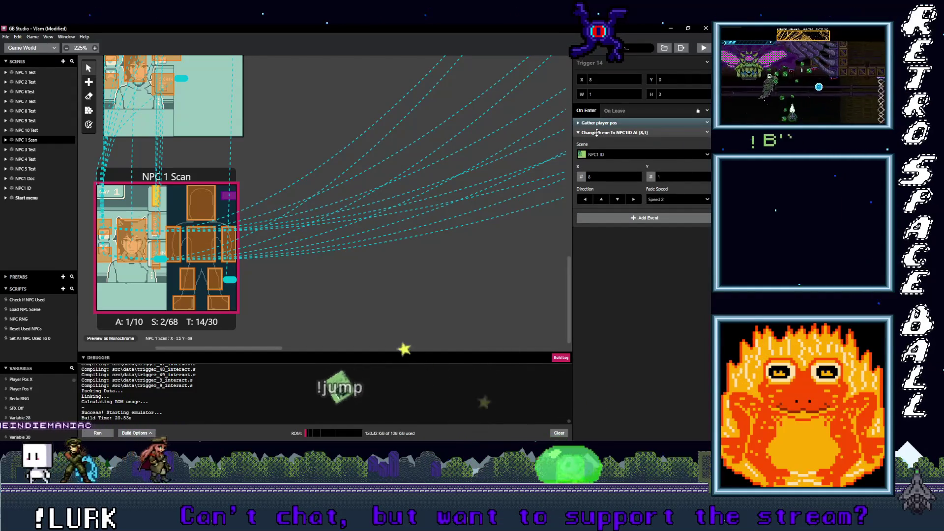
left_click(156, 224)
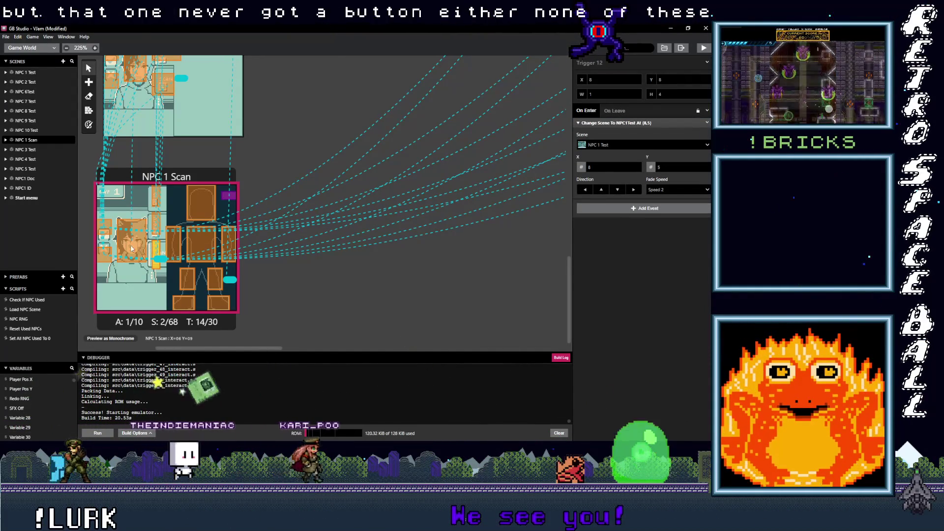
left_click(150, 250)
left_click(156, 249)
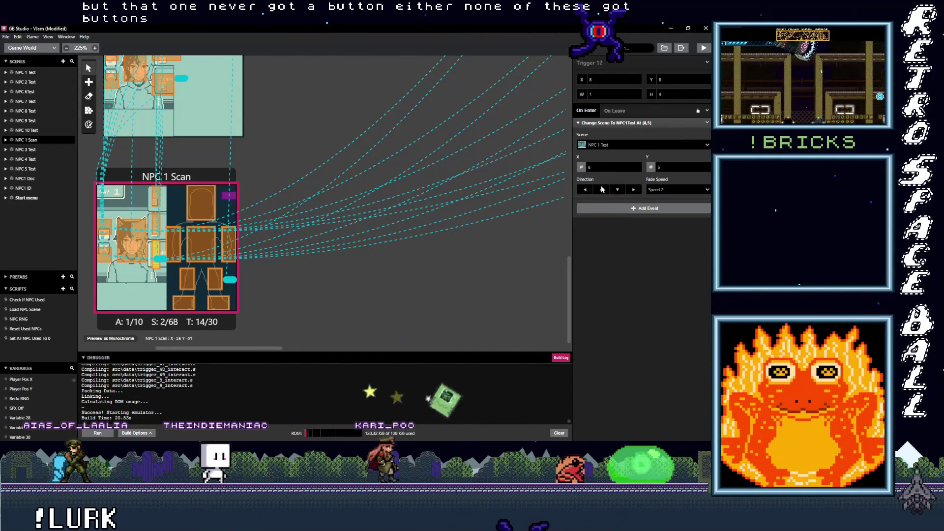
left_click_drag(604, 203, 618, 127)
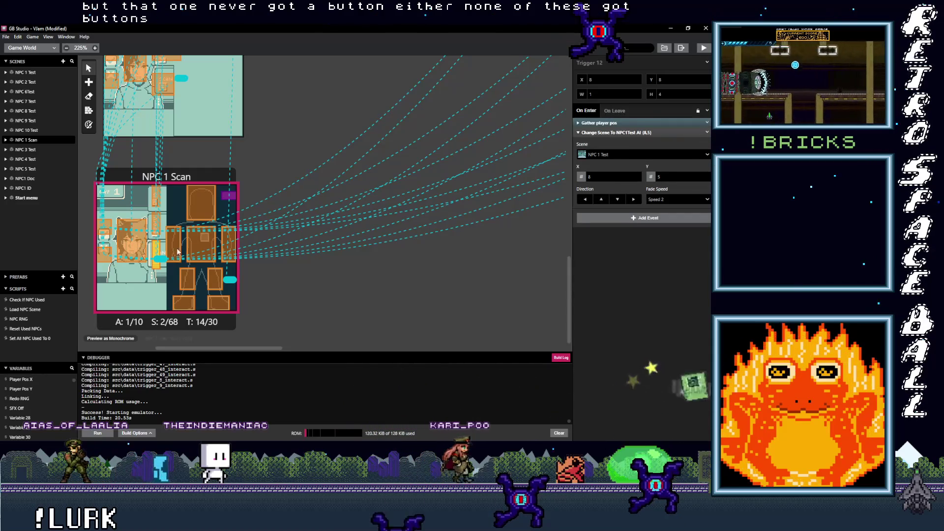
left_click(156, 230)
left_click(615, 208)
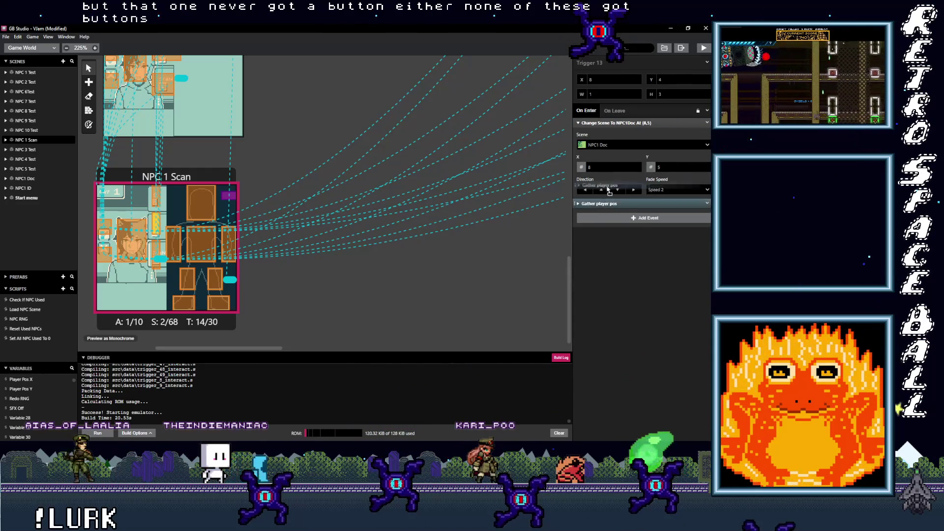
left_click(126, 241)
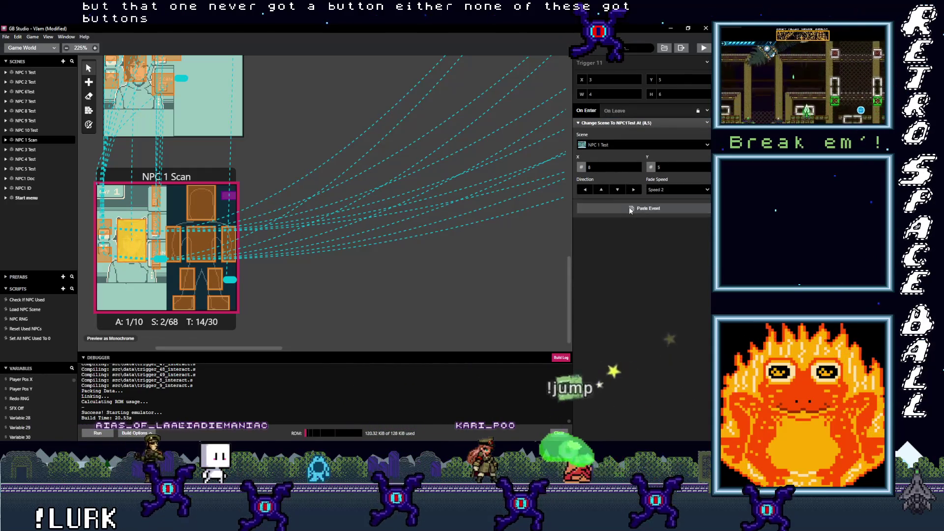
scroll(167, 223, "up", 3)
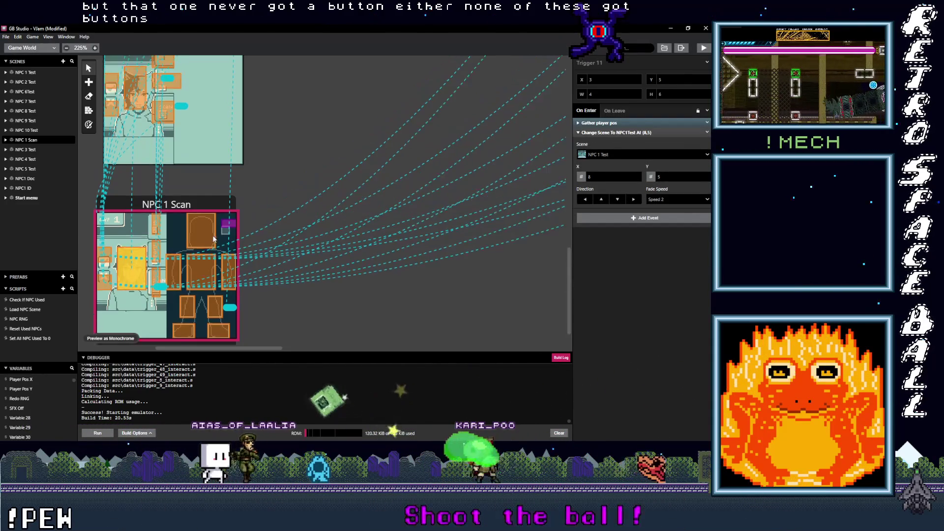
scroll(183, 182, "up", 3)
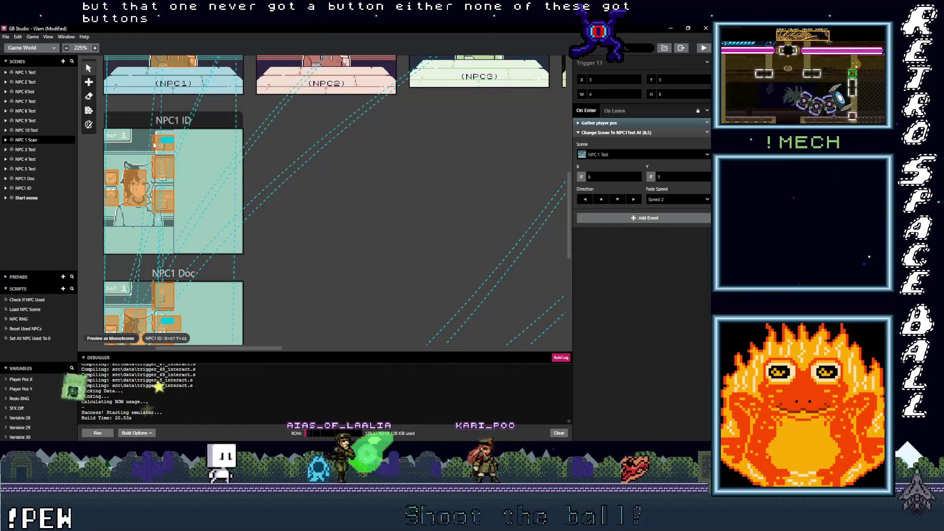
Give NPC1 ID's Trigger 5 Gather player pos and move its NPC 1 Test scene change into an A/B button-press script
left_click(154, 144)
left_click(595, 208, "alt")
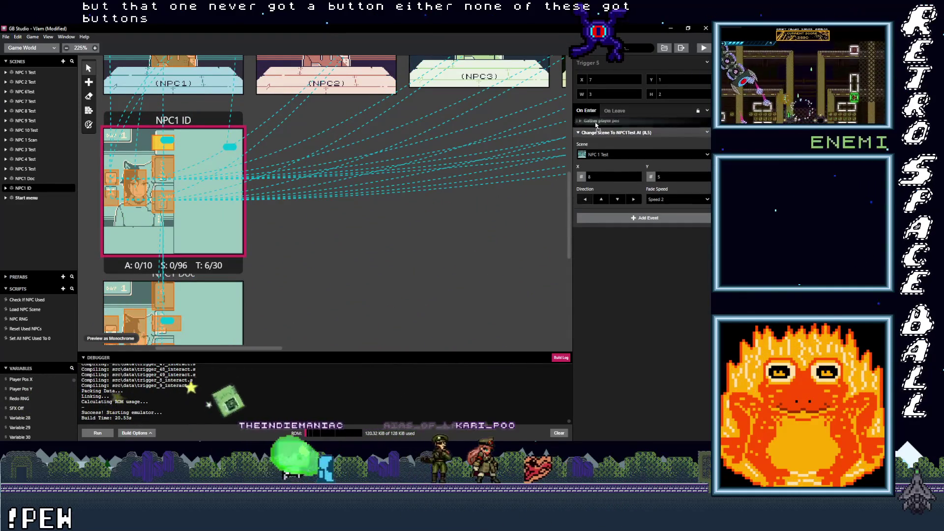
left_click(633, 218)
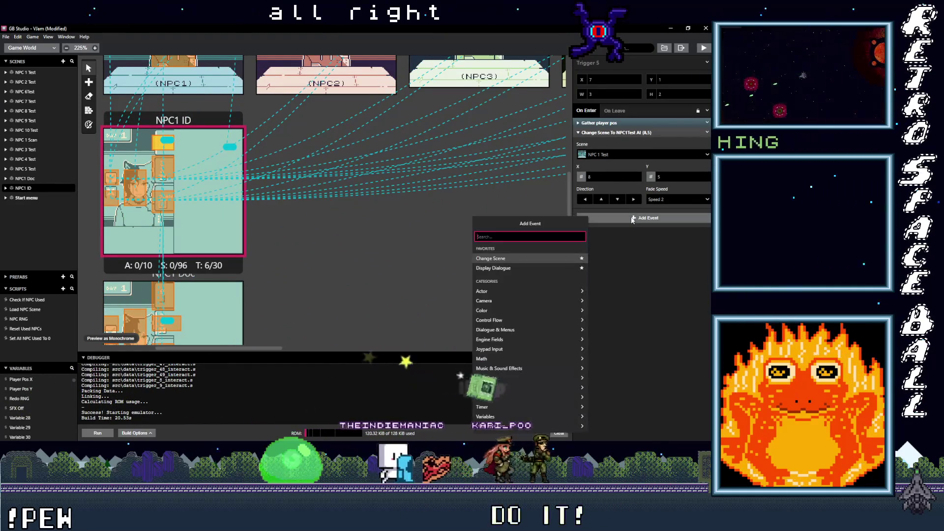
type("button")
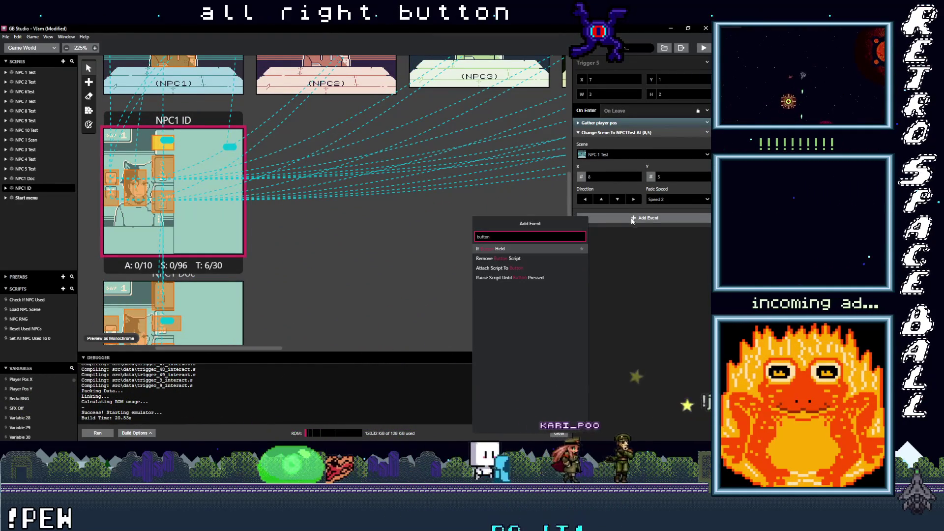
left_click(480, 268)
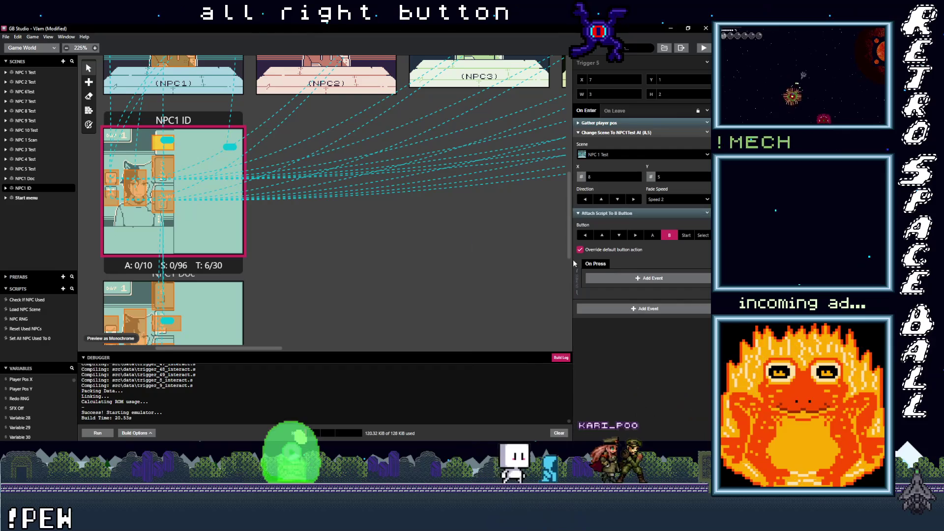
left_click(653, 236)
left_click_drag(611, 132, 623, 189)
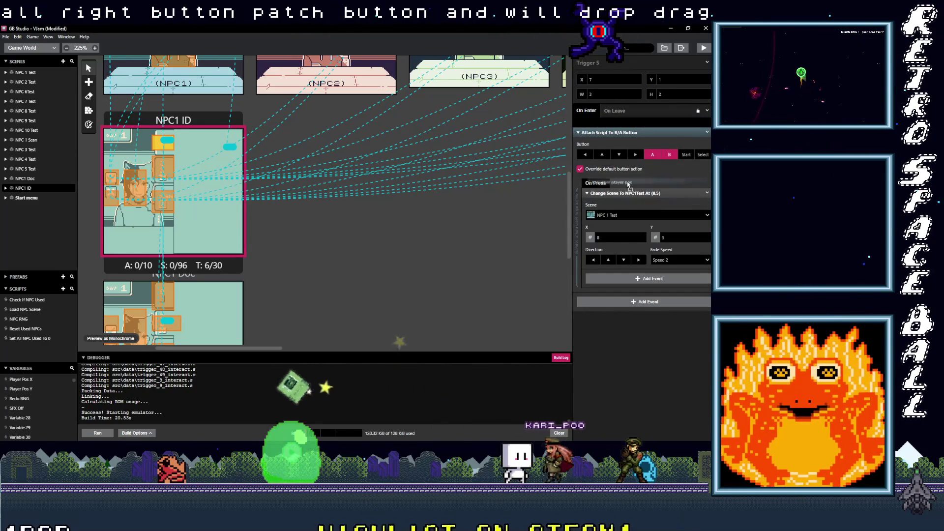
scroll(173, 262, "down", 3)
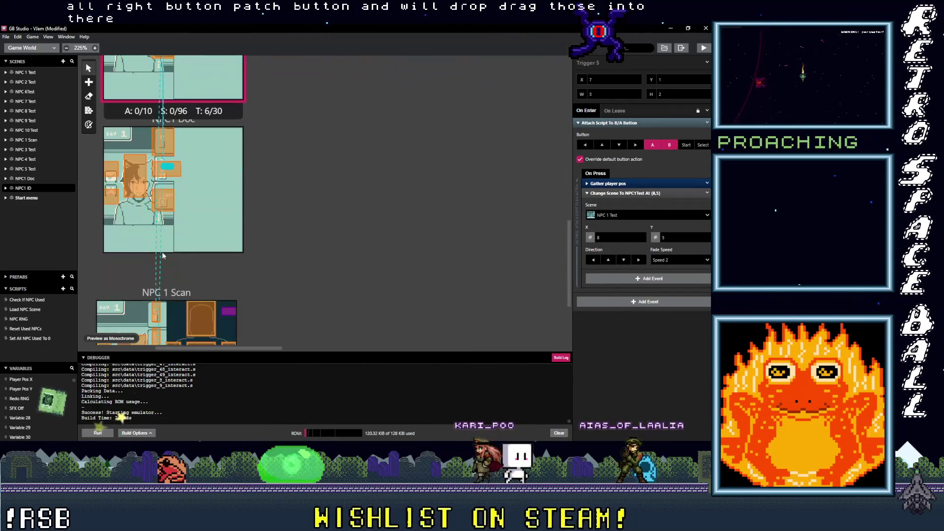
scroll(168, 254, "down", 2)
Wrap NPC 1 Scan's first exit trigger's Gather player pos and scene change in a button-press script, deleting the duplicate gather
left_click(156, 195)
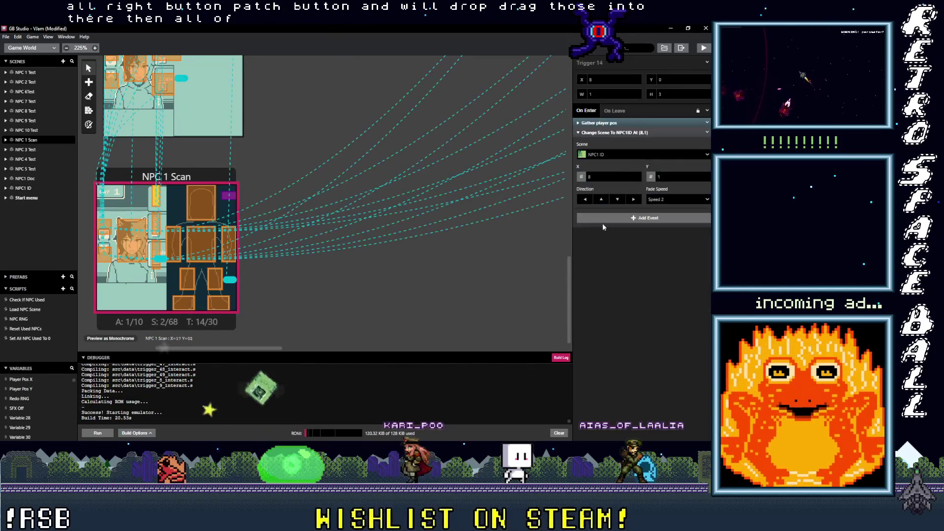
left_click(608, 218)
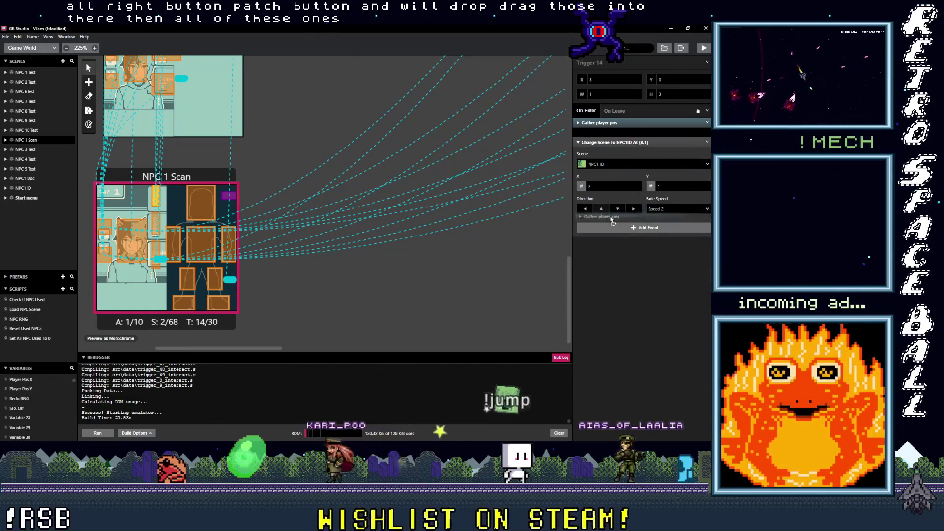
left_click(708, 213)
left_click(677, 319)
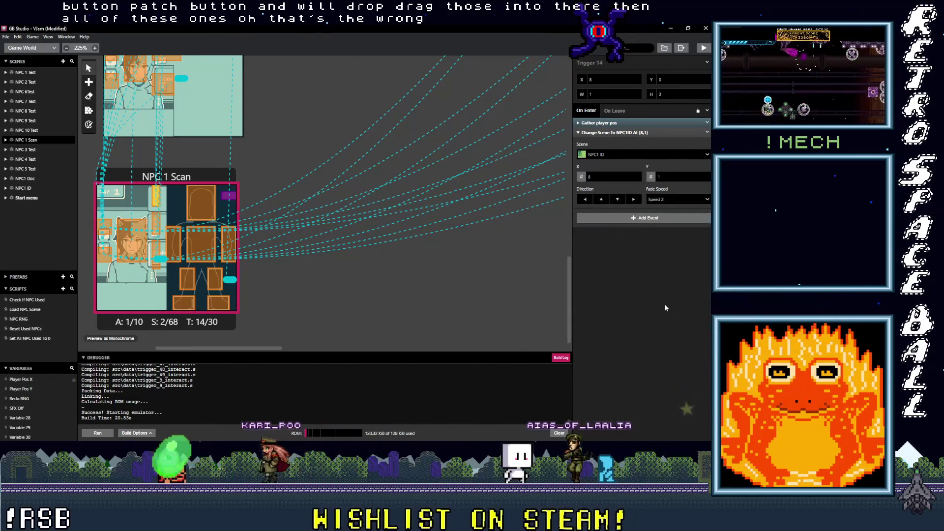
left_click(615, 218)
type("but")
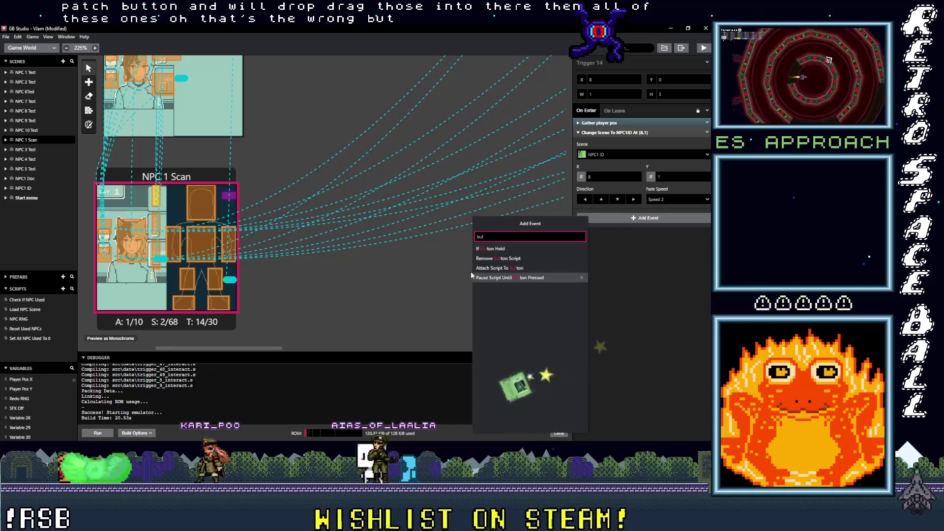
left_click(492, 268)
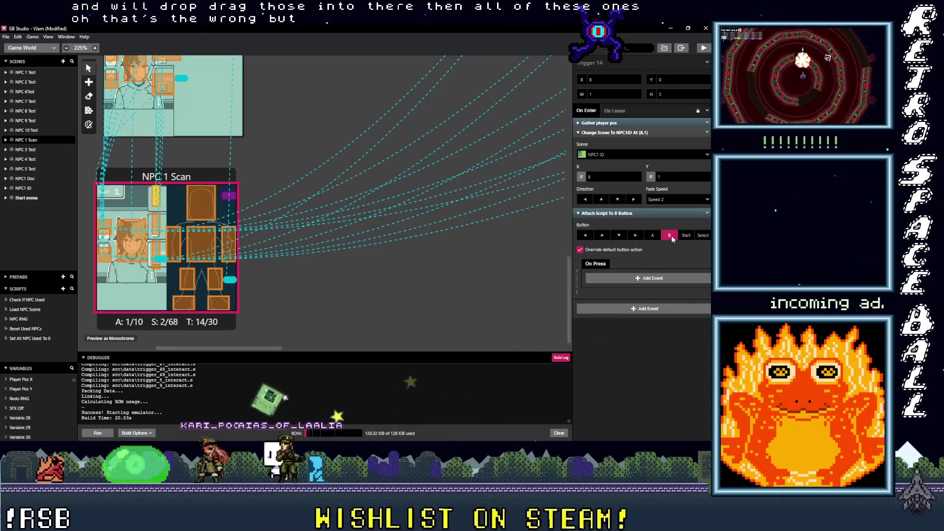
left_click(709, 213)
left_click(634, 191)
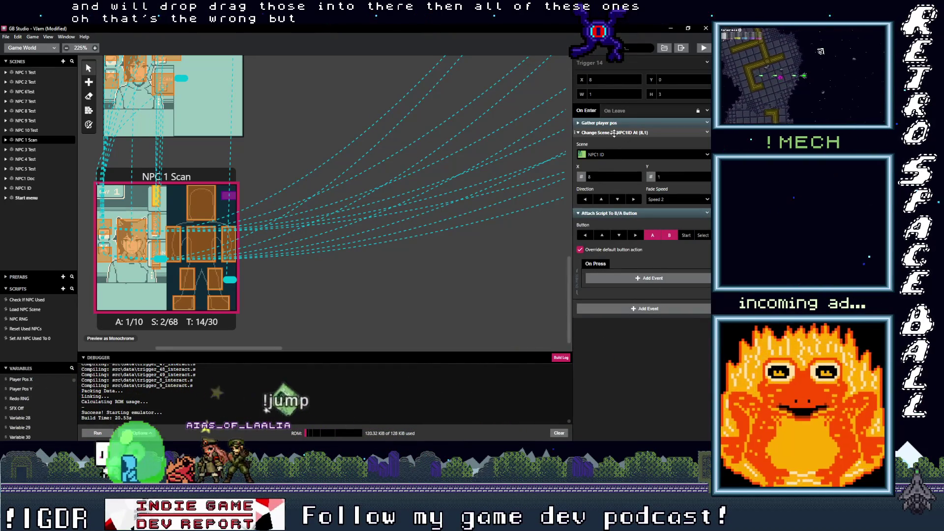
left_click_drag(614, 133, 640, 268)
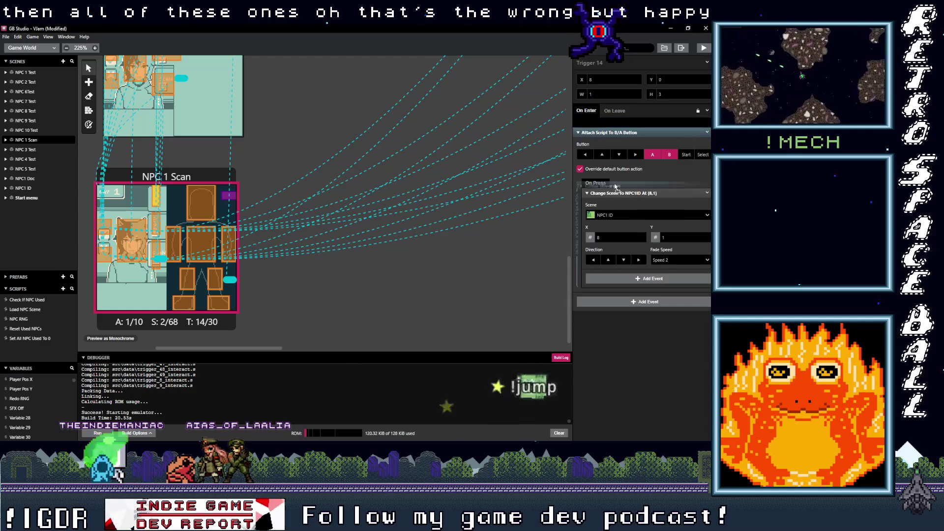
left_click_drag(616, 177, 615, 182)
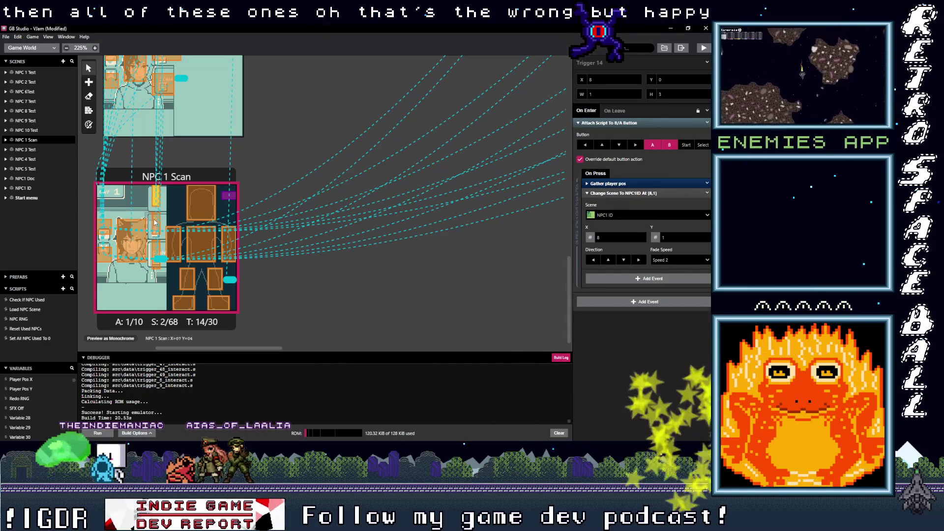
Move the scene changes for the NPC1 Doc trigger, next exit trigger and Trigger 11 into B/A button-press scripts
left_click(155, 223)
left_click(607, 217)
mouse_move(612, 133)
left_mouse_down()
mouse_move(618, 271)
mouse_move(621, 198)
left_mouse_up()
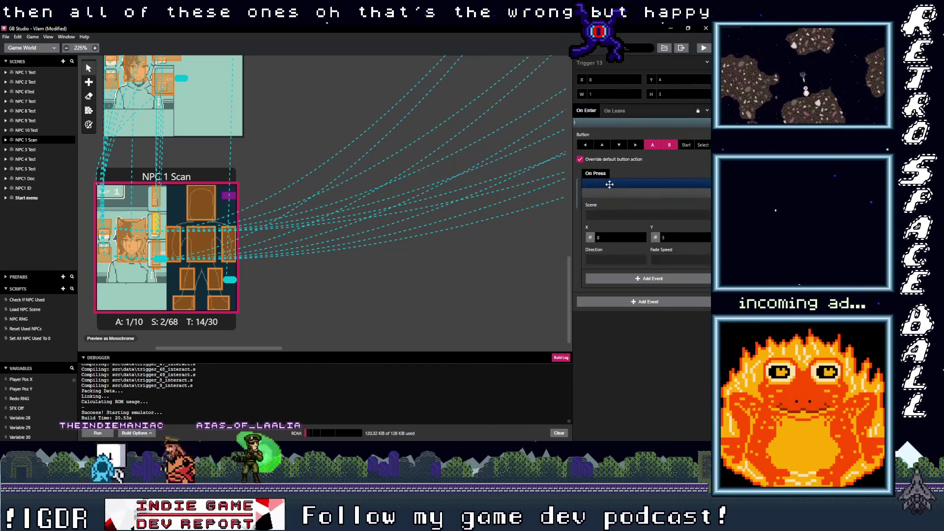
left_click(152, 269)
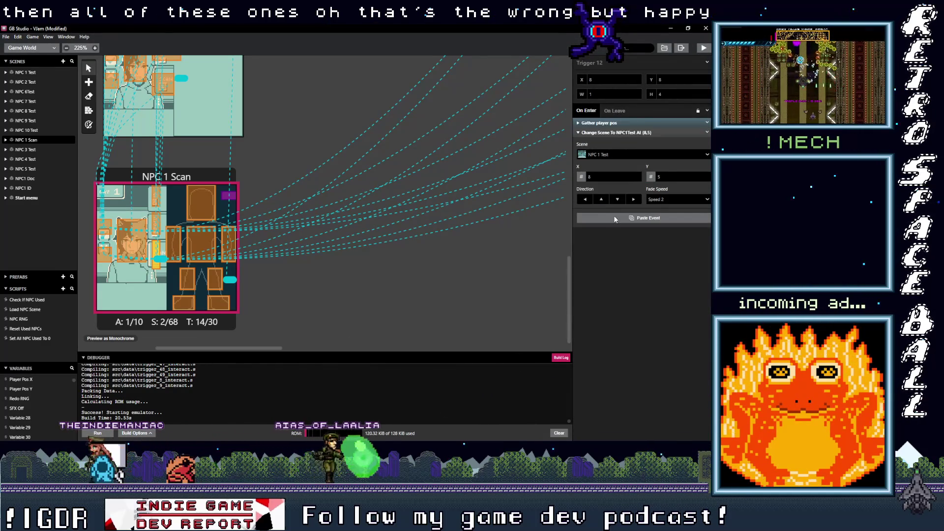
left_click(614, 214)
left_click_drag(616, 134, 619, 273)
left_click_drag(608, 123, 618, 184)
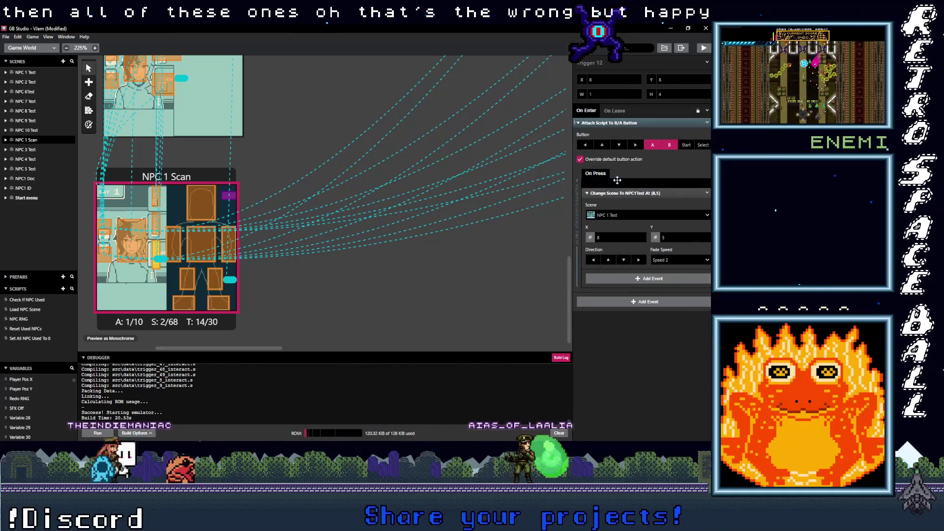
left_click(129, 264)
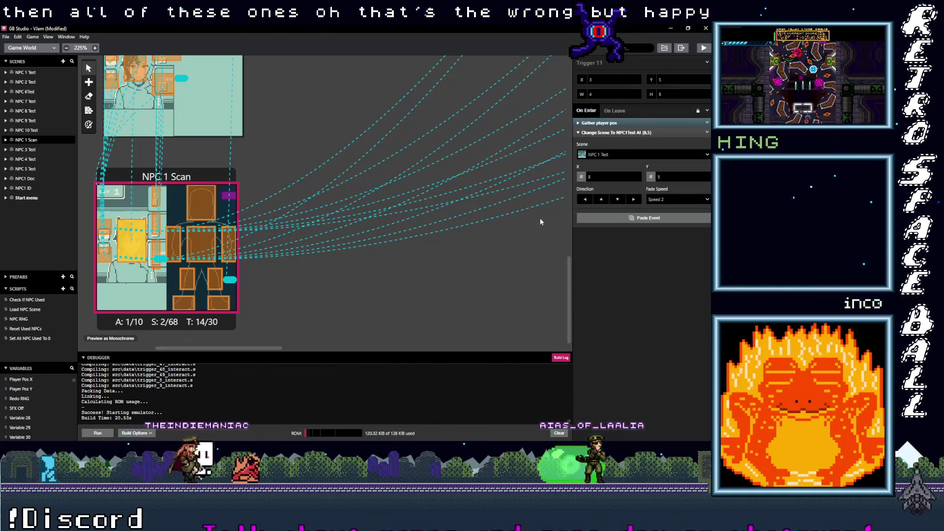
left_click(615, 213)
mouse_move(610, 133)
left_mouse_down()
mouse_move(628, 208)
mouse_move(610, 163)
mouse_move(610, 183)
left_mouse_up()
Recheck Trigger 5 in NPC1 ID and Trigger 11 in NPC 1 Scan
scroll(138, 274, "up", 5)
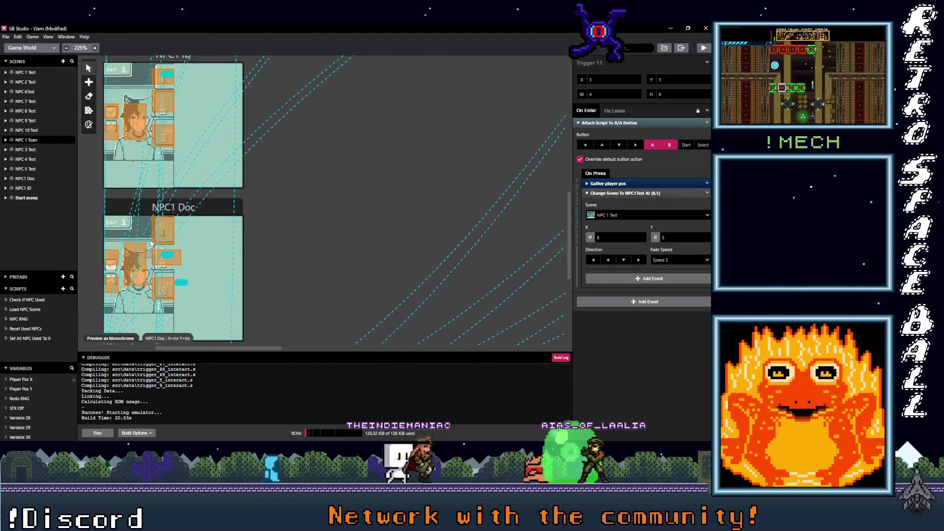
left_click(157, 226)
scroll(128, 269, "down", 5)
scroll(127, 269, "down", 2)
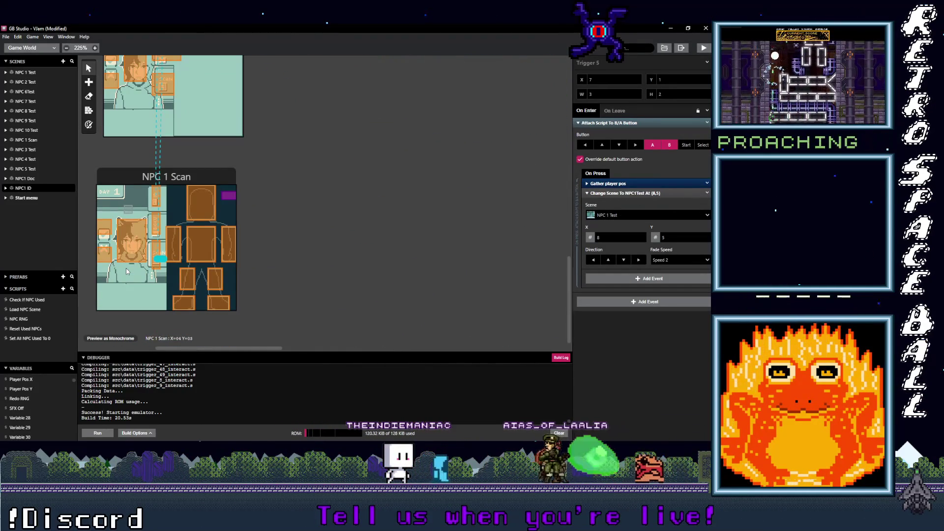
left_click(126, 256)
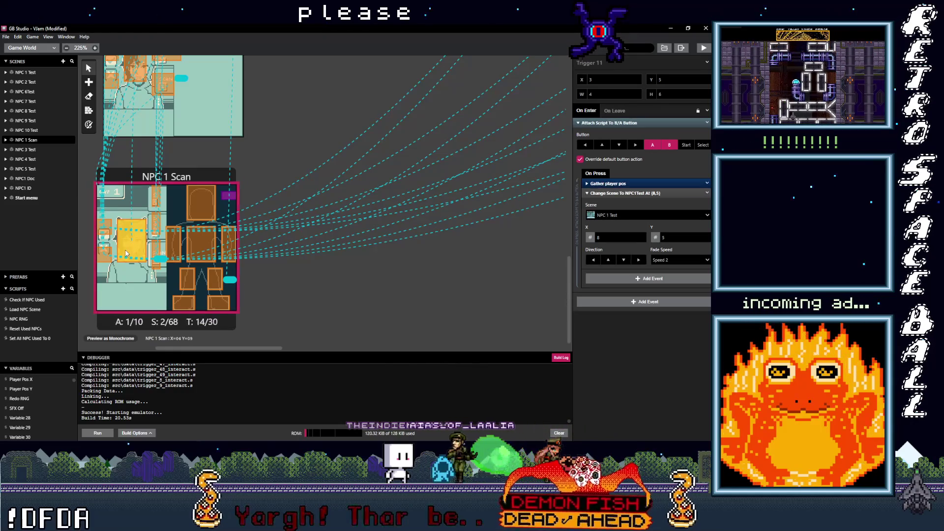
scroll(126, 276, "up", 4)
scroll(126, 278, "up", 6)
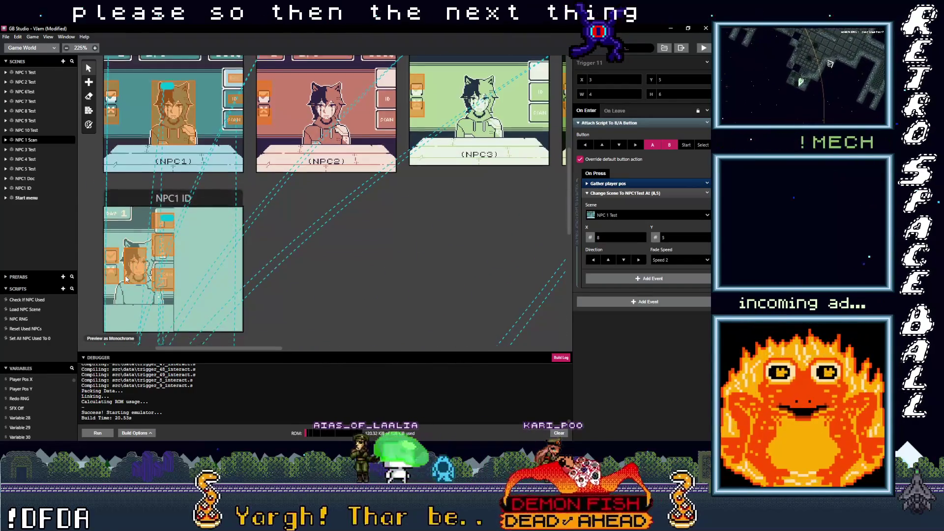
scroll(126, 279, "up", 3)
scroll(126, 279, "down", 1)
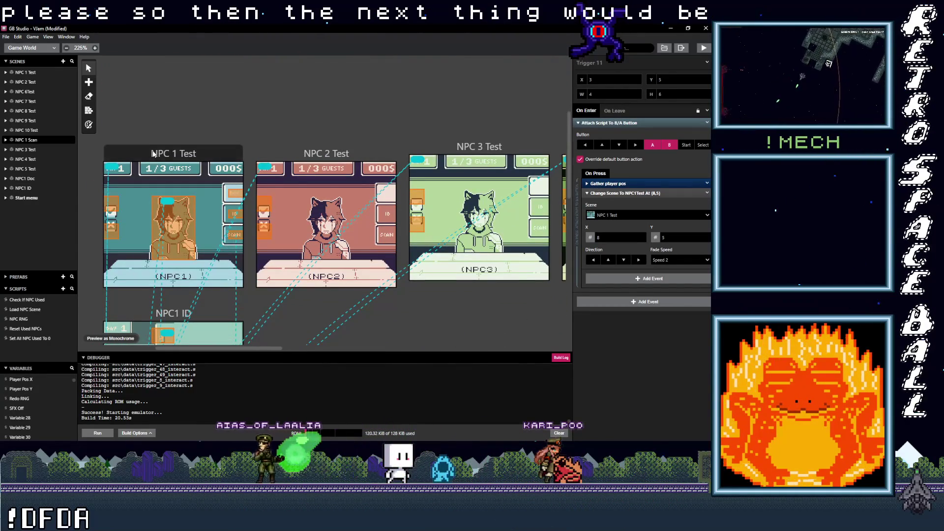
Add Player Set Position To NPC 1 Test's On Init, using variables Player Pos X and Player Pos Y
left_click(154, 154)
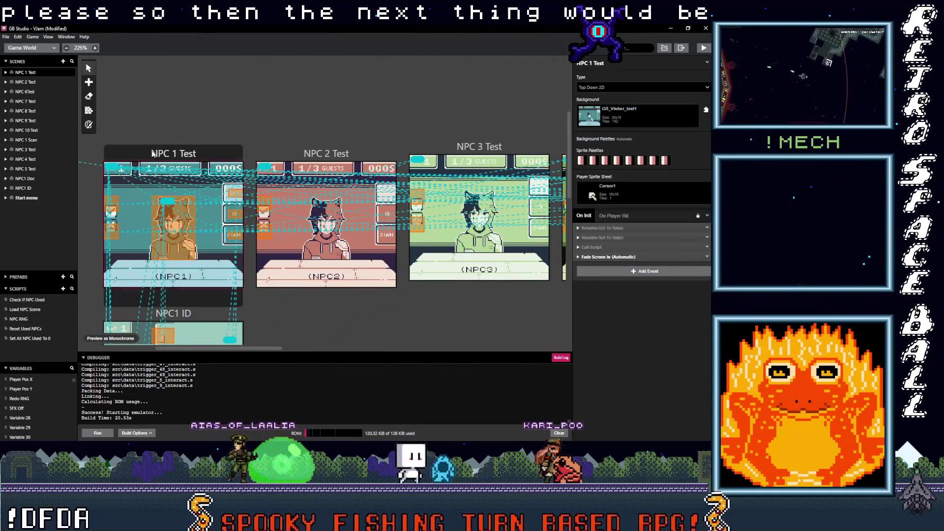
left_click(609, 274)
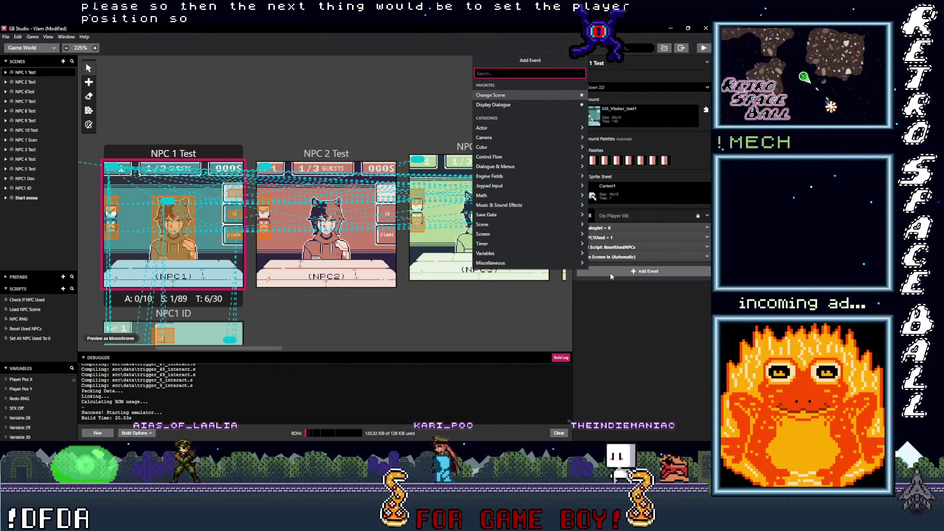
type("pos")
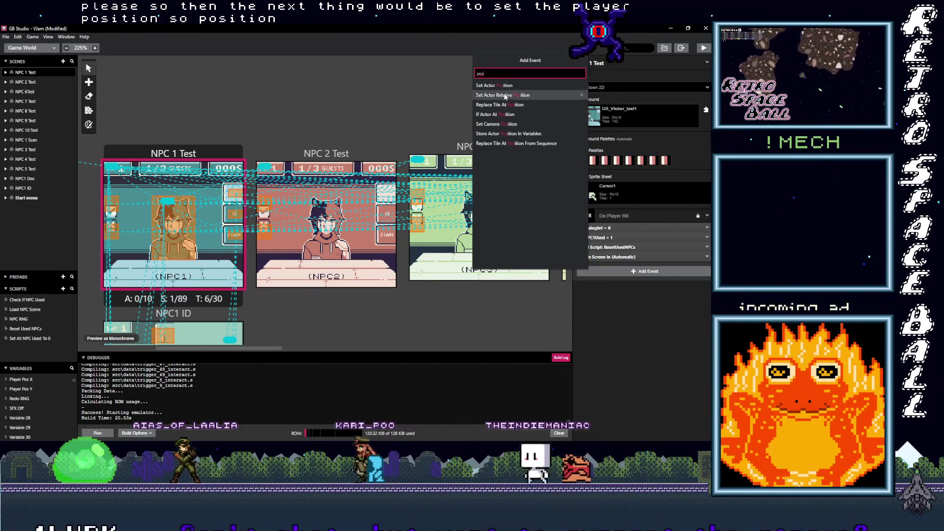
key("Return")
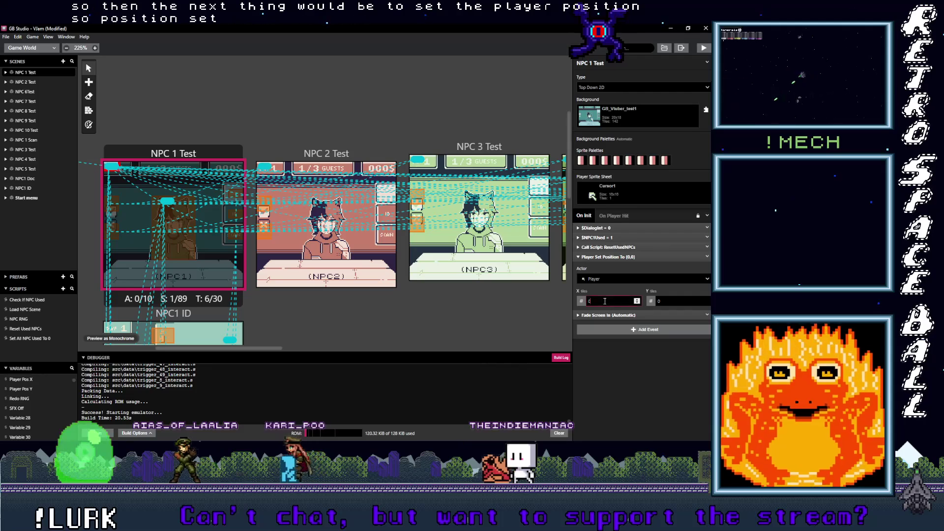
left_click(595, 323)
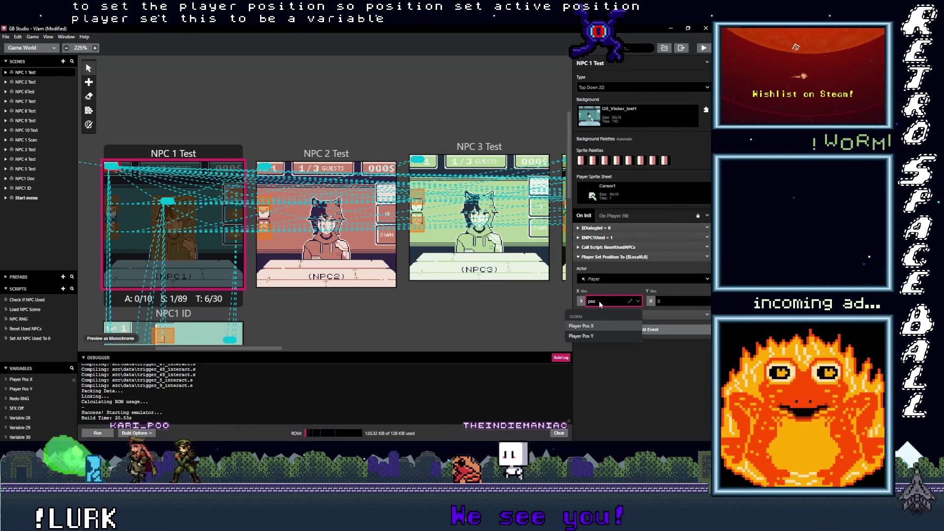
left_click(652, 302)
left_click(664, 324)
left_click(670, 302)
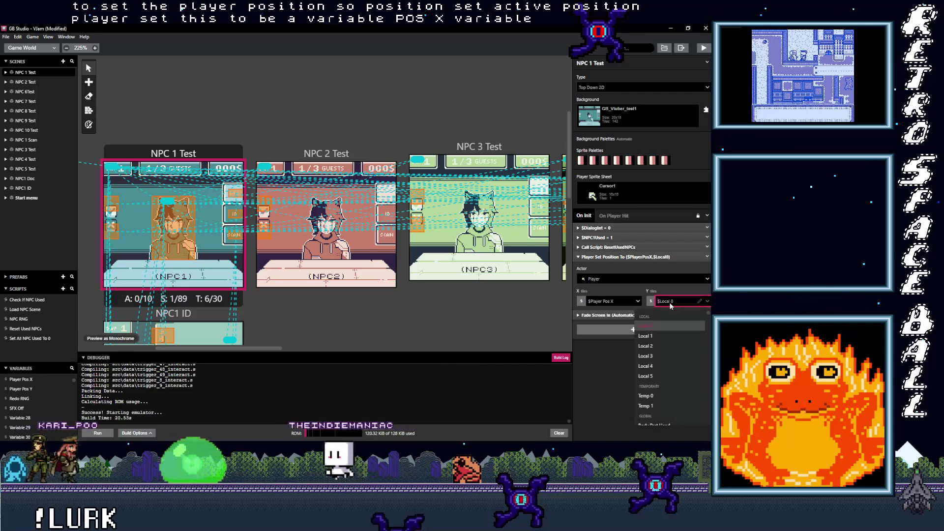
type("pos")
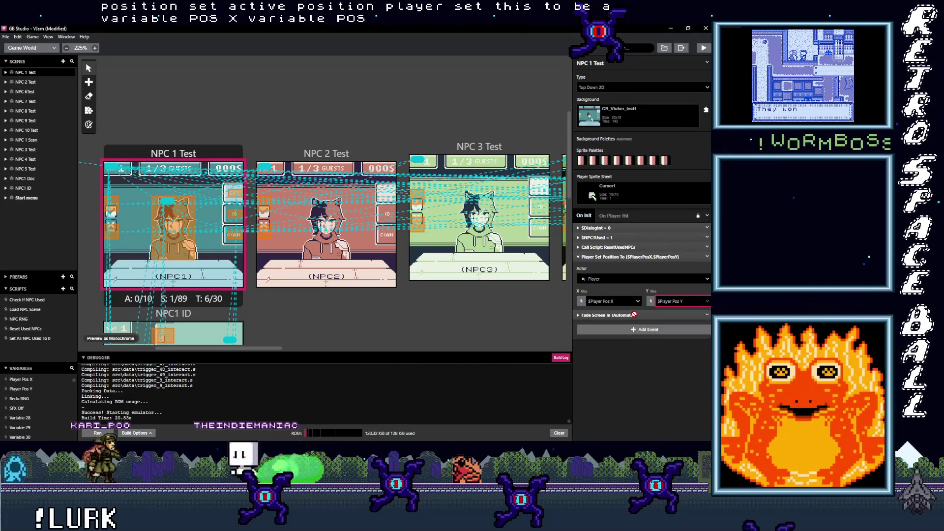
left_click(651, 336)
left_click_drag(246, 347, 173, 355)
left_click(216, 207)
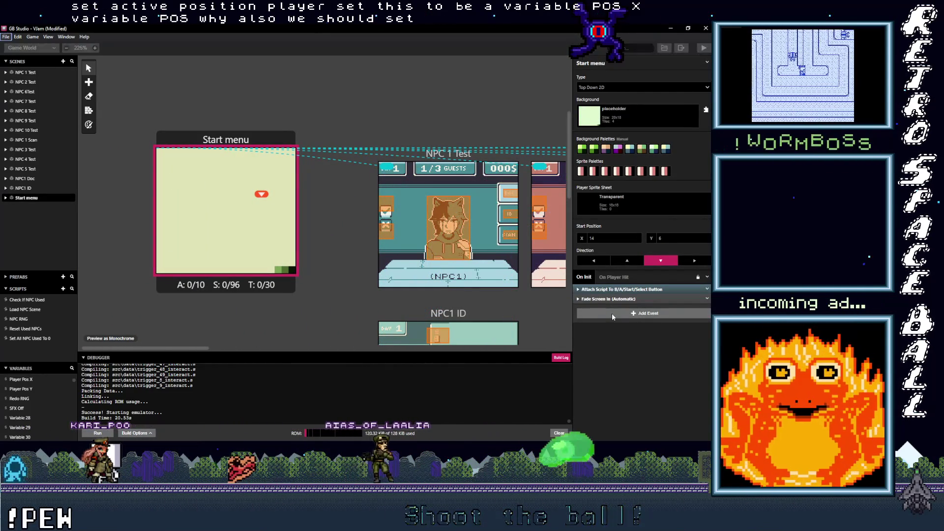
Add a Variable Set To Value event setting Player Pos X to 9 in Start menu
left_click(612, 314)
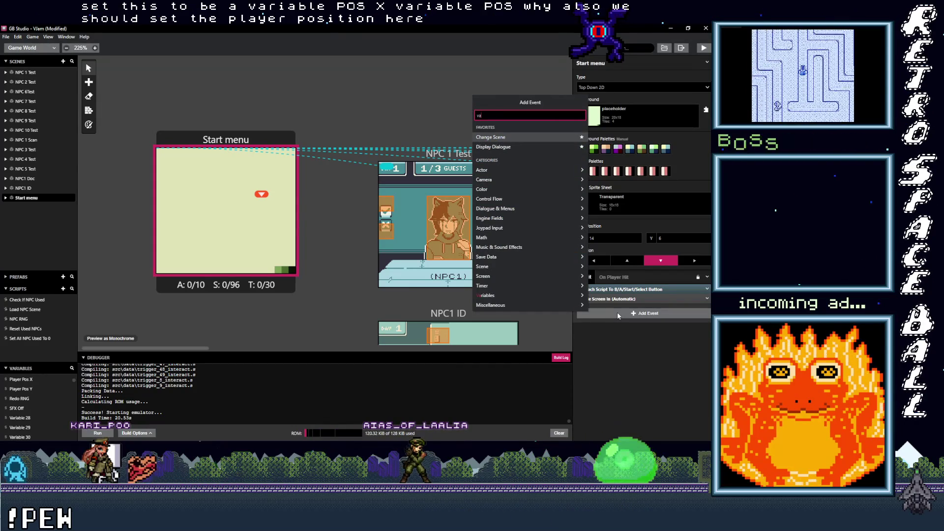
type("var val")
left_click(500, 127)
left_click(619, 319)
type("var")
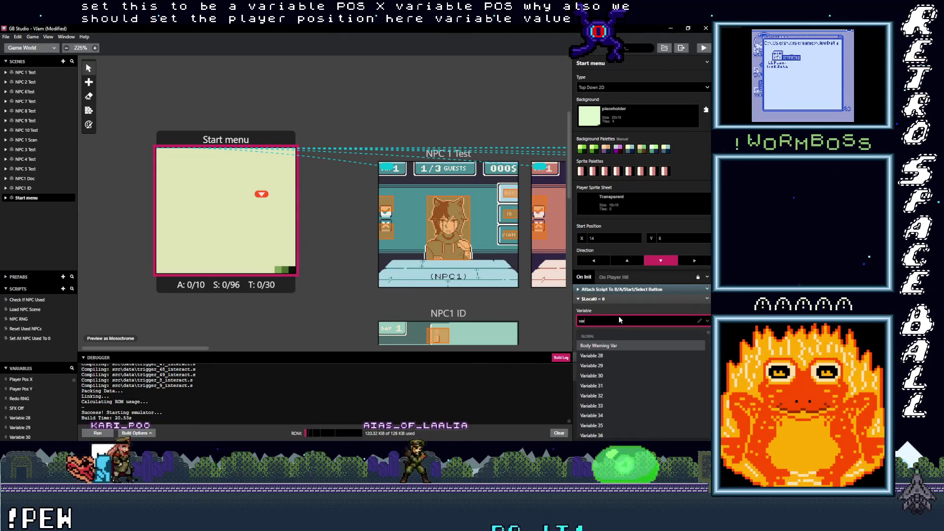
key("BackSpace")
key("BackSpace")
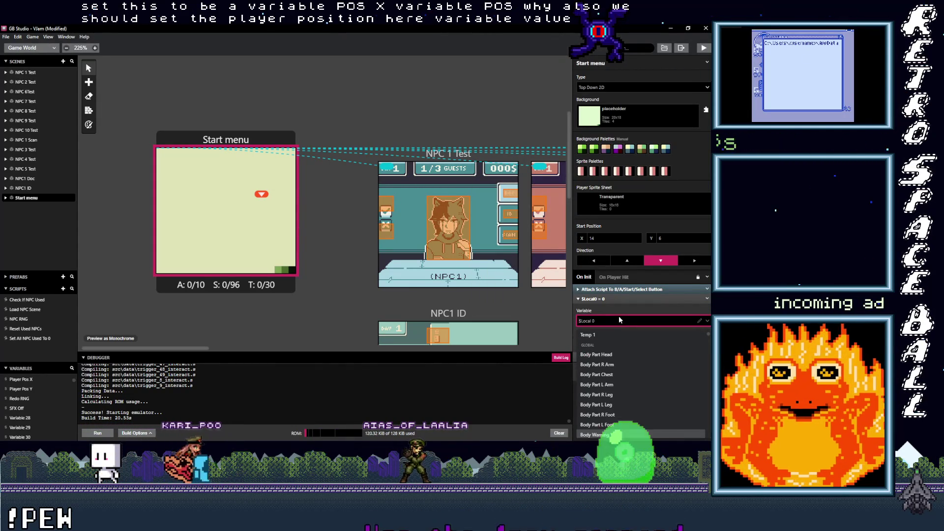
type("pos")
left_click(599, 346)
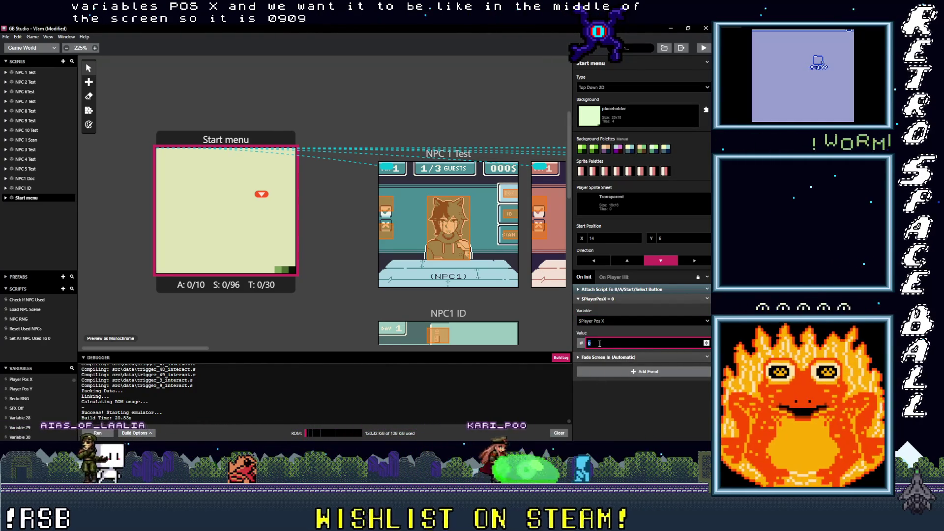
type("9")
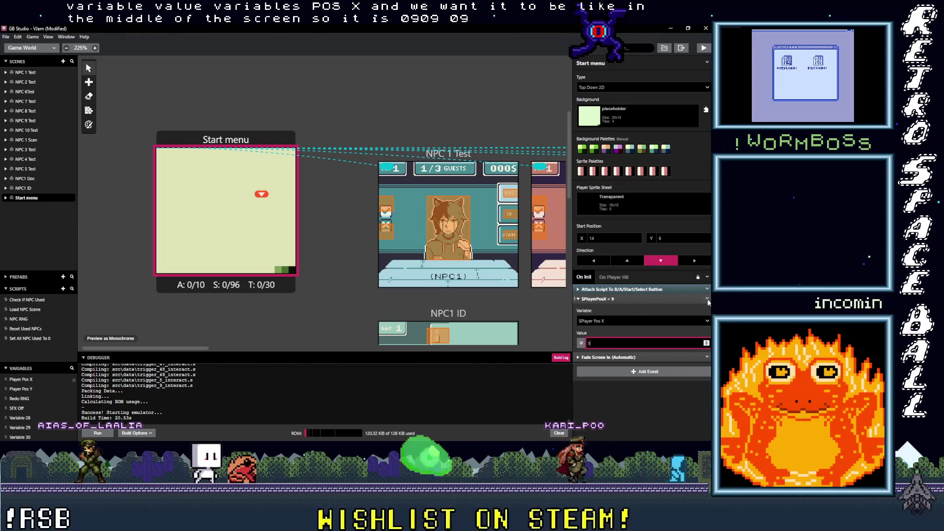
Duplicate it as Player Pos Y = 9 and order both above the button script, X first
left_click(708, 301)
left_click(689, 345)
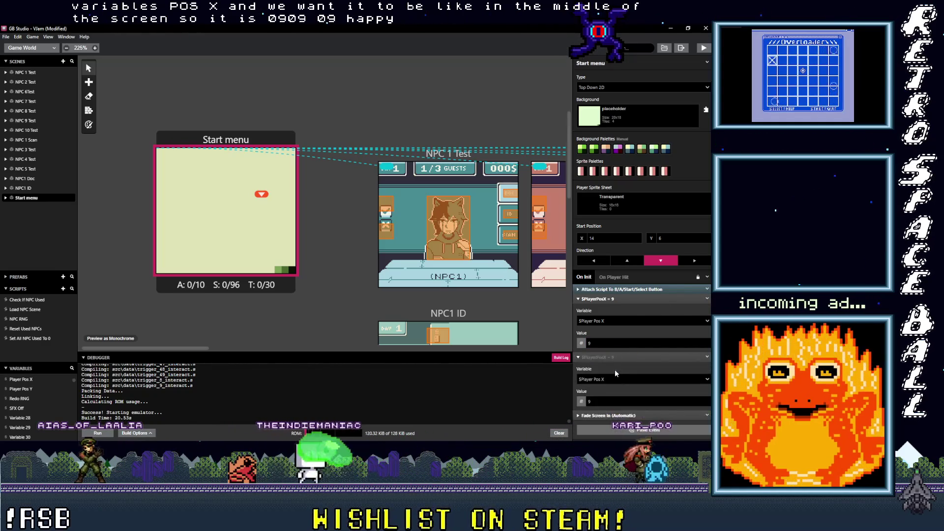
left_click(619, 378)
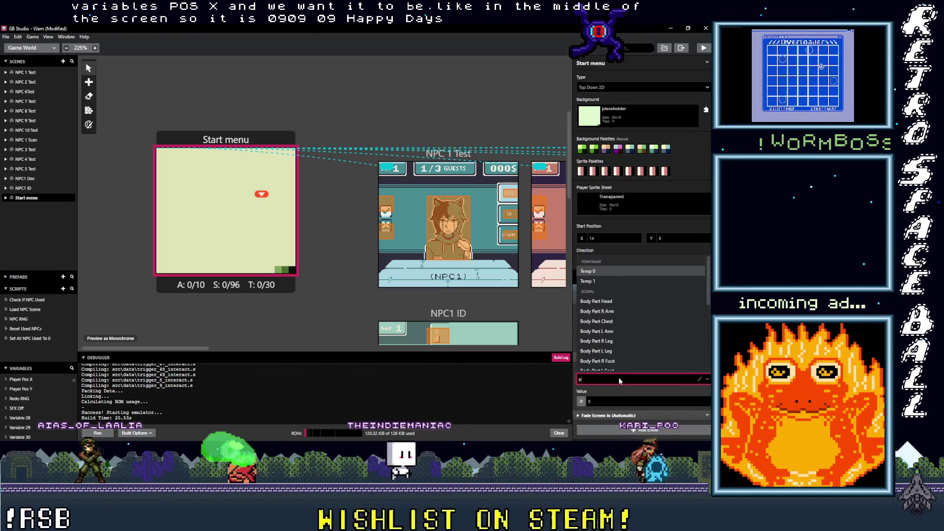
type("pso")
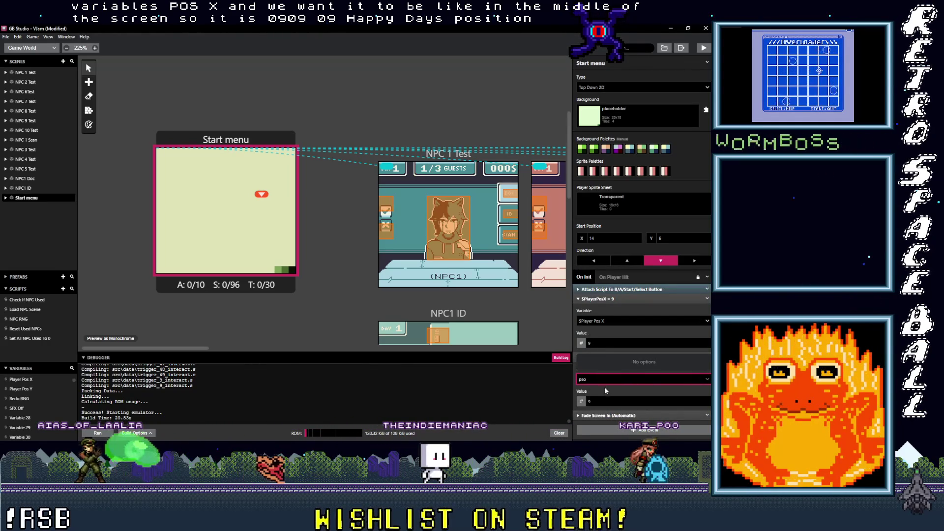
key("BackSpace")
key("BackSpace")
type("os Y")
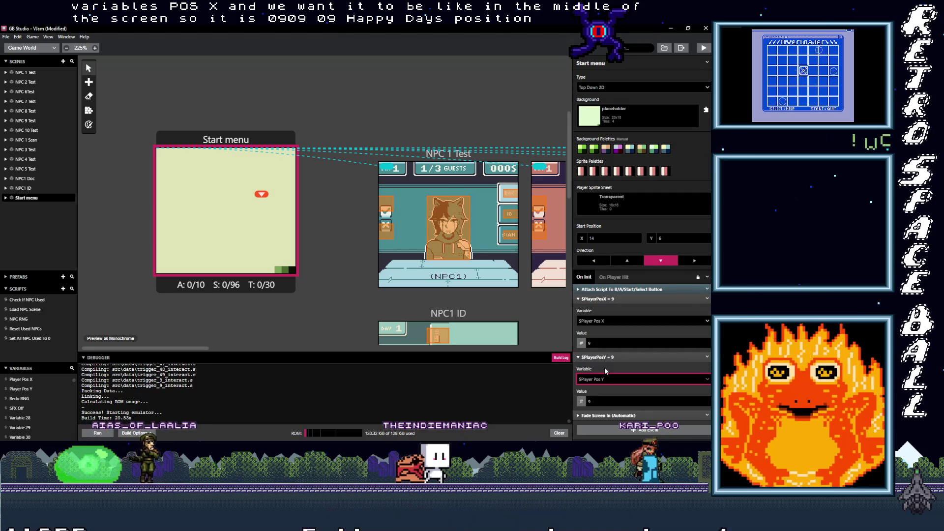
left_click(604, 368)
left_click(596, 357)
left_click(600, 299)
mouse_move(598, 299)
left_mouse_down()
mouse_move(609, 290)
mouse_move(612, 300)
left_mouse_up()
left_click(612, 300)
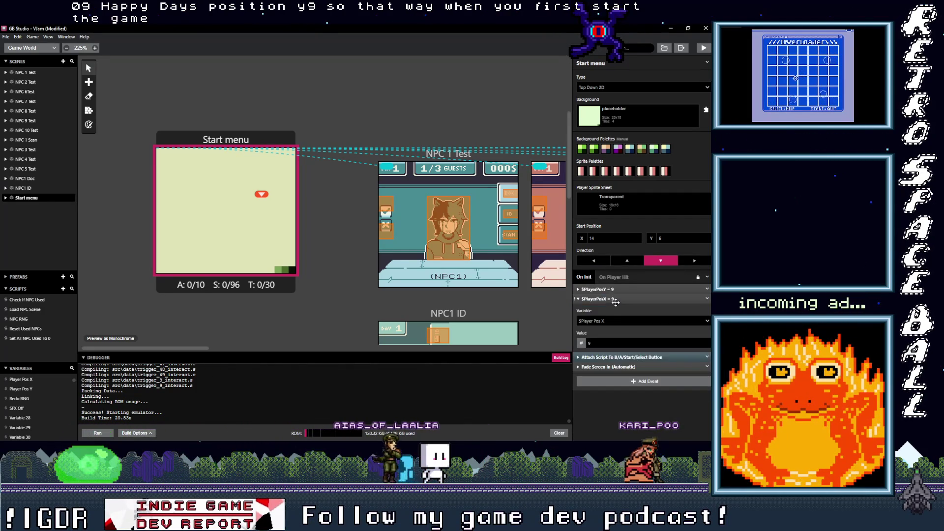
left_click(600, 299)
left_click(605, 299)
left_click(610, 299)
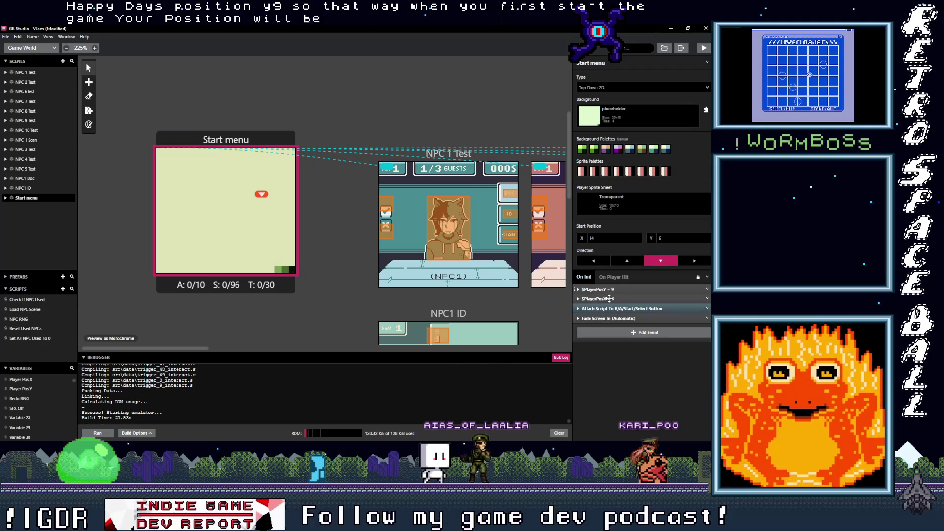
left_click_drag(608, 299, 609, 288)
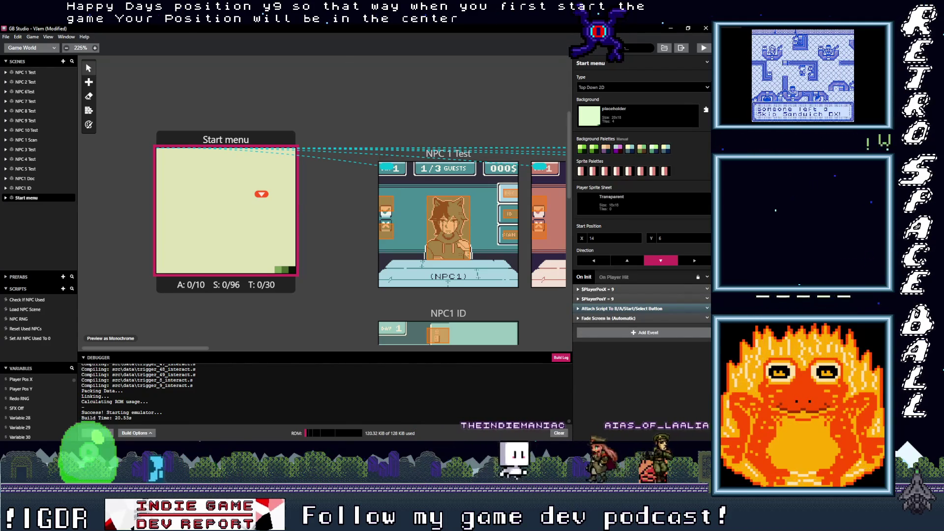
key("alt+Tab")
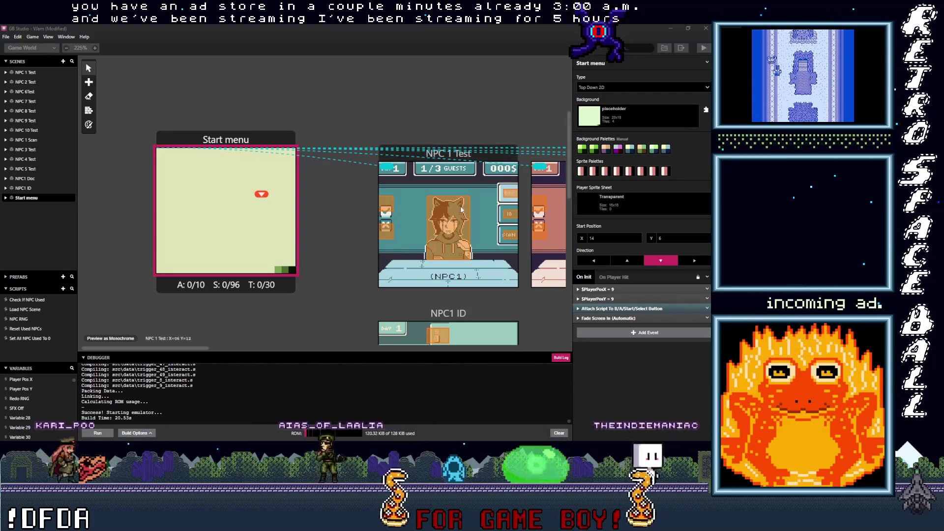
left_click(453, 154)
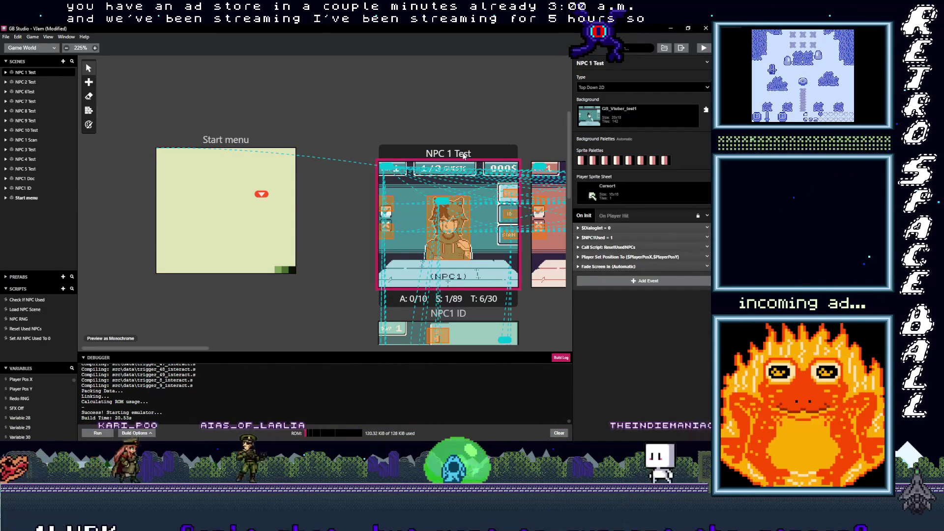
Copy NPC 1 Test's Player Set Position event and put it at the top of NPC1 ID's On Init
left_click(707, 256)
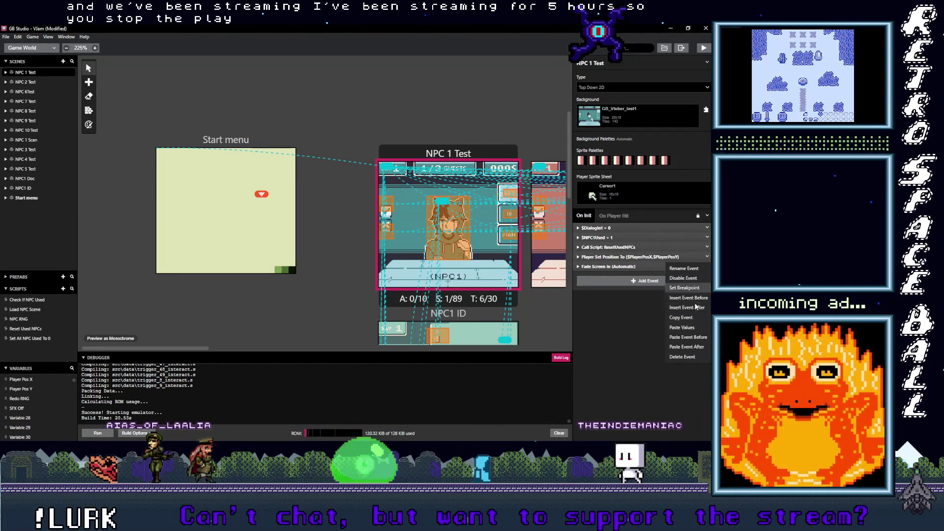
key("Escape")
left_click(475, 322)
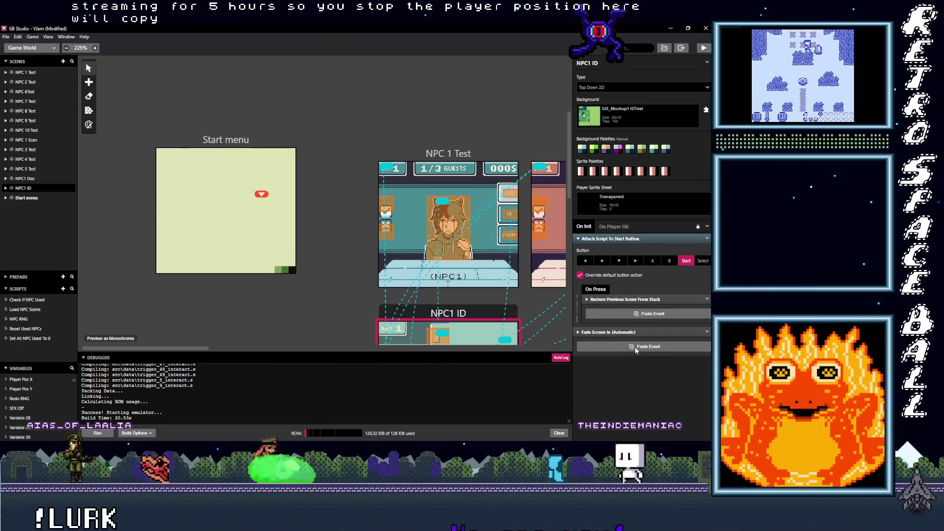
left_click_drag(615, 332, 615, 238)
scroll(450, 295, "down", 3)
scroll(450, 294, "down", 2)
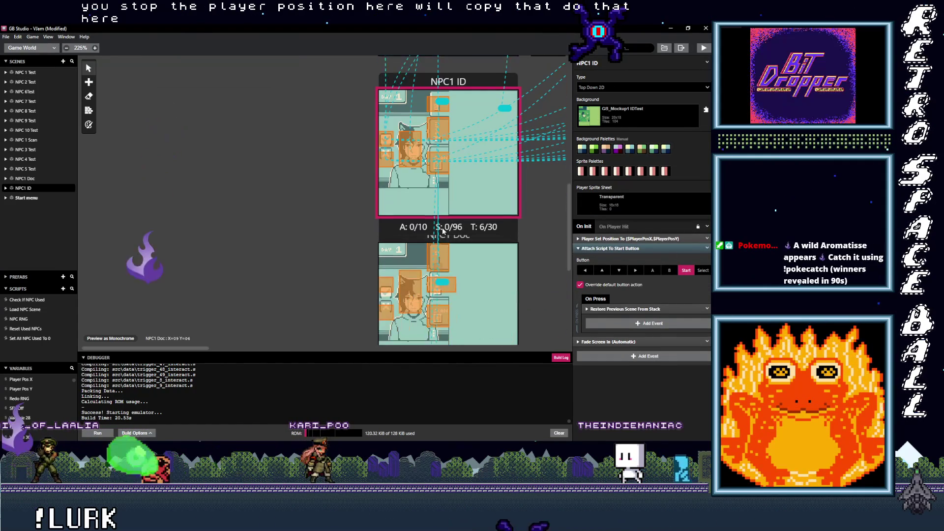
Paste the Player Set Position event into NPC1 Doc's On Init and move it to the top
left_click(416, 244)
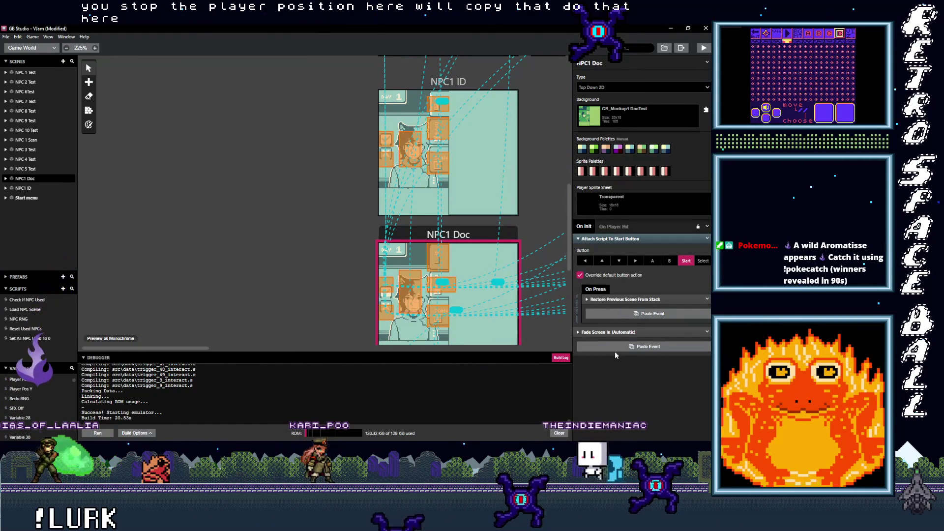
left_click(607, 348, "alt")
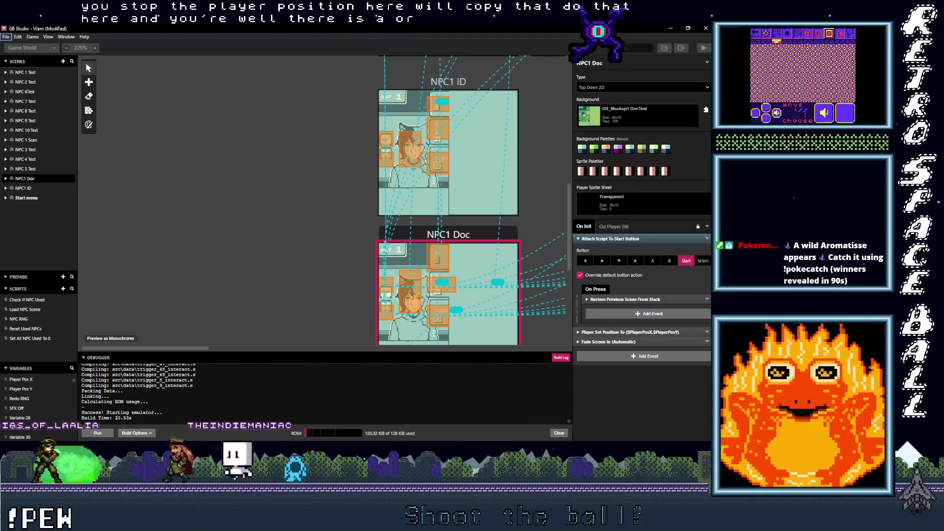
key("alt+Tab")
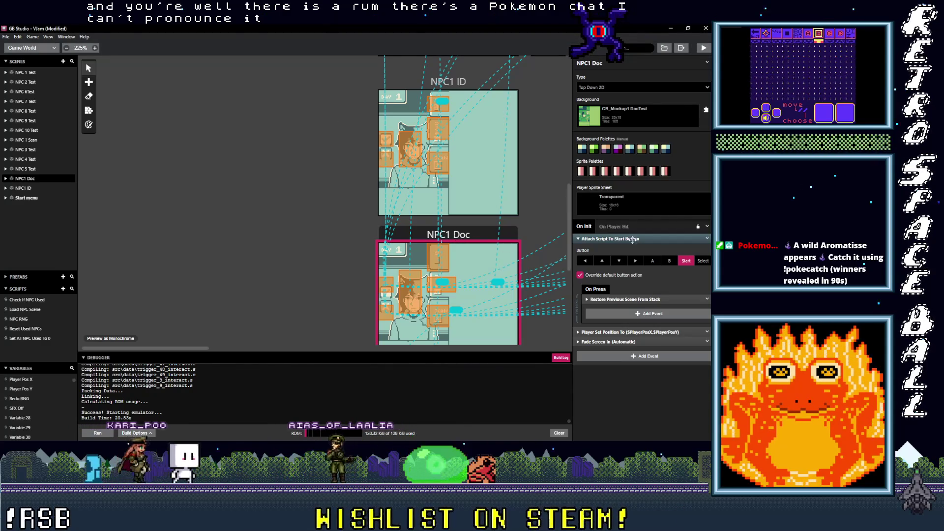
left_click(615, 239)
left_click_drag(621, 249, 621, 237)
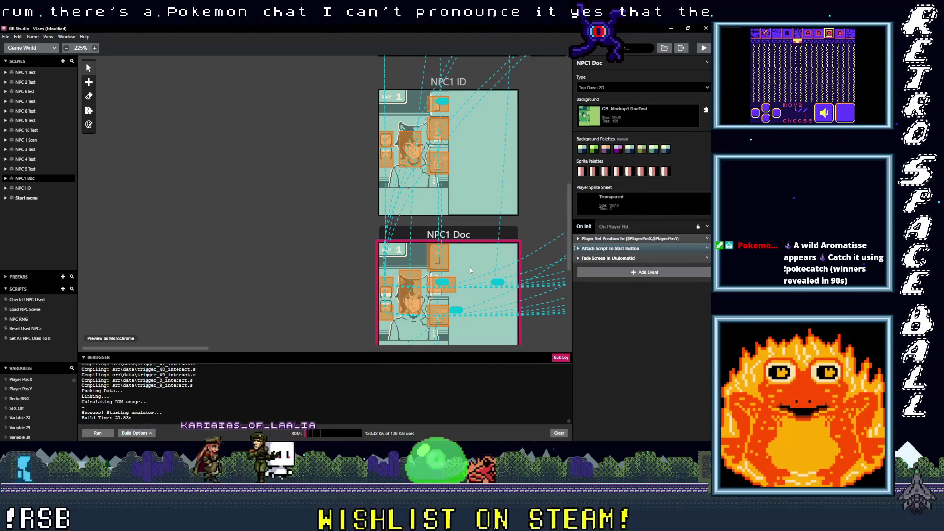
scroll(436, 250, "down", 3)
Move Player Set Position to the top of NPC 1 Scan's On Init and delete the Start-button script
left_click(436, 250)
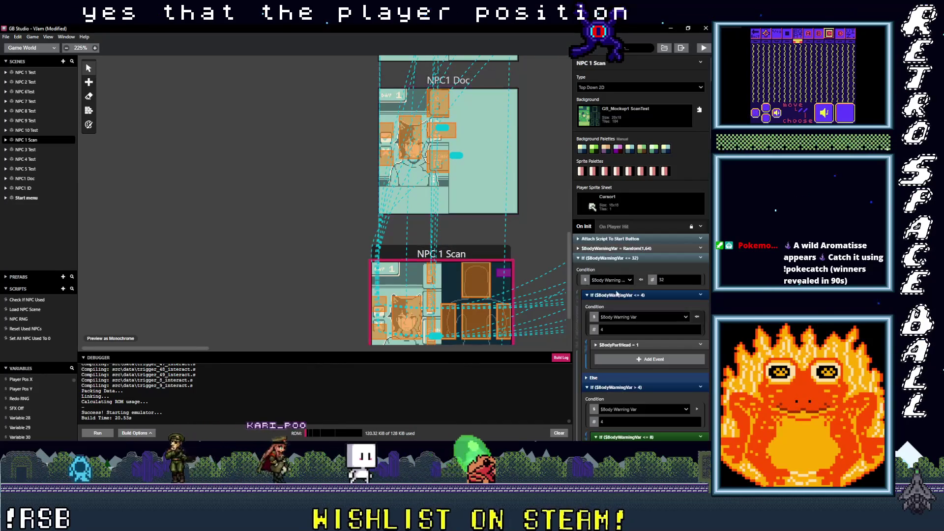
left_click(610, 257)
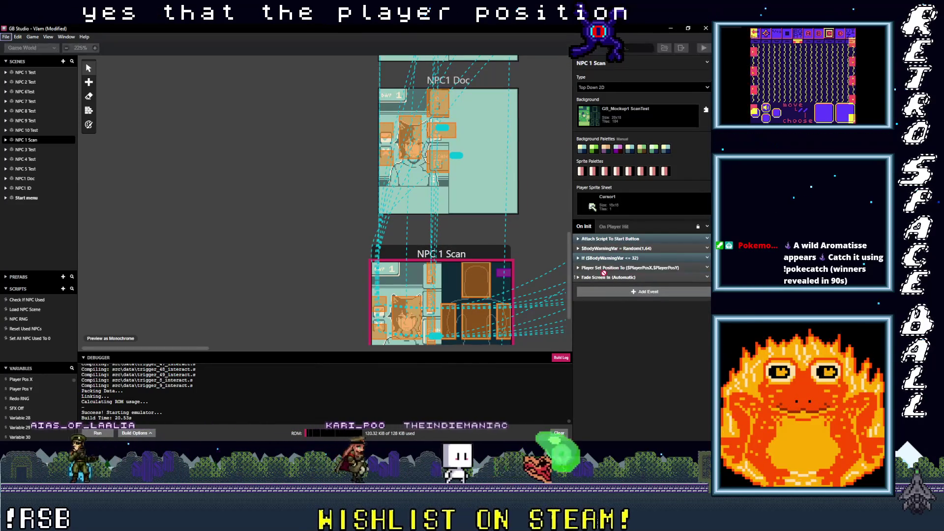
left_click_drag(604, 267, 610, 239)
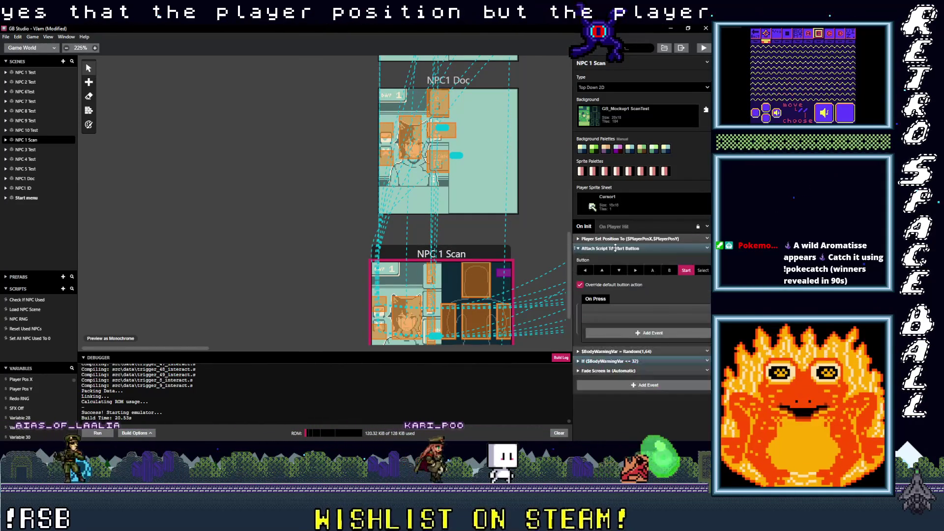
left_click(615, 248)
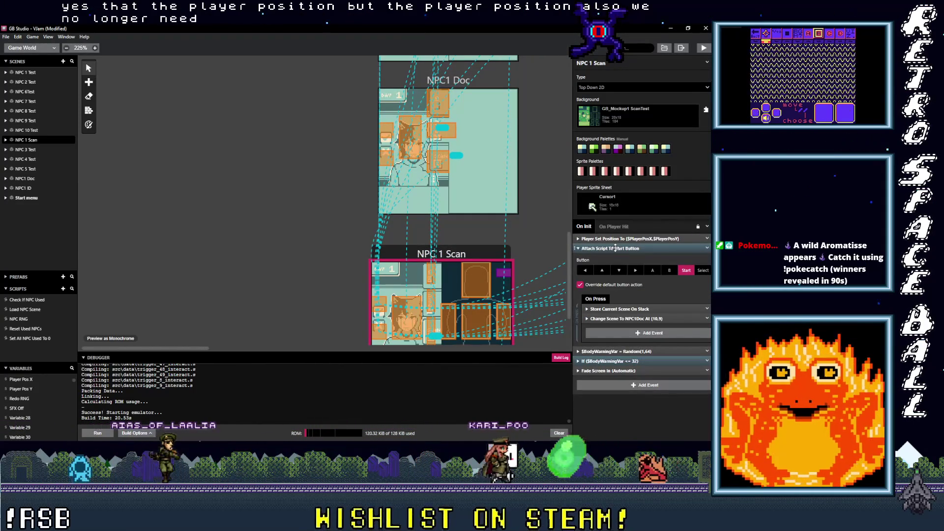
left_click(615, 248)
left_click(708, 247)
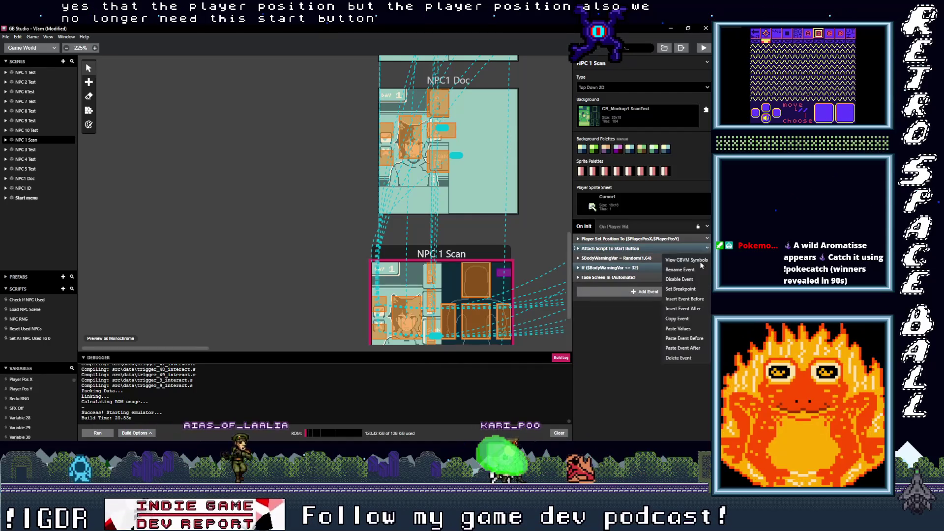
left_click(679, 358)
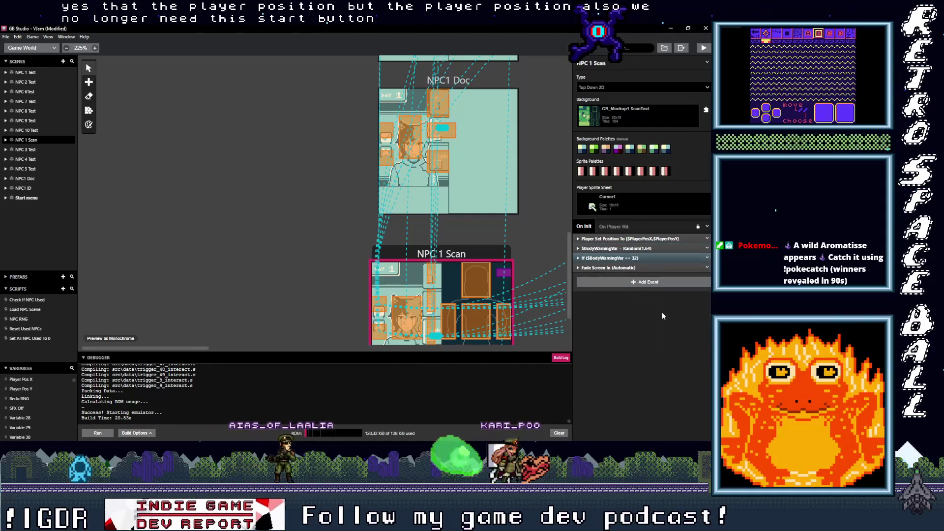
Review the $BodyWarningVar random event and body warning condition block in NPC 1 Scan
left_click(632, 248)
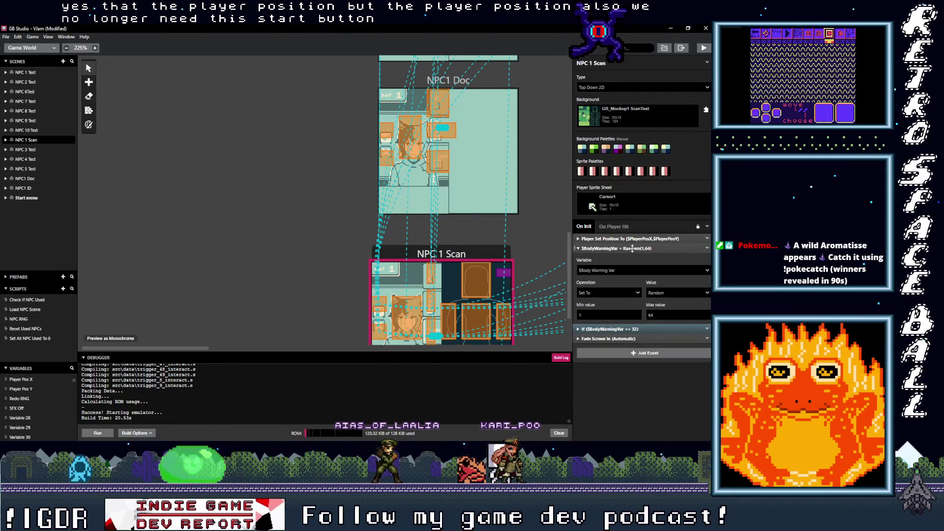
left_click(632, 248)
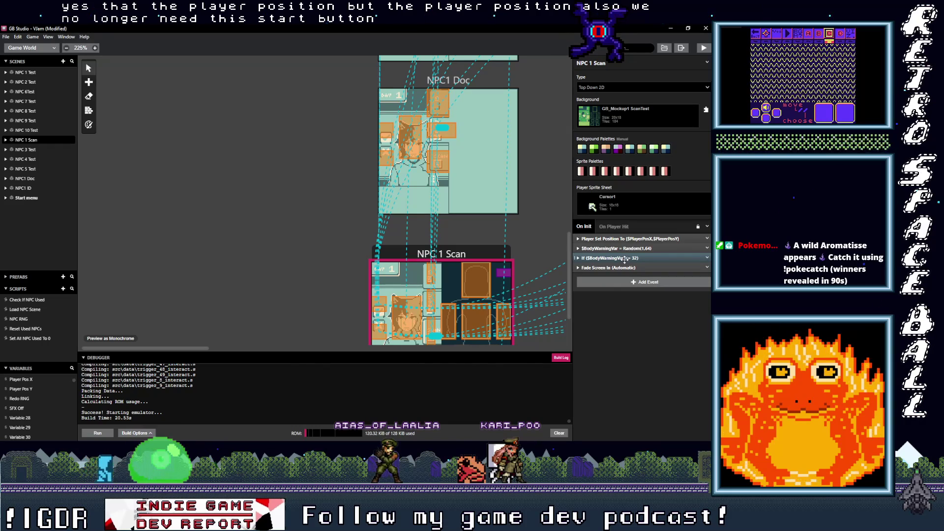
left_click(625, 258)
left_click(625, 258)
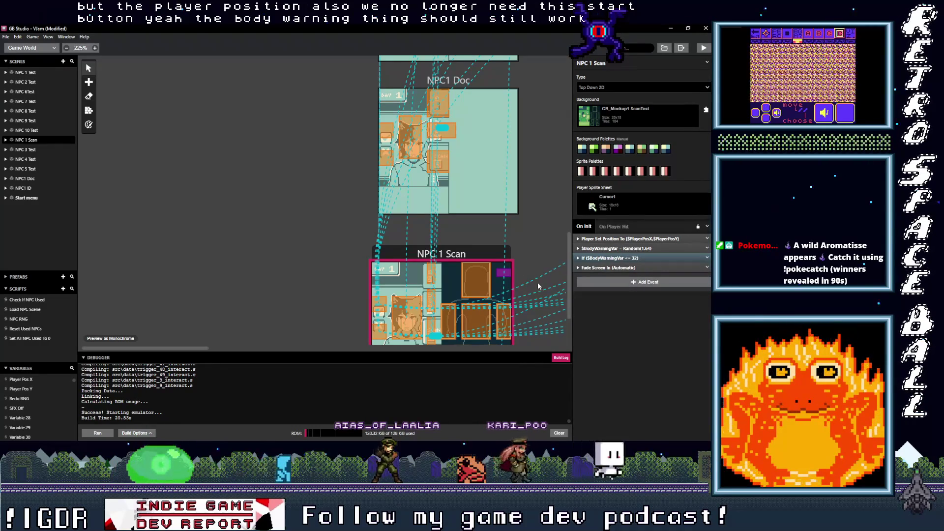
scroll(536, 283, "down", 3)
scroll(529, 291, "up", 3)
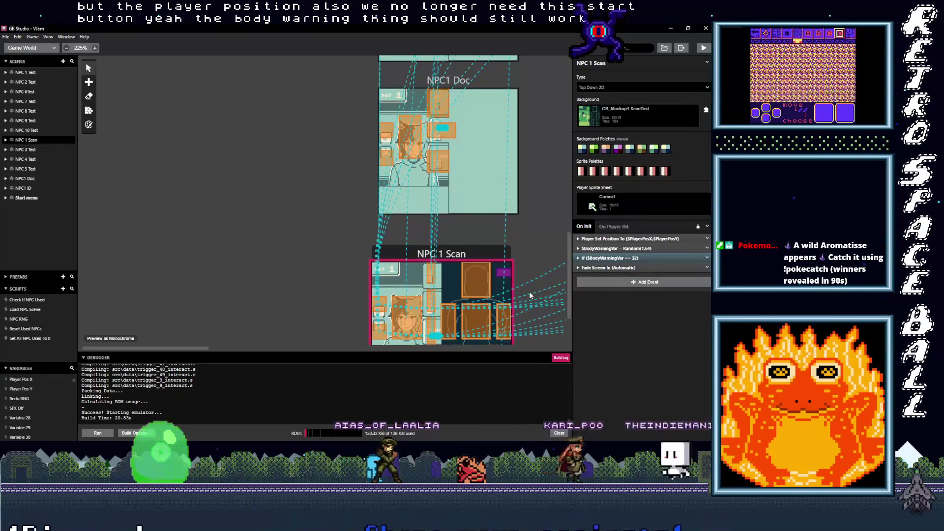
scroll(530, 291, "down", 3)
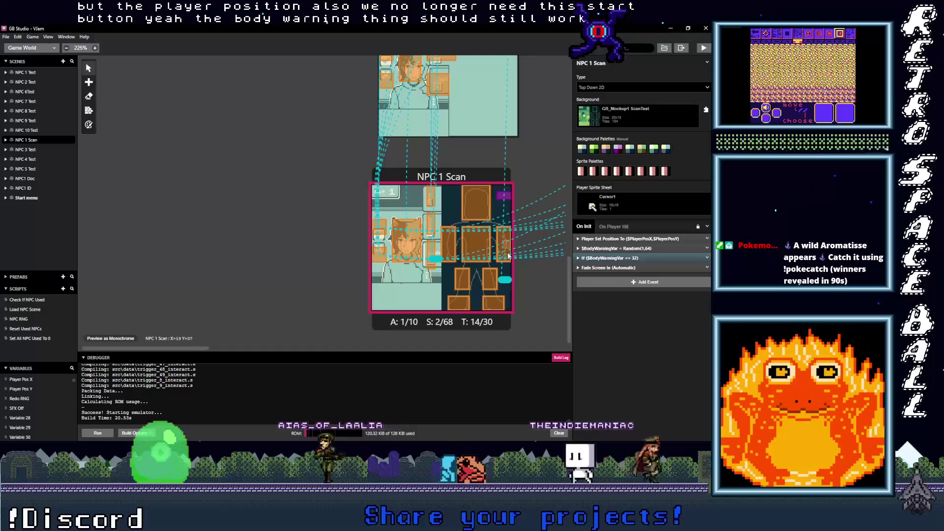
Change the Show Connections display option in the View menu
scroll(509, 281, "up", 1)
scroll(508, 282, "up", 10)
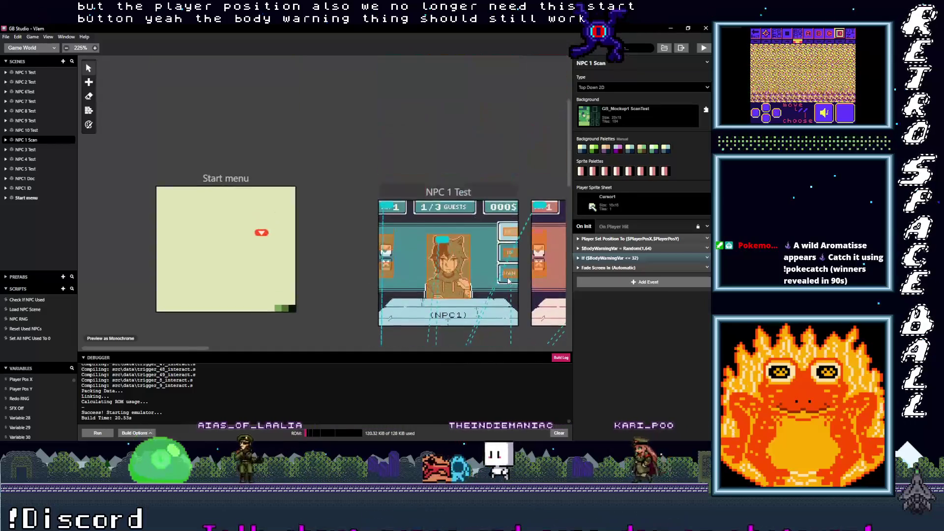
scroll(509, 281, "down", 3)
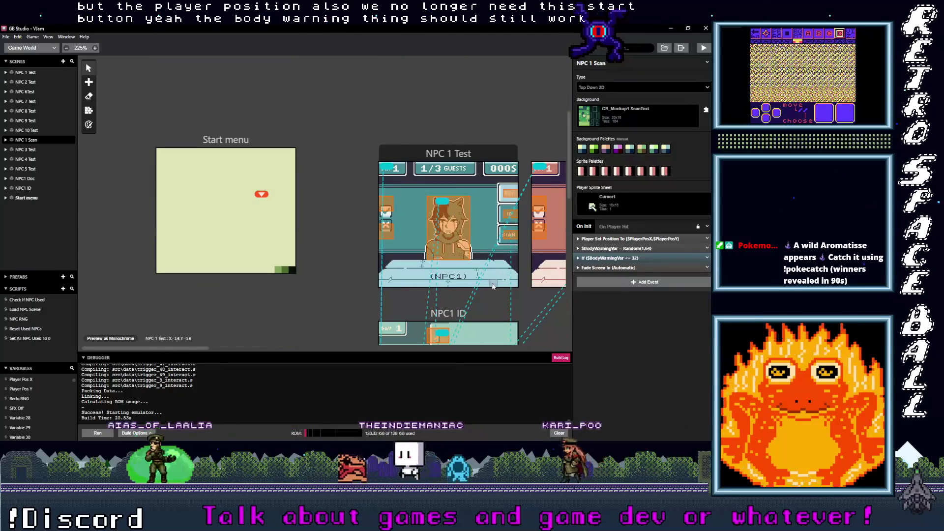
left_click(48, 36)
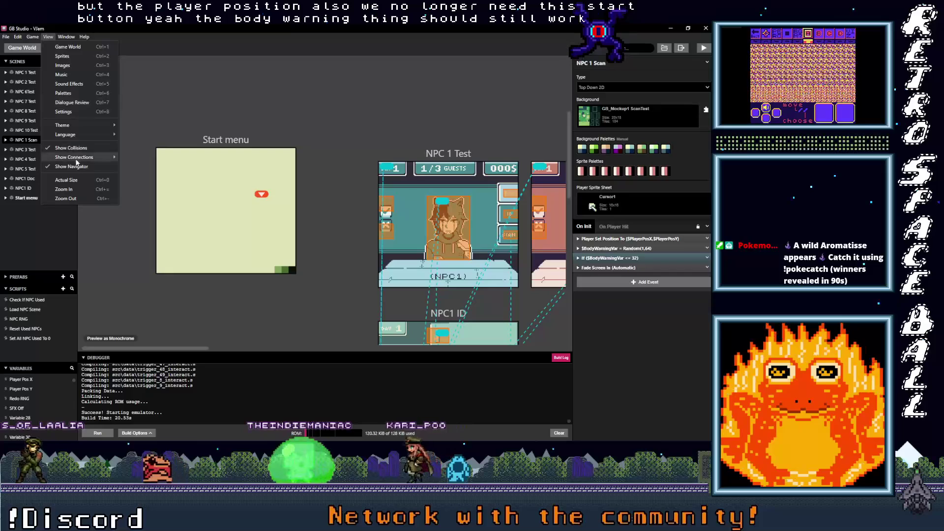
mouse_move(77, 157)
left_click(145, 167)
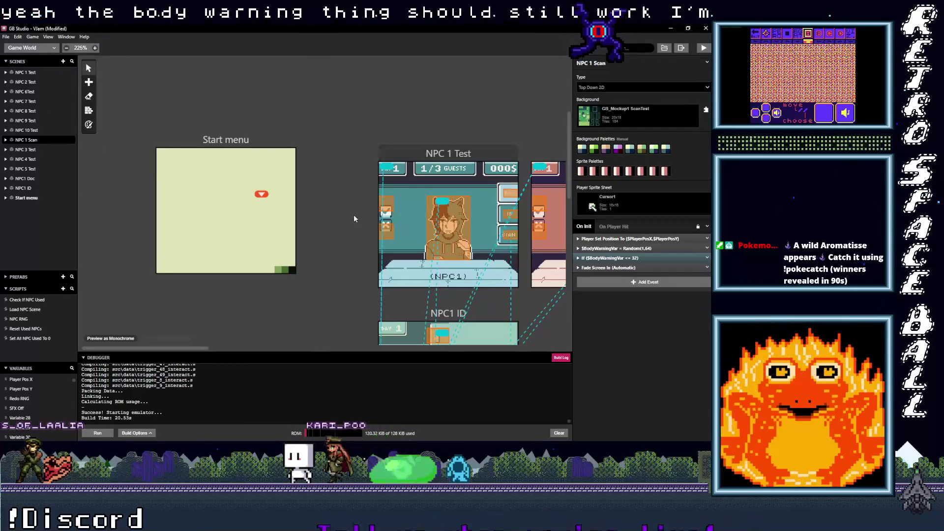
scroll(355, 218, "down", 4)
scroll(108, 67, "up", 1)
Toggle the collision overlay and set Show Connections to None
left_click(48, 37)
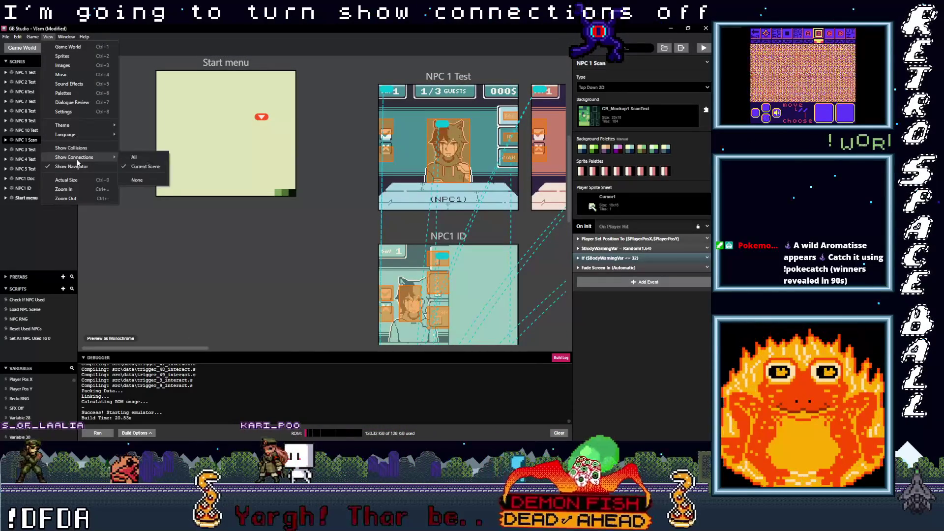
left_click(77, 148)
left_click(49, 37)
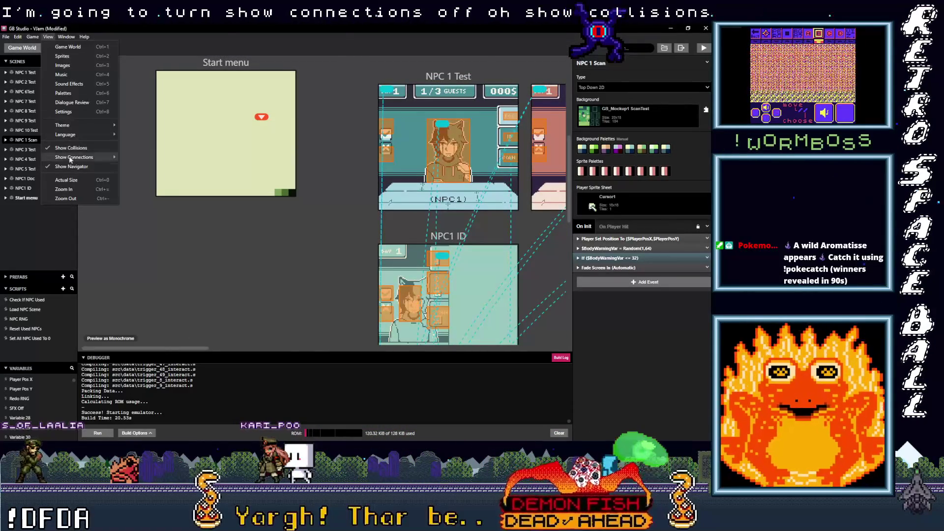
mouse_move(84, 157)
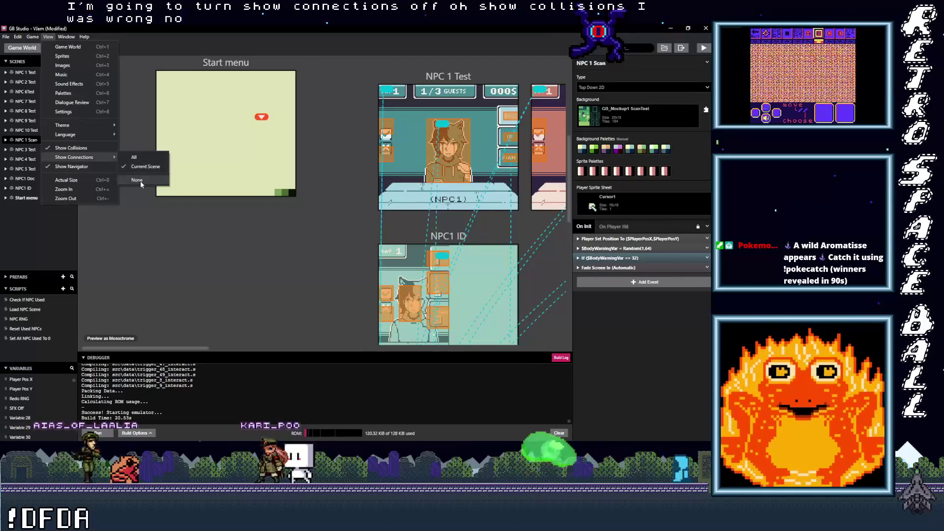
left_click(140, 181)
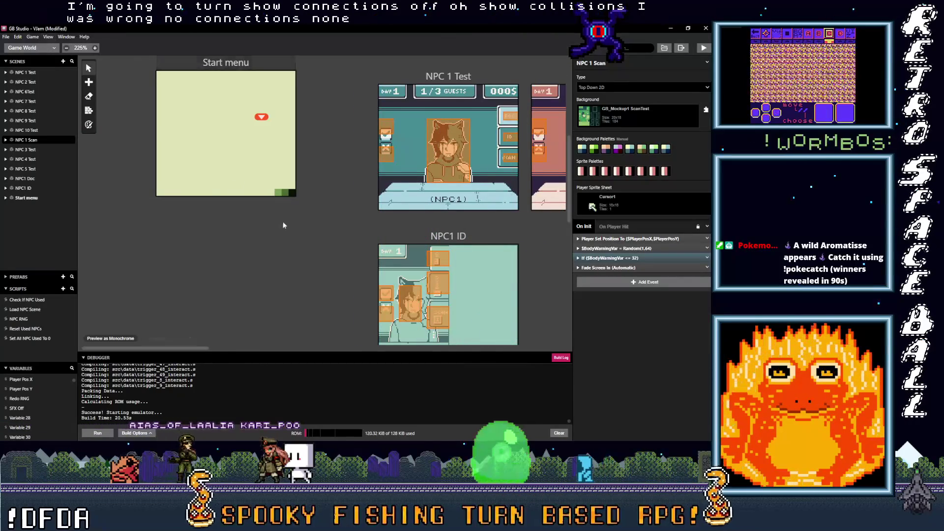
Scroll the world view over to the NPC 1 Scan scene
scroll(309, 243, "right", 5)
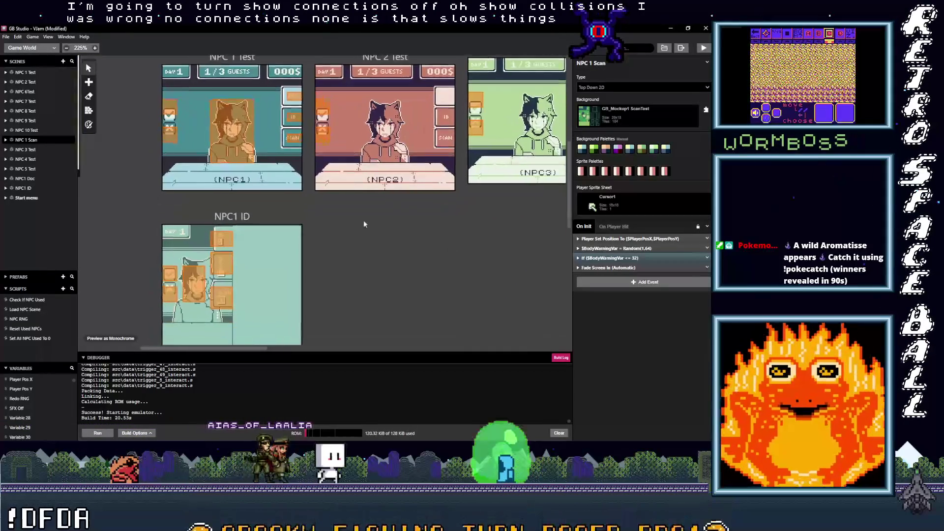
scroll(337, 228, "down", 5)
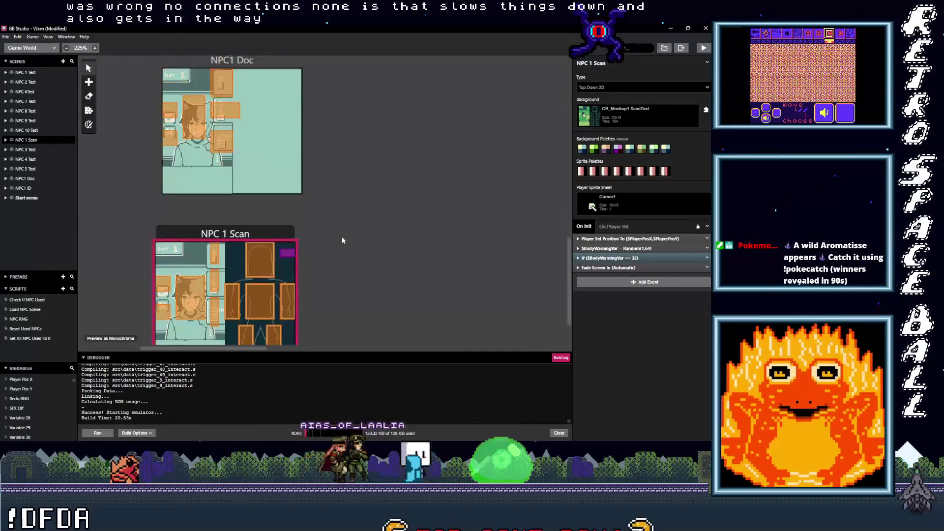
scroll(343, 238, "down", 2)
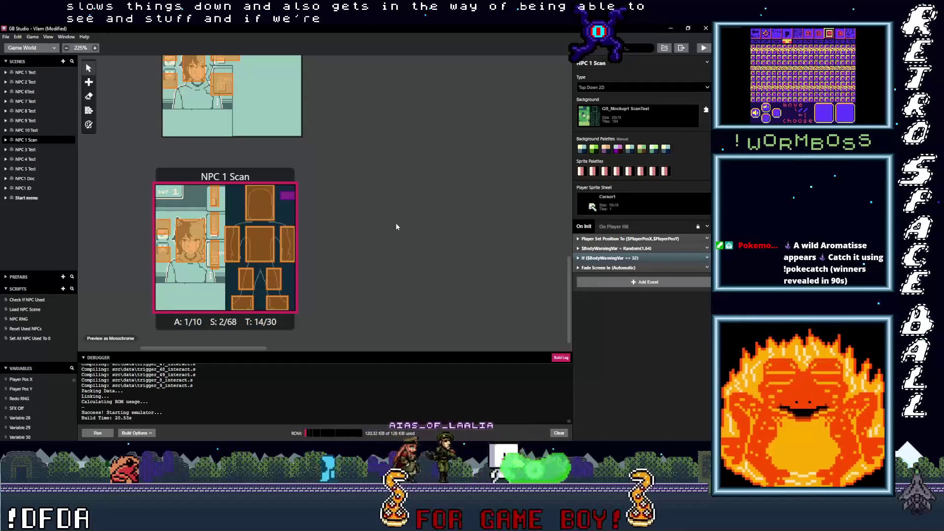
scroll(400, 209, "up", 2)
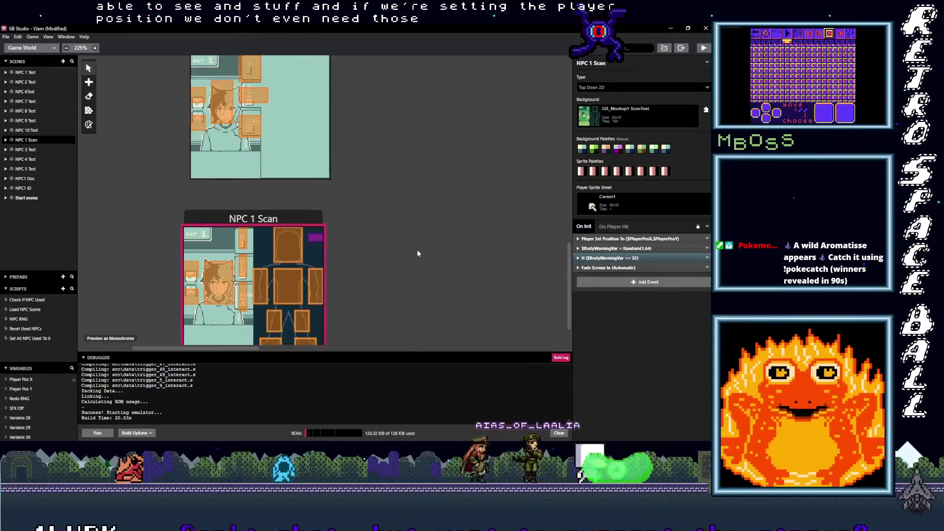
scroll(399, 208, "up", 3)
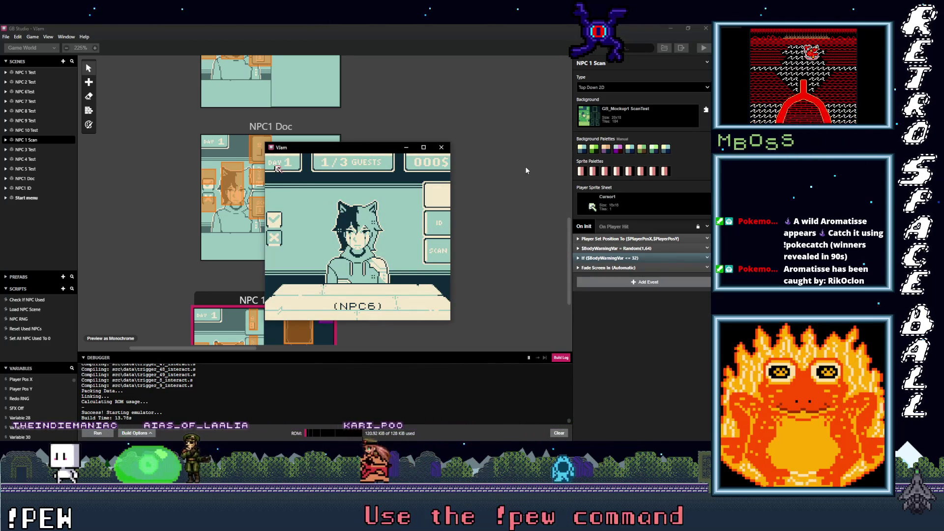
Move the in-game cursor right to the blank top-right option on the NPC6 screen
key("Right")
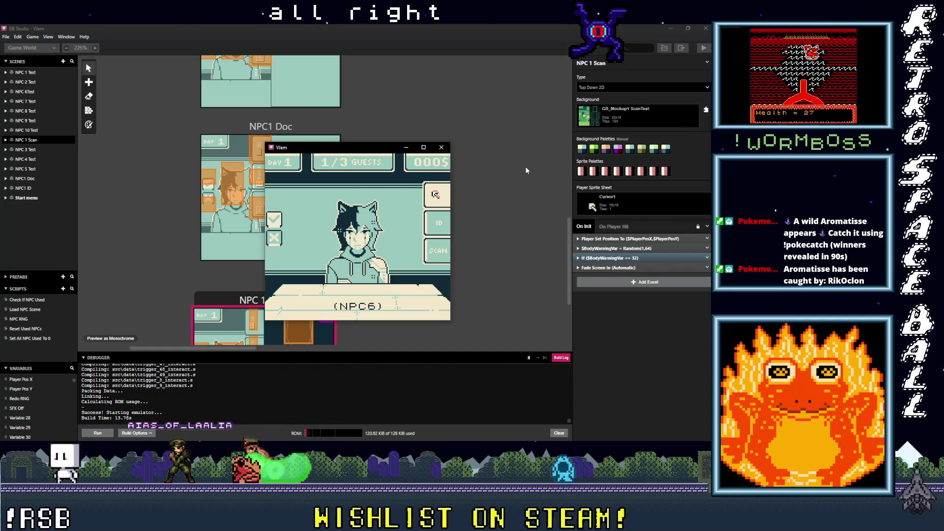
mouse_move(336, 151)
left_mouse_down()
mouse_move(375, 193)
mouse_move(424, 178)
mouse_move(422, 151)
left_mouse_up()
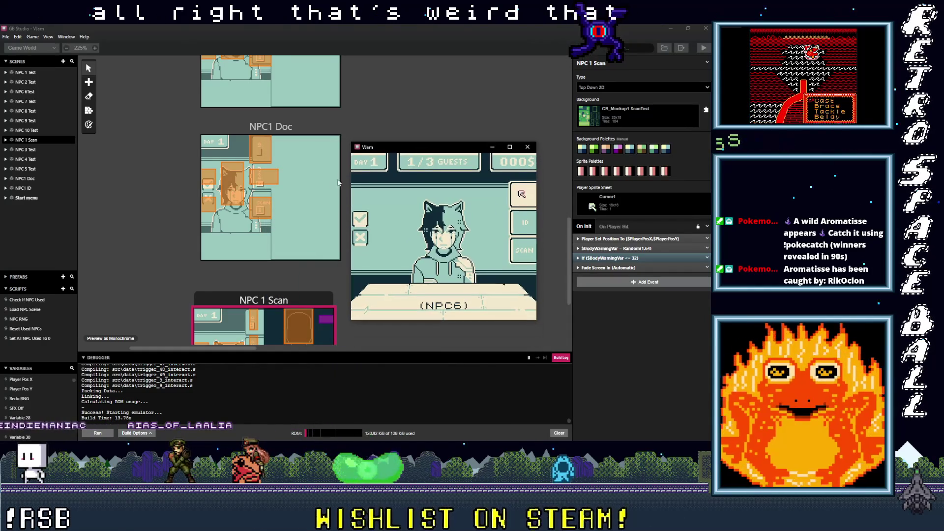
scroll(303, 199, "up", 5)
scroll(310, 197, "up", 5)
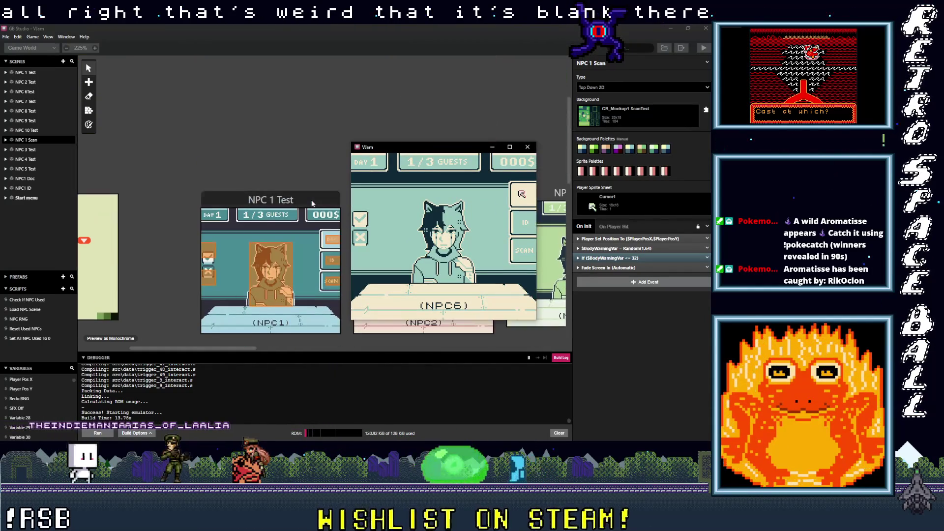
Position the emulator window beside the NPC 1 Test scene on the canvas
mouse_move(395, 149)
left_mouse_down()
mouse_move(401, 184)
mouse_move(388, 161)
mouse_move(336, 275)
mouse_move(314, 142)
mouse_move(434, 137)
mouse_move(298, 133)
left_mouse_up()
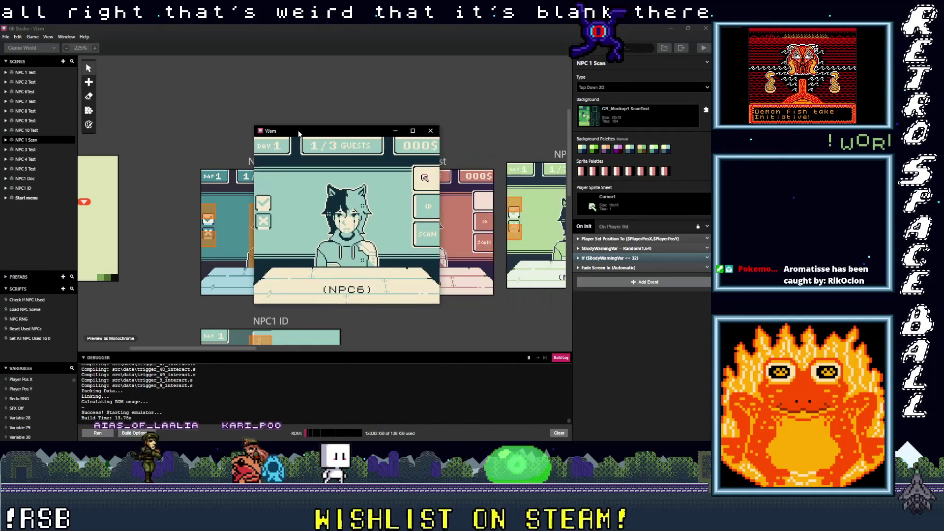
left_click_drag(235, 349, 311, 353)
mouse_move(352, 352)
left_mouse_down()
mouse_move(420, 352)
mouse_move(474, 328)
mouse_move(547, 325)
mouse_move(225, 325)
left_mouse_up()
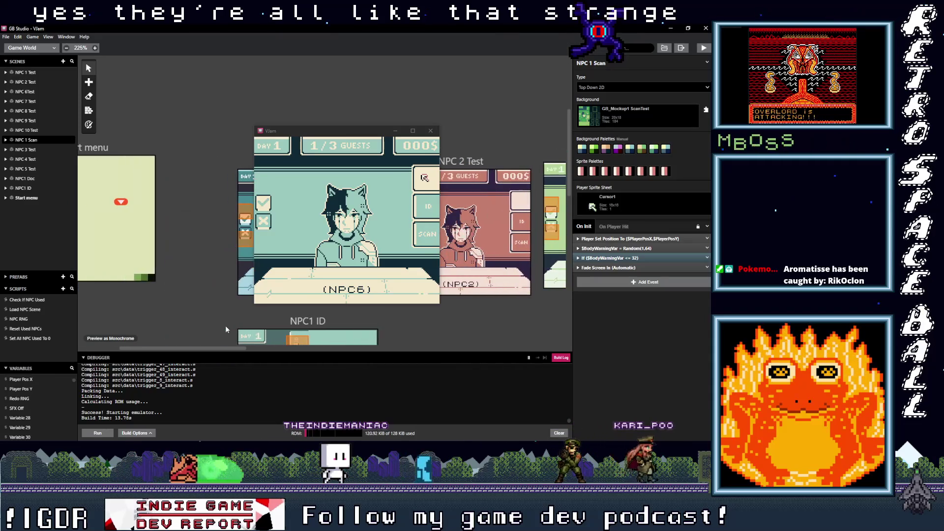
left_click_drag(343, 133, 436, 130)
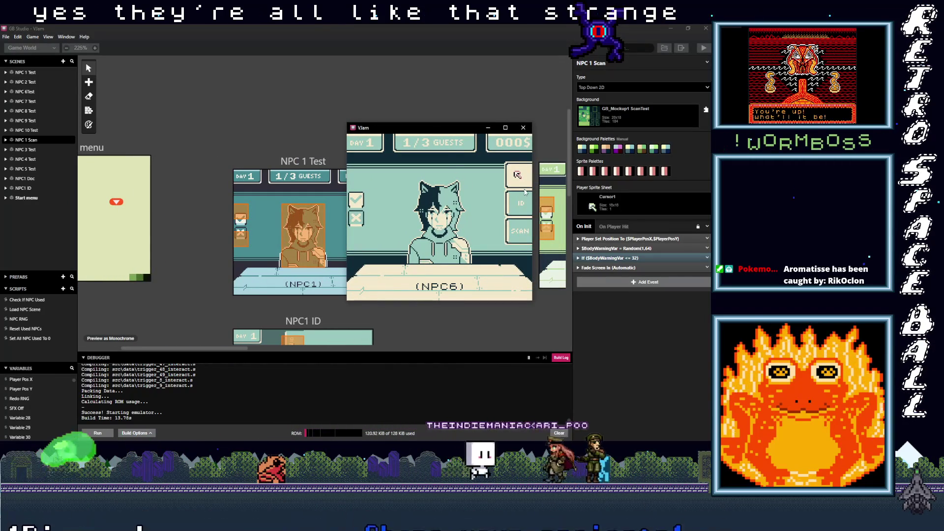
Approve guests NPC6, NPC9, NPC5 and NPC7 in the playtest
key("Left")
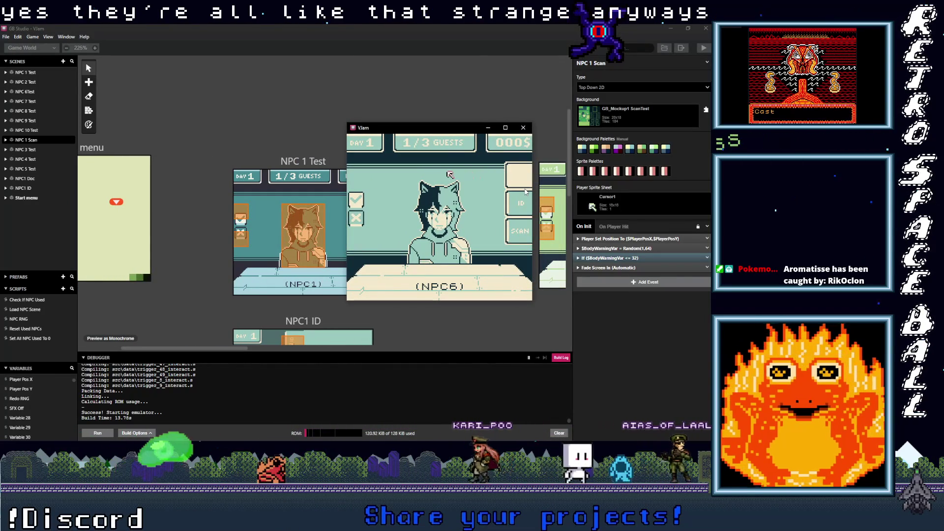
key("Left")
key("Down")
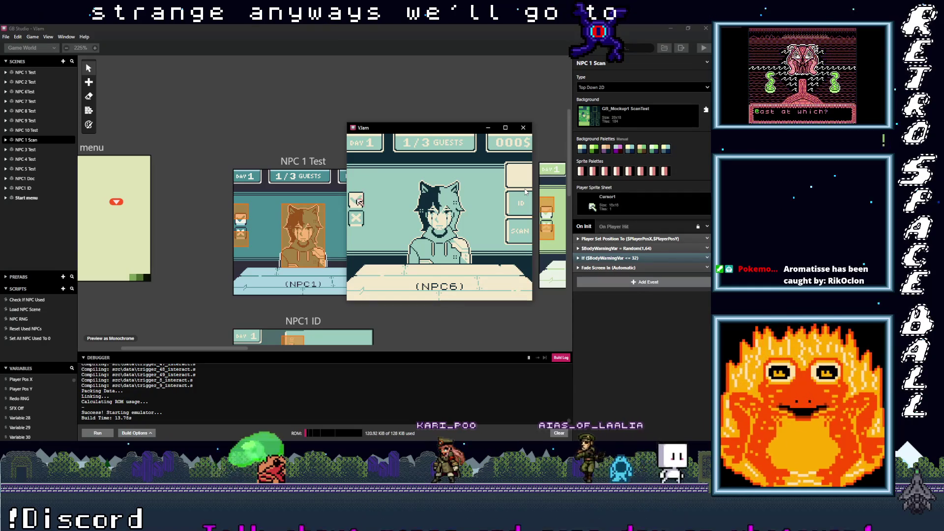
key("z")
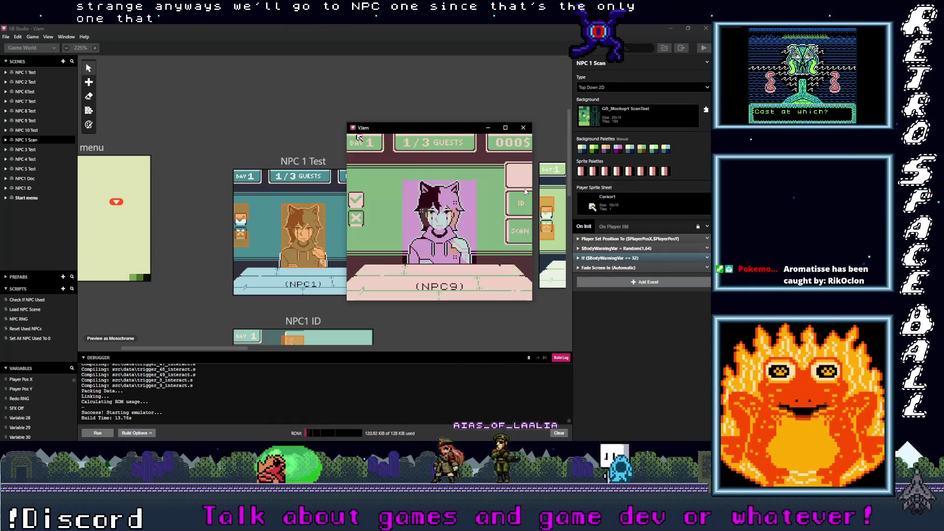
key("Down")
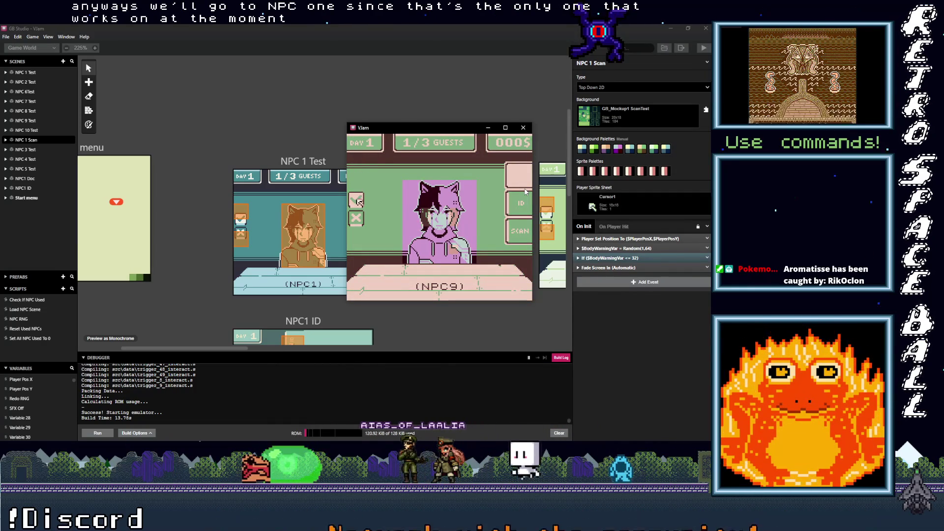
key("z")
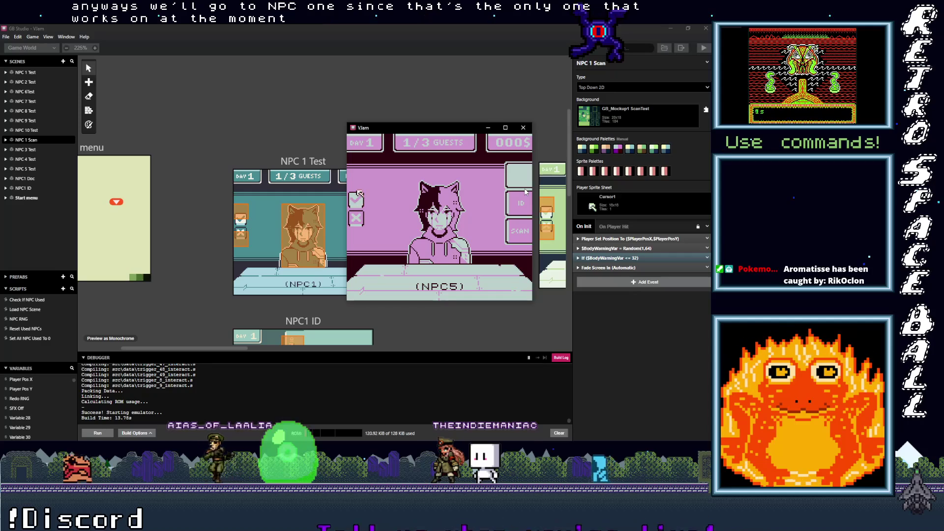
key("z")
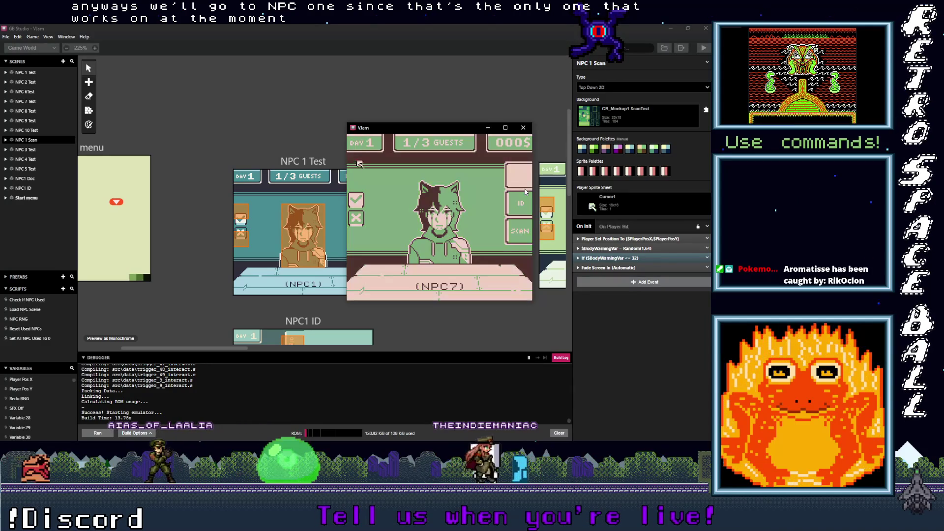
key("z")
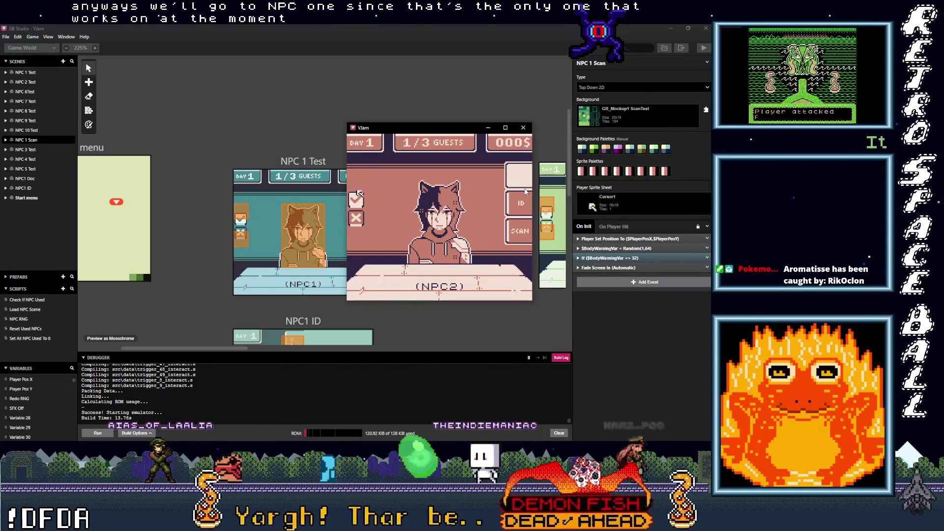
Skip past NPC2, NPC10, NPC8, NPC4 and NPC3, then open NPC1's Doc screen
key("Down")
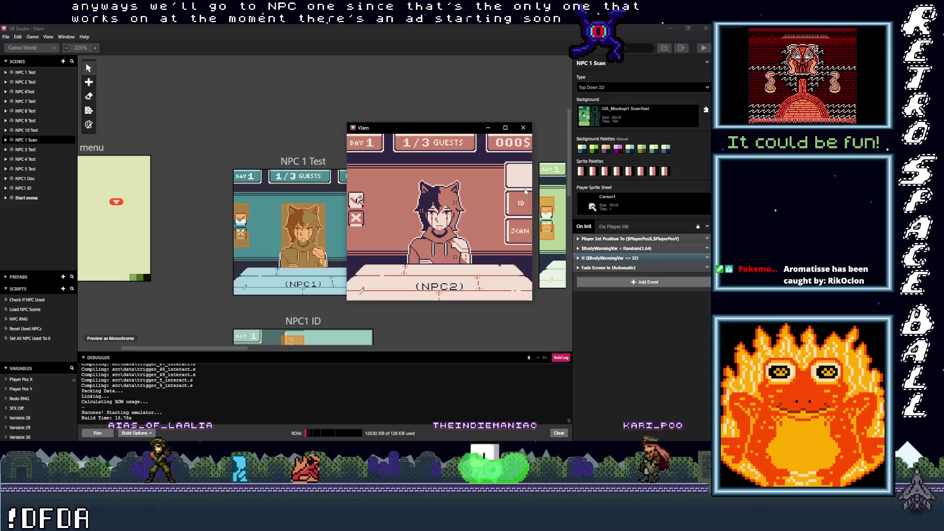
key("z")
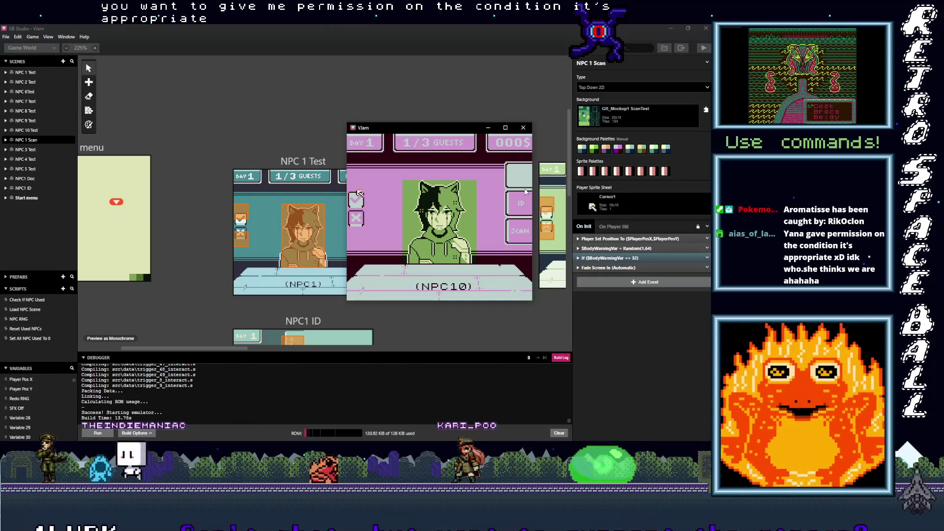
key("z")
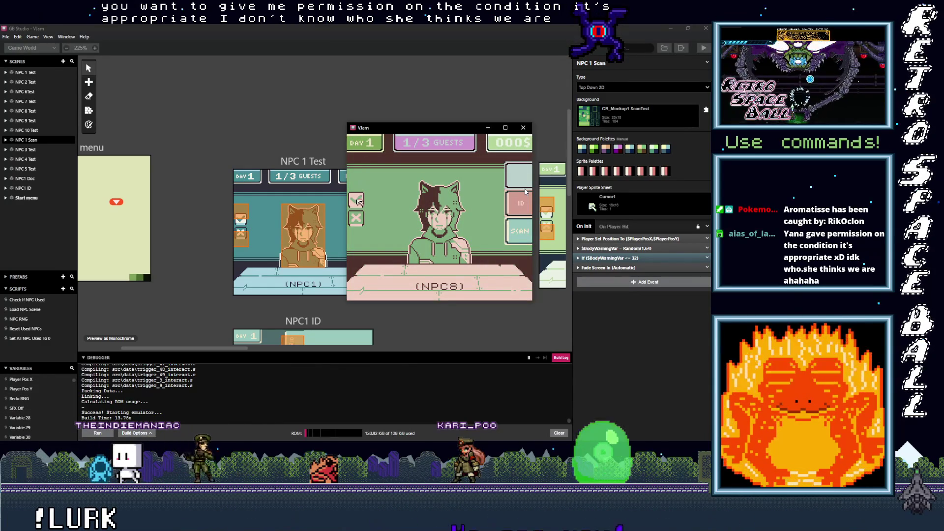
key("z")
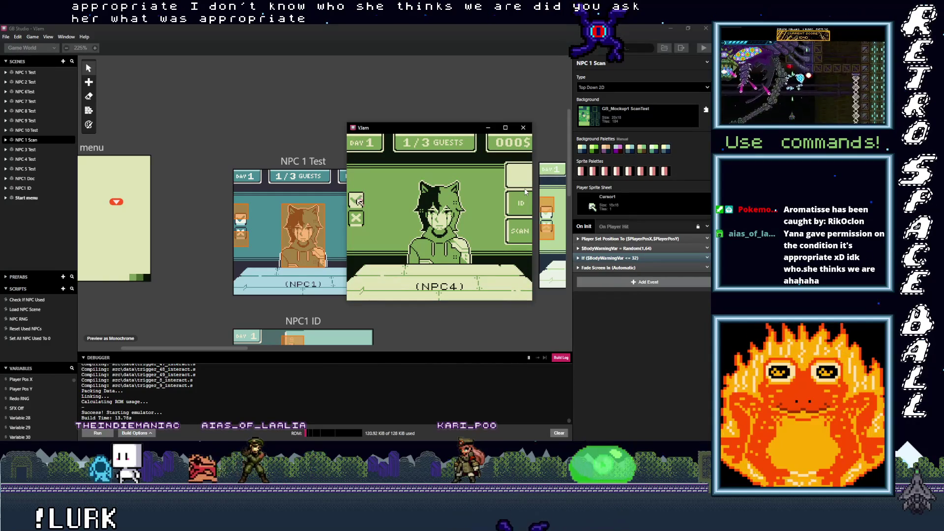
key("z")
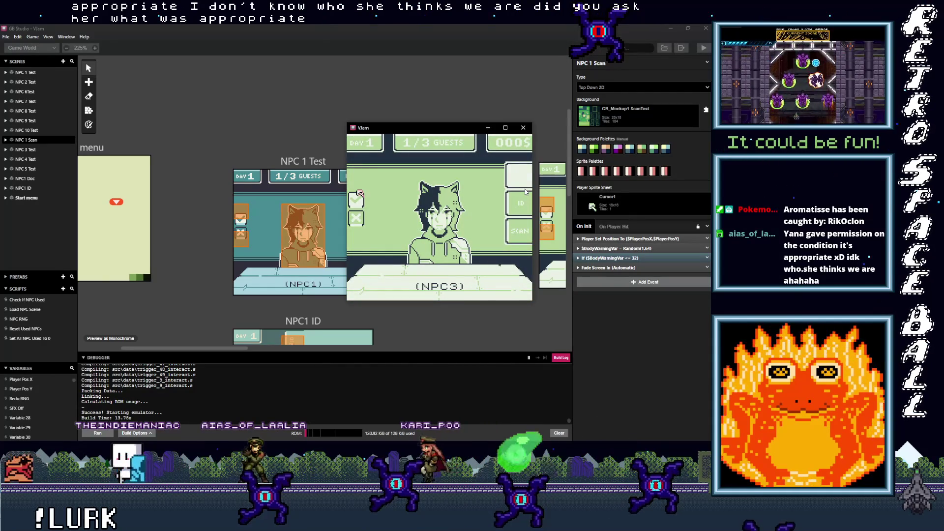
key("z")
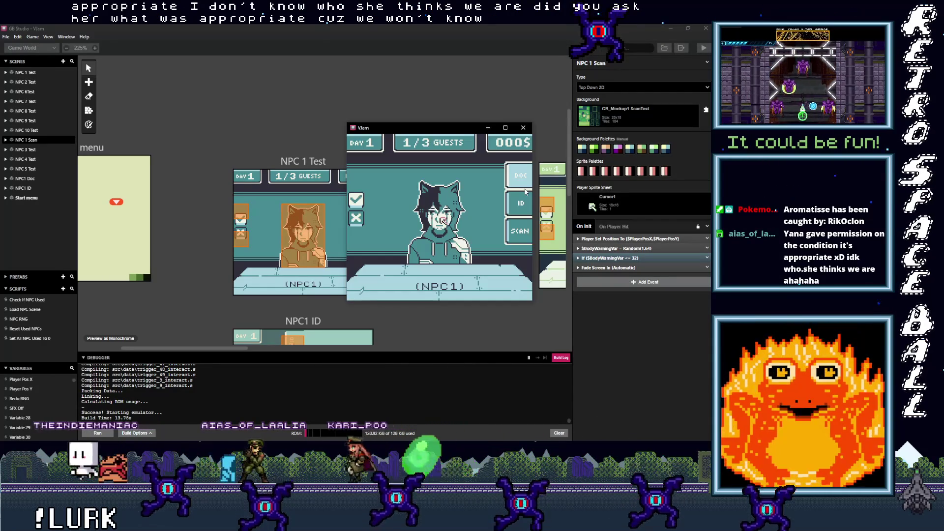
key("Up")
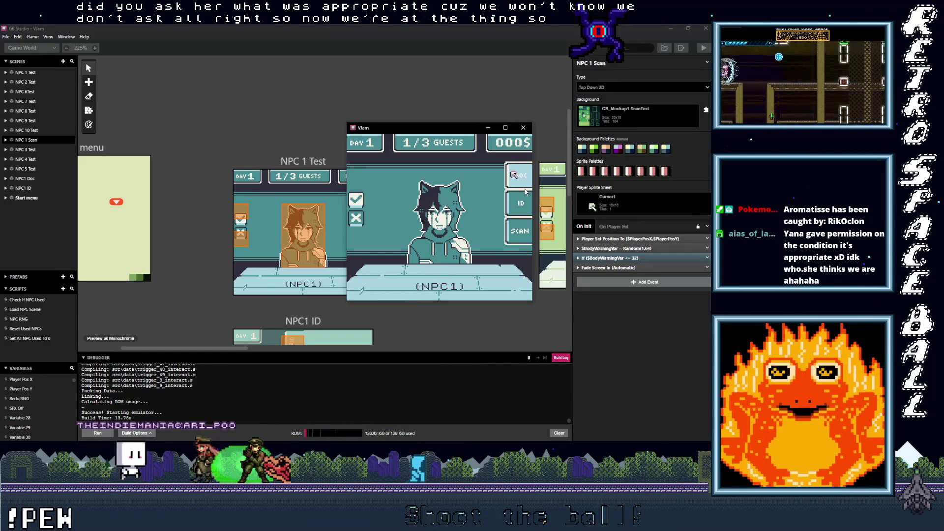
key("z")
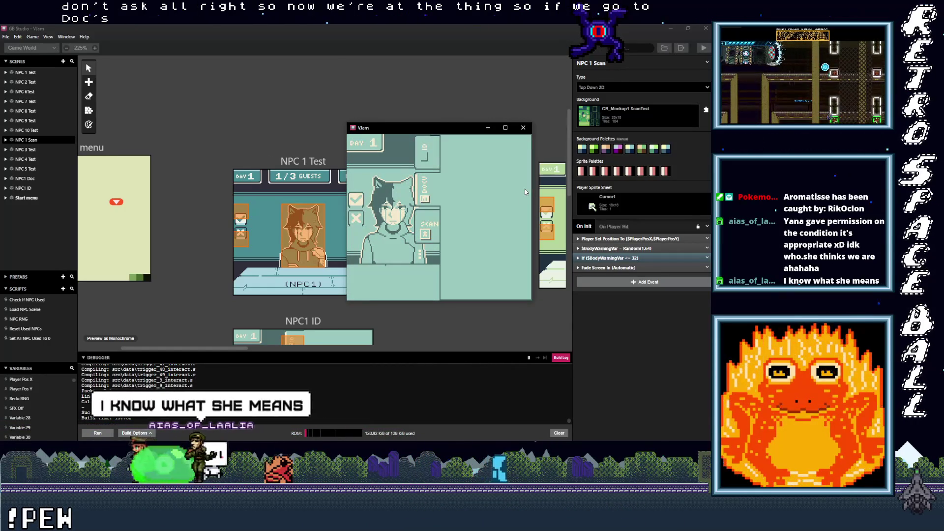
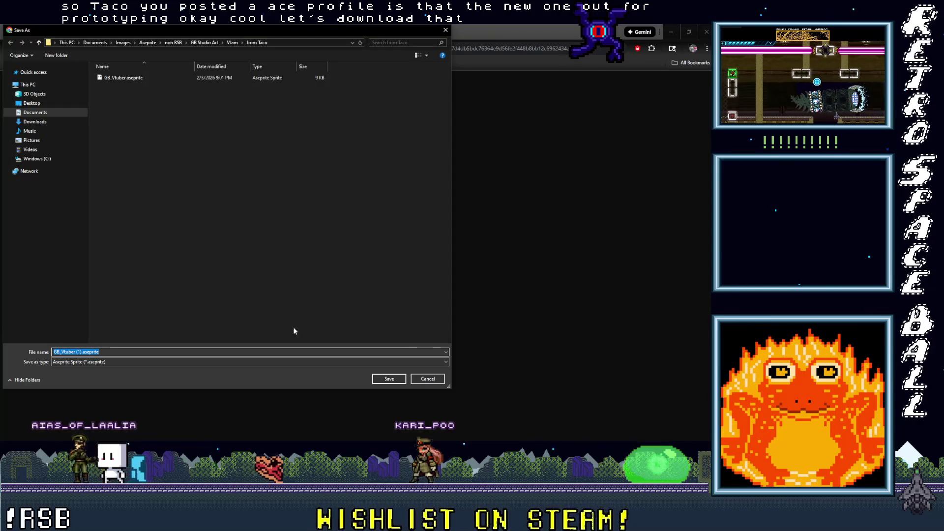
Save the downloaded Aseprite file into the from Taco folder, close the preview tab and minimize Chrome
left_click(81, 352)
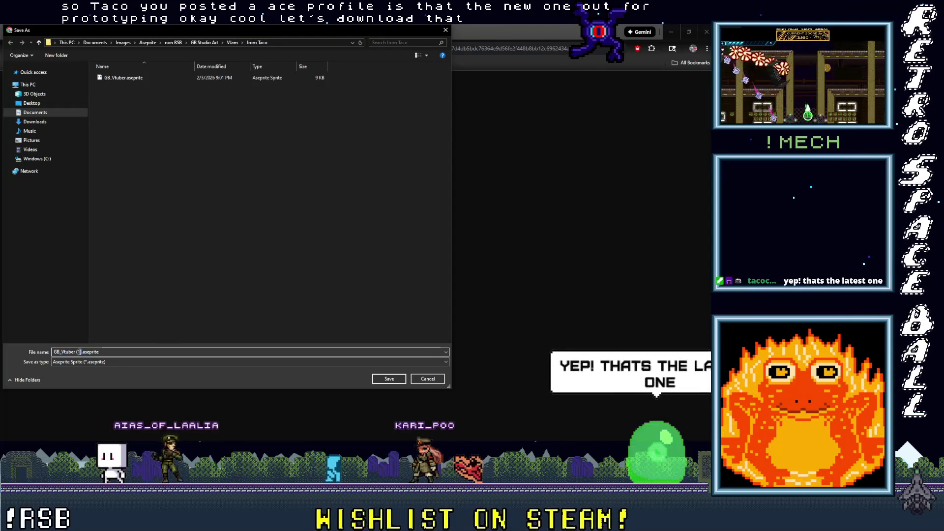
key("Return")
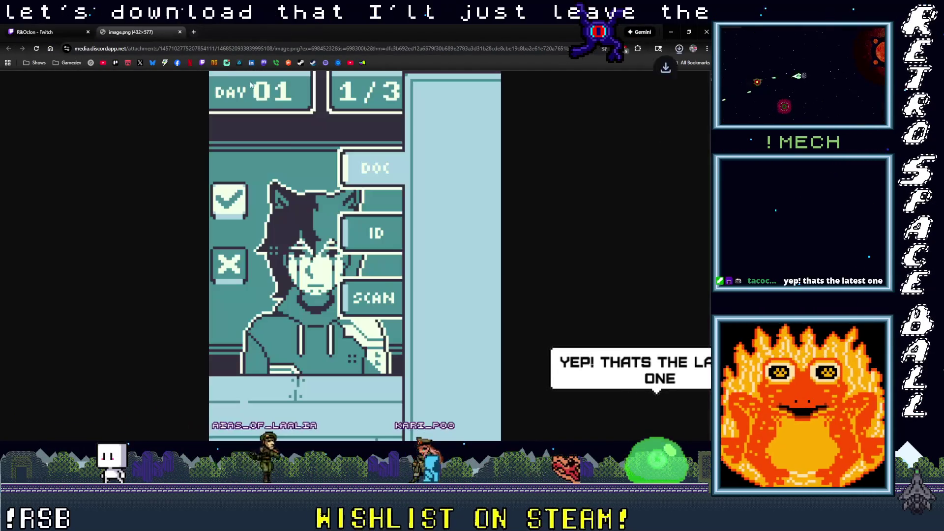
middle_click(146, 33)
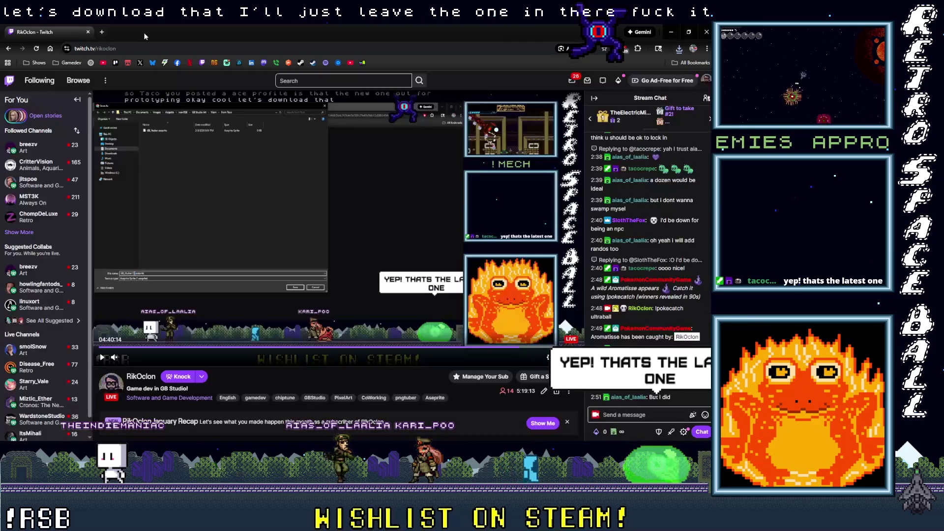
key("super+Down")
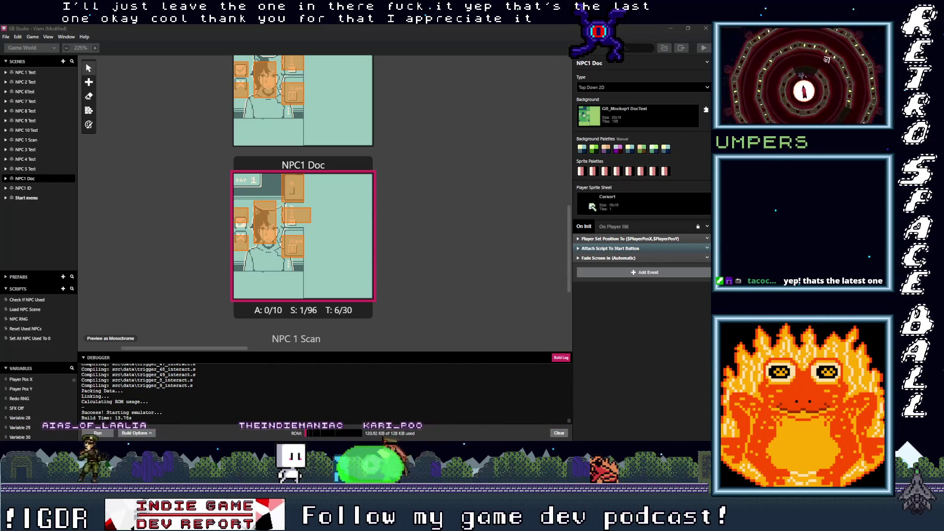
key("alt+Tab")
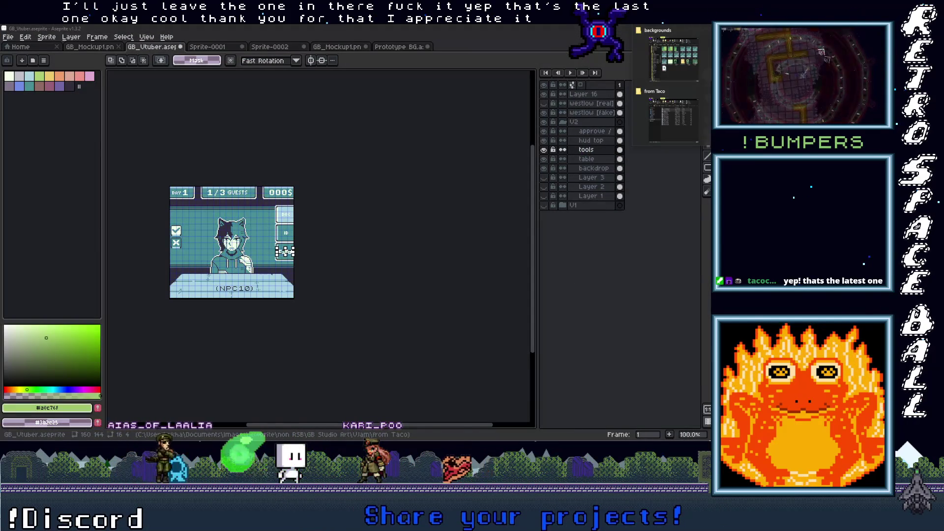
Open GB_Vtuber (1).aseprite in Aseprite by dragging it in from the from Taco folder
mouse_move(683, 73)
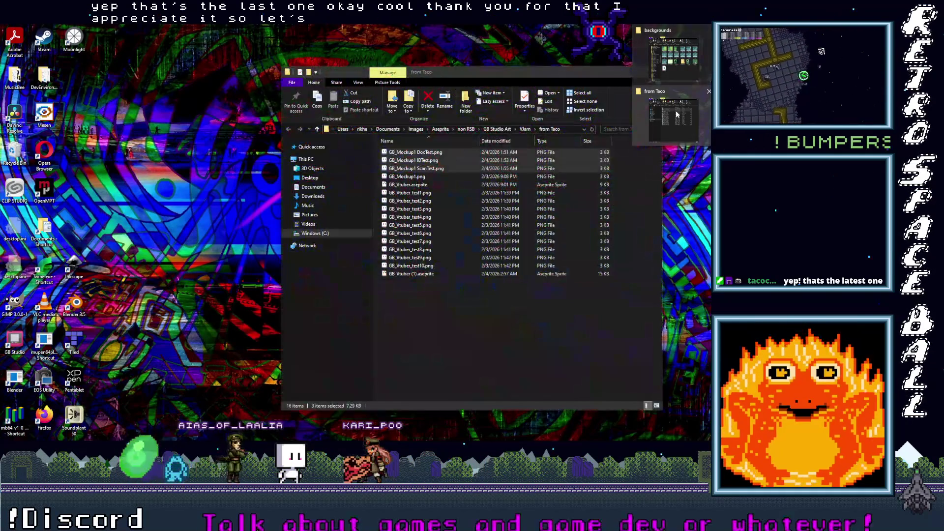
left_click(673, 118)
left_click(419, 274)
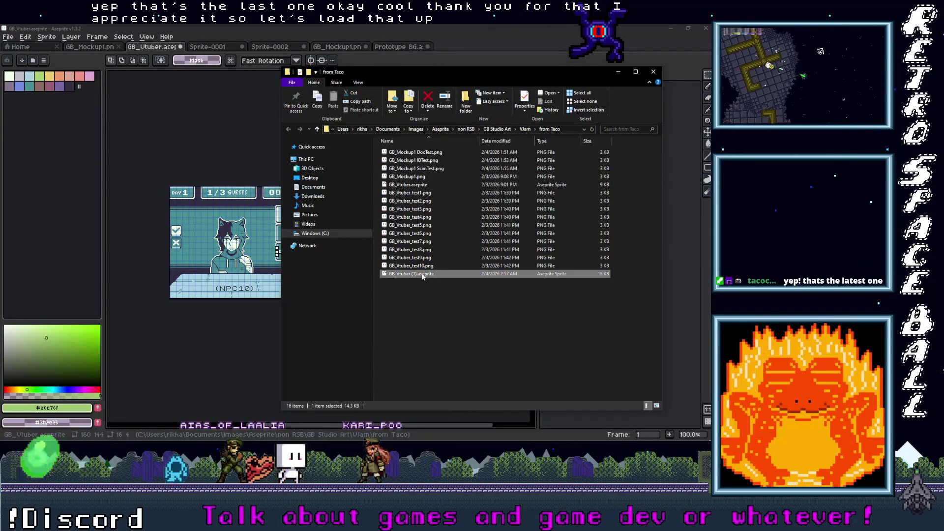
left_click_drag(471, 44, 472, 47)
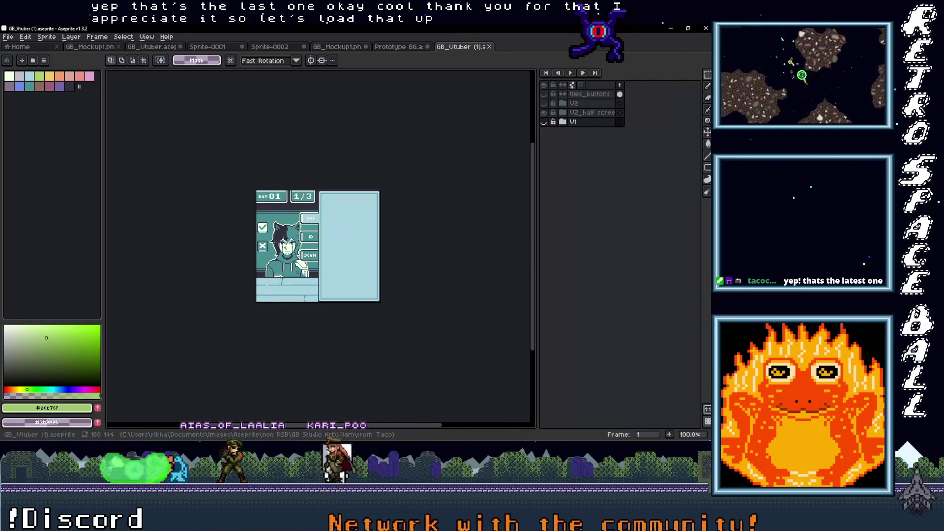
scroll(316, 270, "up", 2)
scroll(316, 270, "down", 1)
scroll(315, 271, "up", 1)
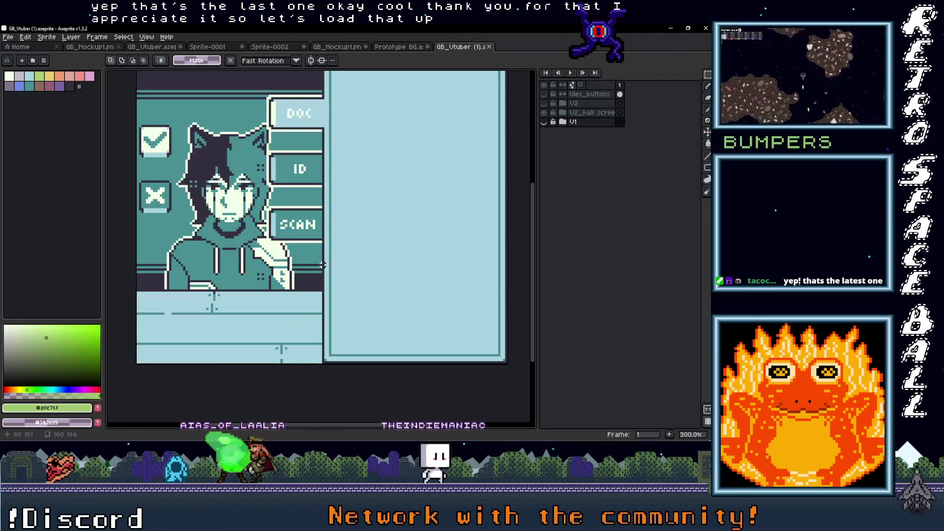
scroll(362, 257, "down", 1)
scroll(363, 257, "up", 1)
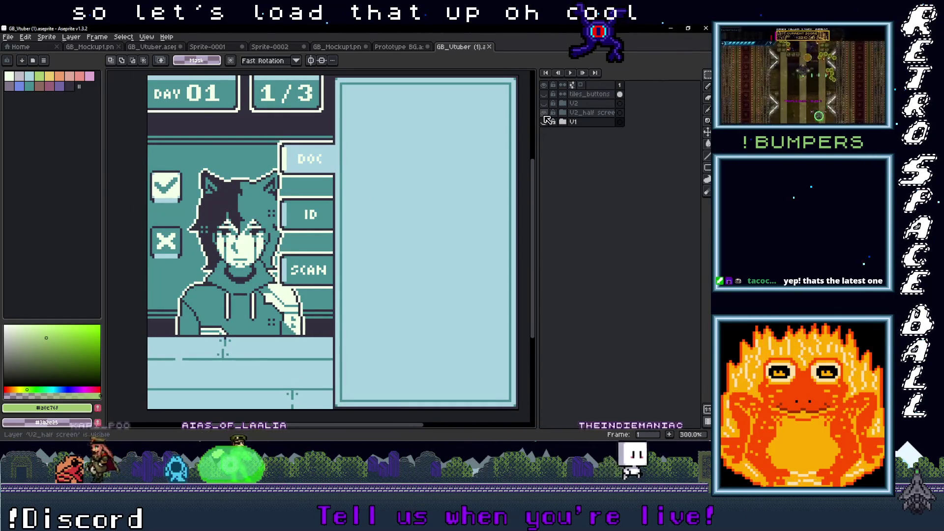
Toggle the V2, half-screen and tiles_buttons layers on and off to compare layouts
left_click(544, 104)
left_click(545, 108)
left_click(544, 108)
left_click(544, 108)
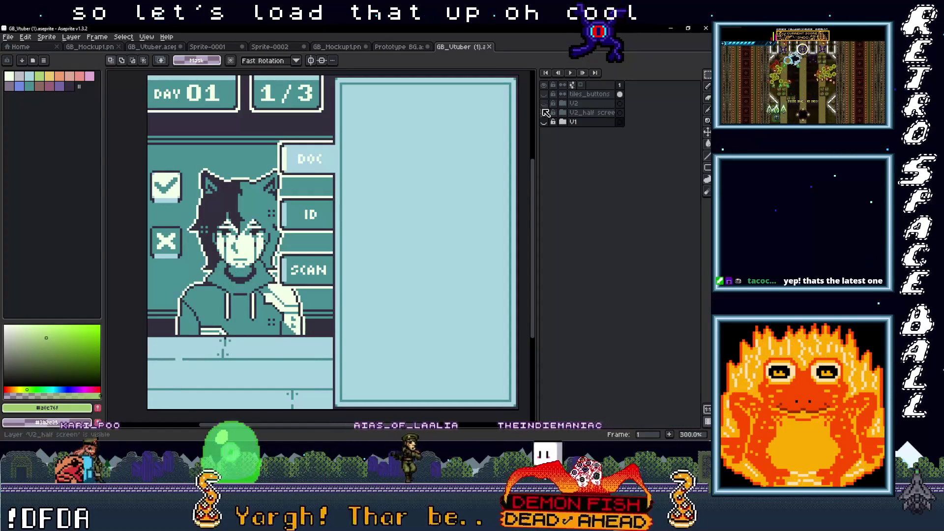
left_click(544, 109)
left_click(545, 96)
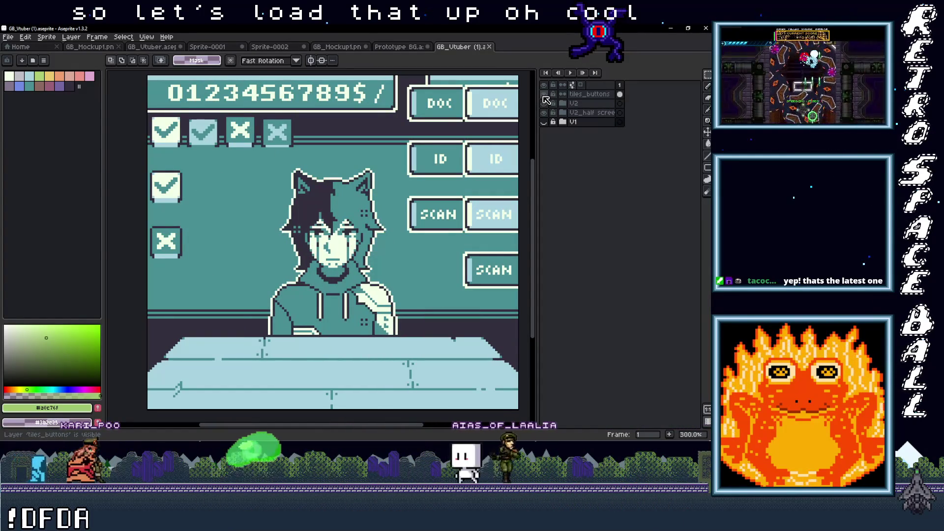
left_click(544, 97)
left_click(544, 97)
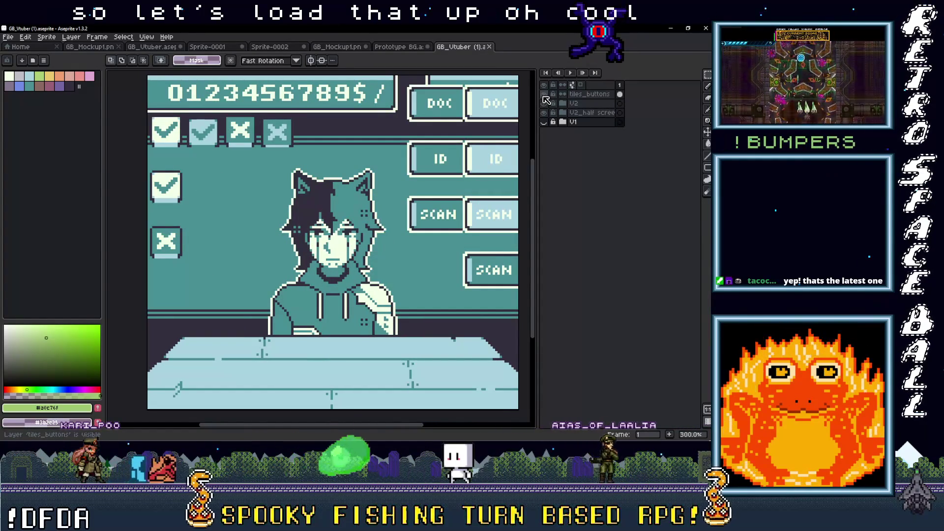
left_click(545, 96)
left_click(544, 97)
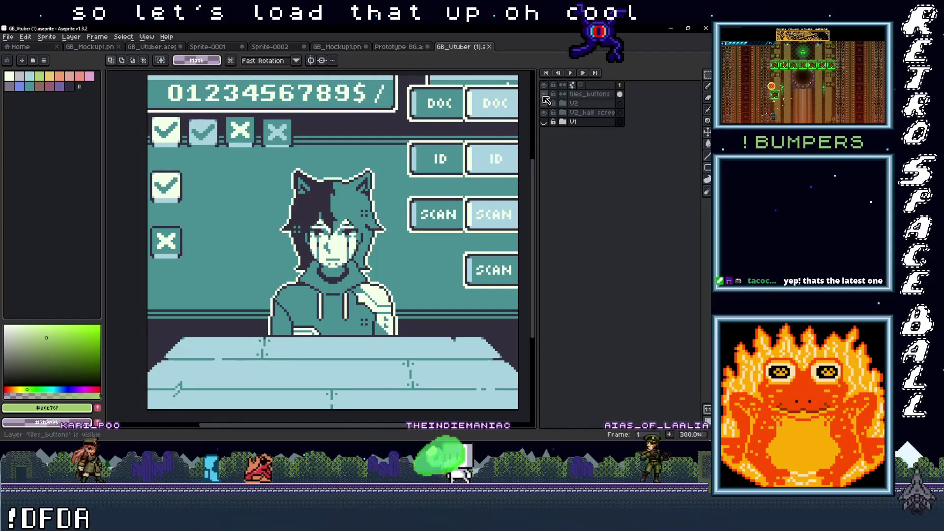
Hide the tiles_buttons and half-screen layers, leaving the V1 layout visible
left_click(545, 94)
left_click(545, 103)
left_click(545, 112)
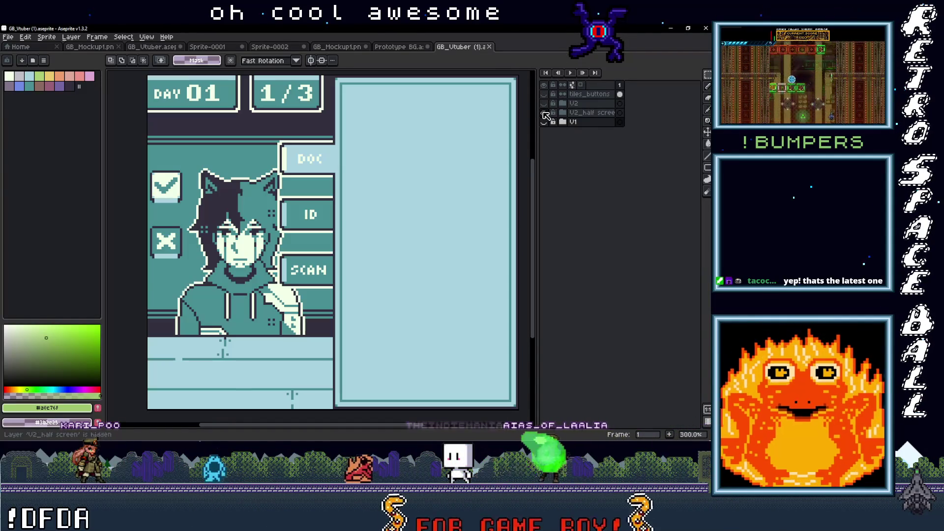
left_click(545, 121)
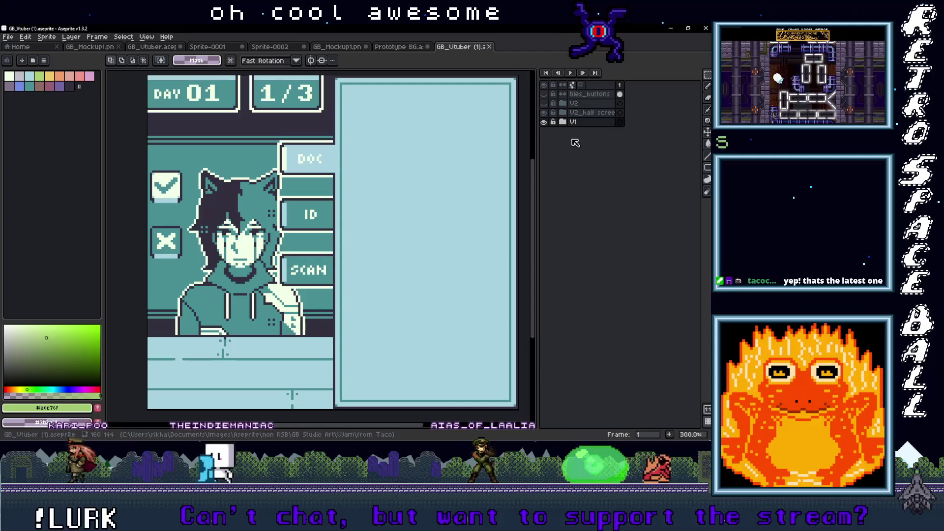
Add a new third frame from the frame options menu
right_click(622, 85)
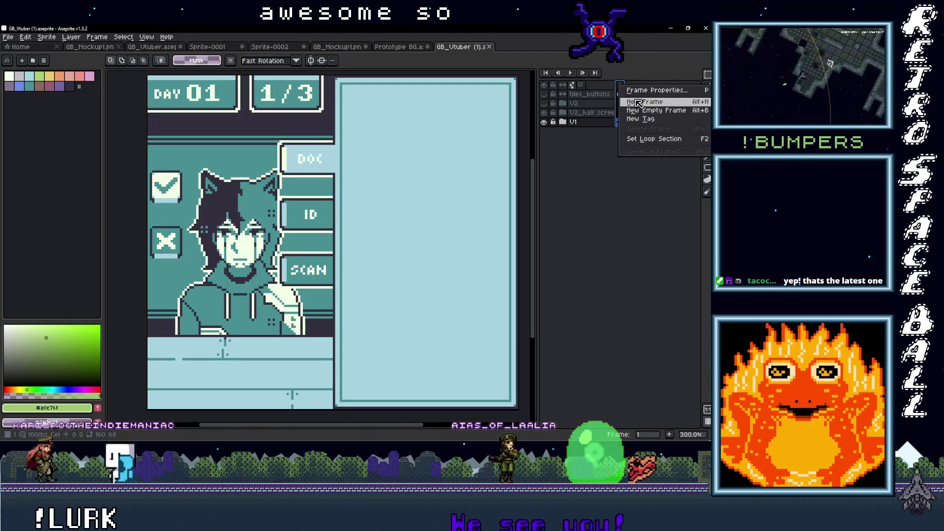
right_click(632, 87)
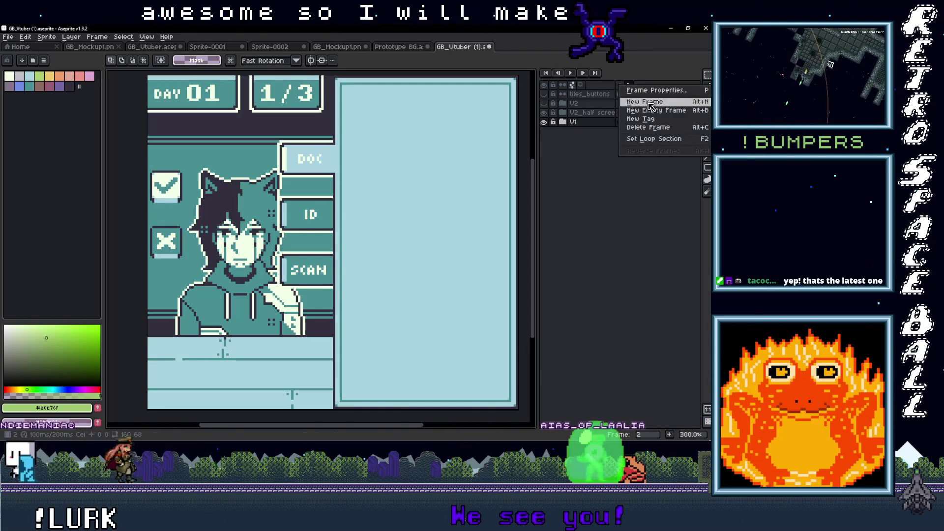
left_click(645, 100)
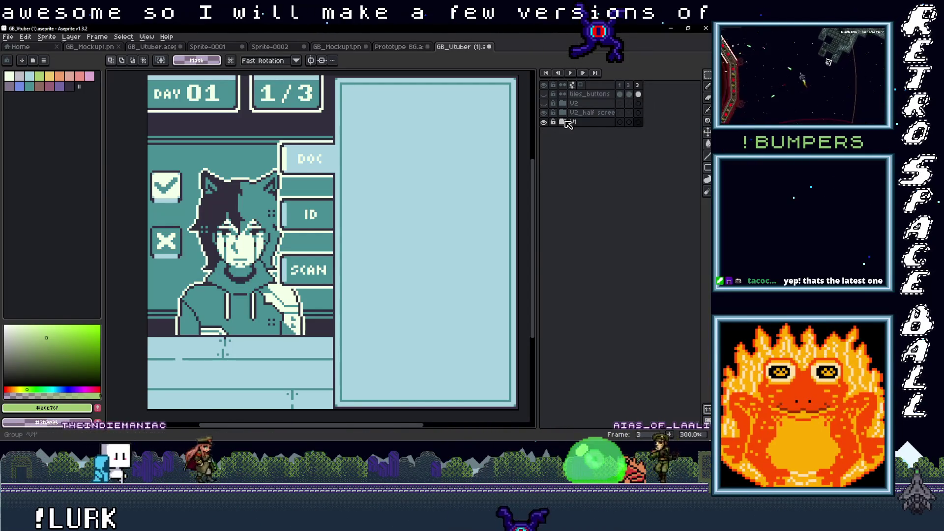
Expand and collapse the V1 group, briefly checking the green V2 artwork
left_click(563, 121)
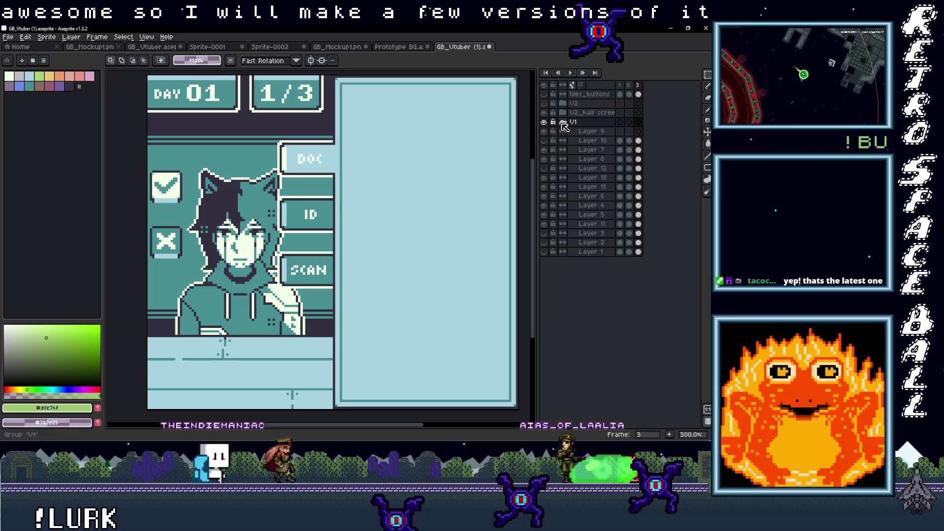
left_click(564, 122)
left_click(544, 113)
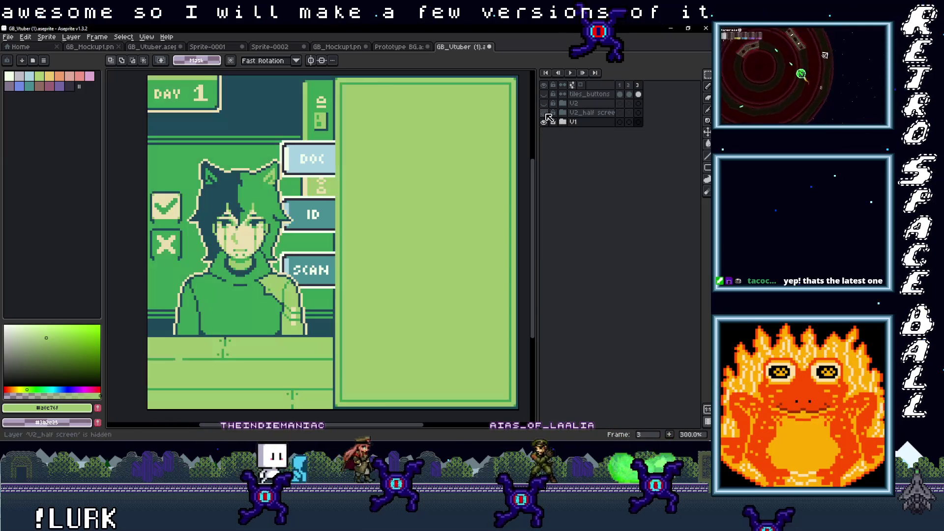
left_click(544, 113)
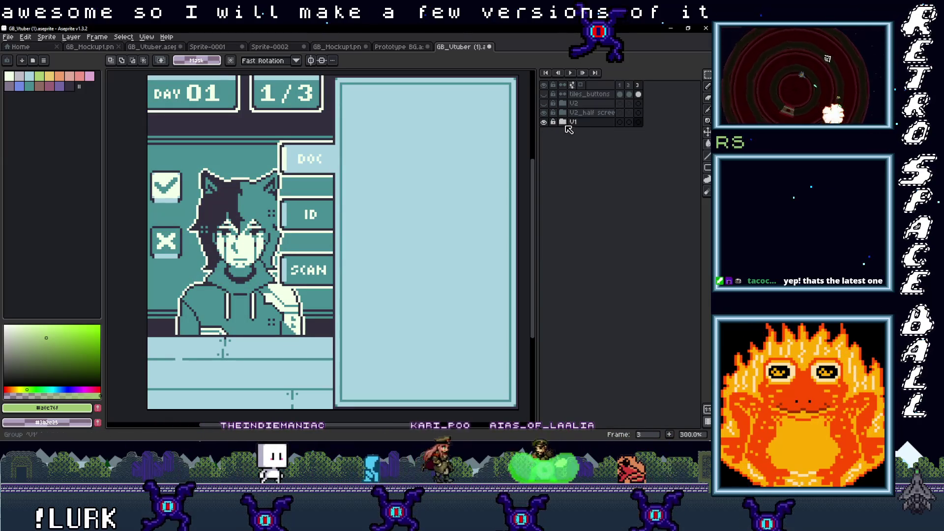
left_click(564, 123)
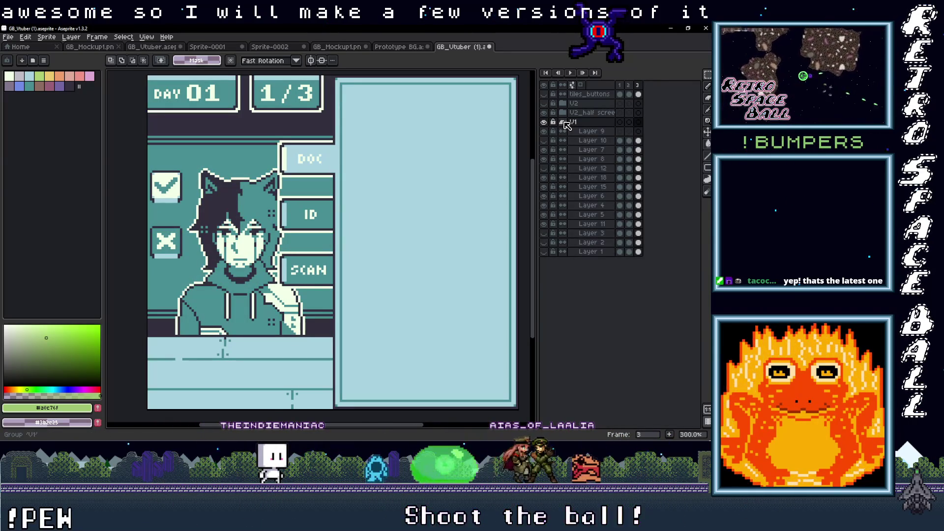
left_click(565, 123)
left_click(566, 123)
left_click(570, 124)
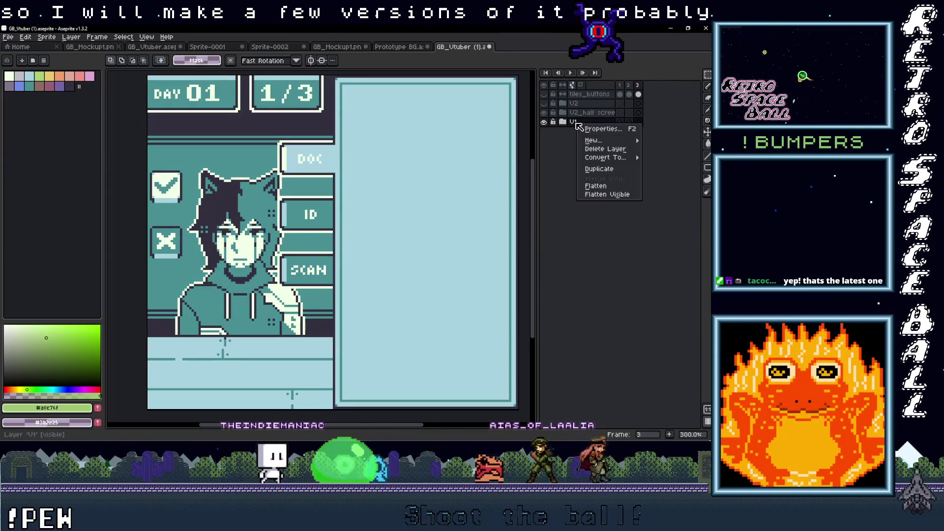
Undo an accidental merge of all layers into one
mouse_move(609, 160)
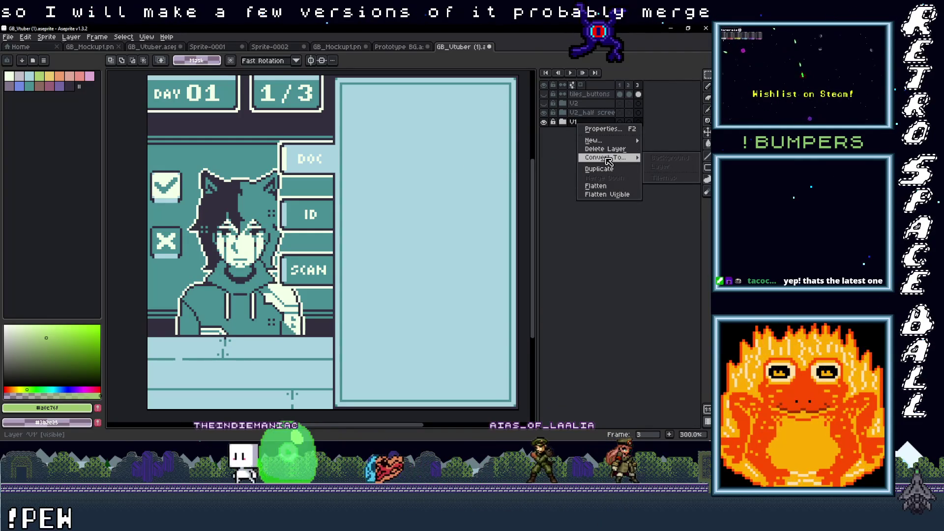
mouse_move(595, 141)
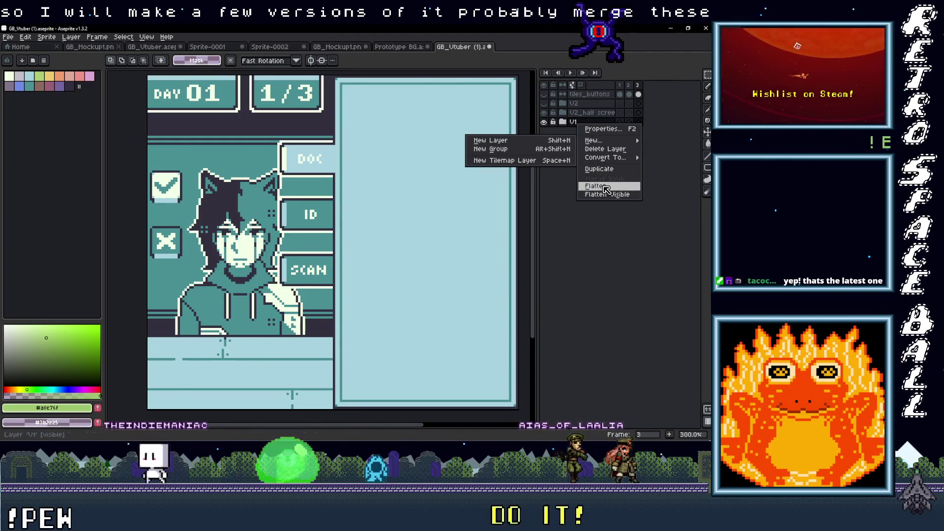
left_click(605, 187)
key("ctrl+z")
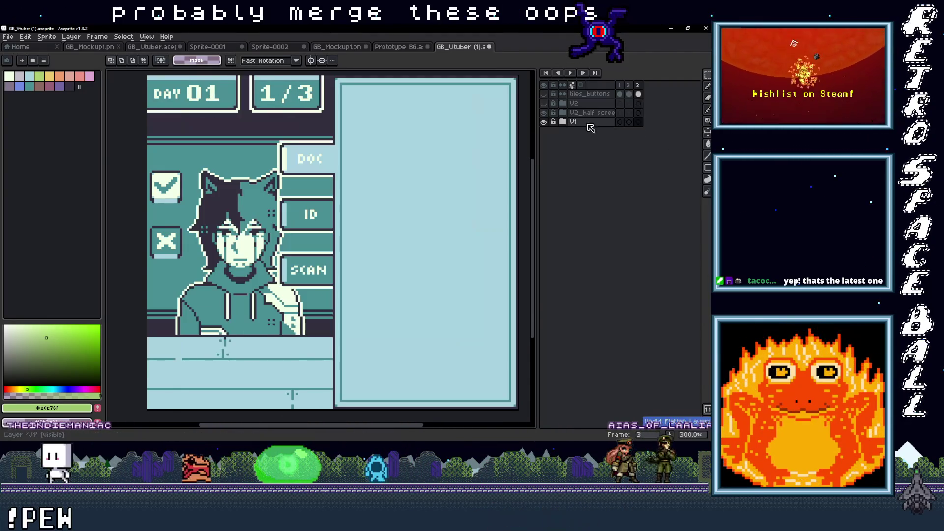
Bring up the V1 group's layer options, then keep the V1 group expanded
right_click(577, 123)
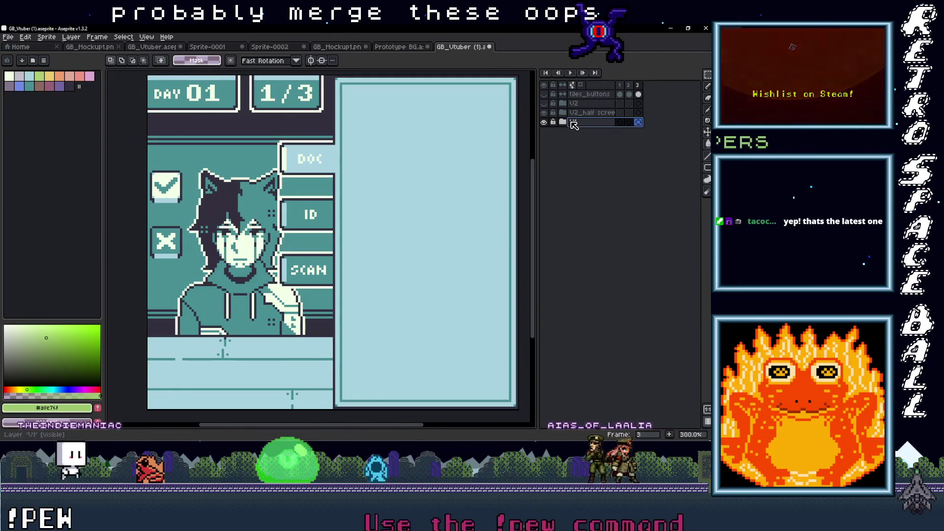
left_click(565, 122)
left_click(565, 123)
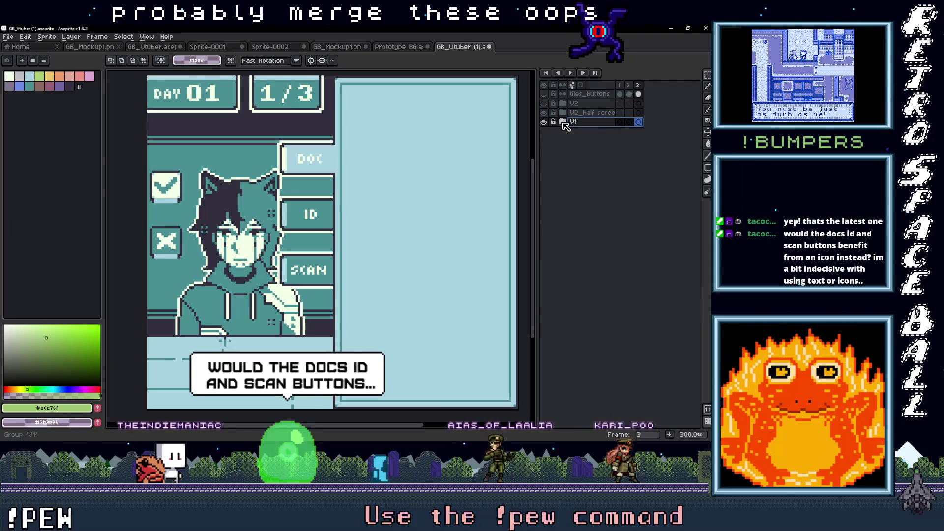
left_click(565, 123)
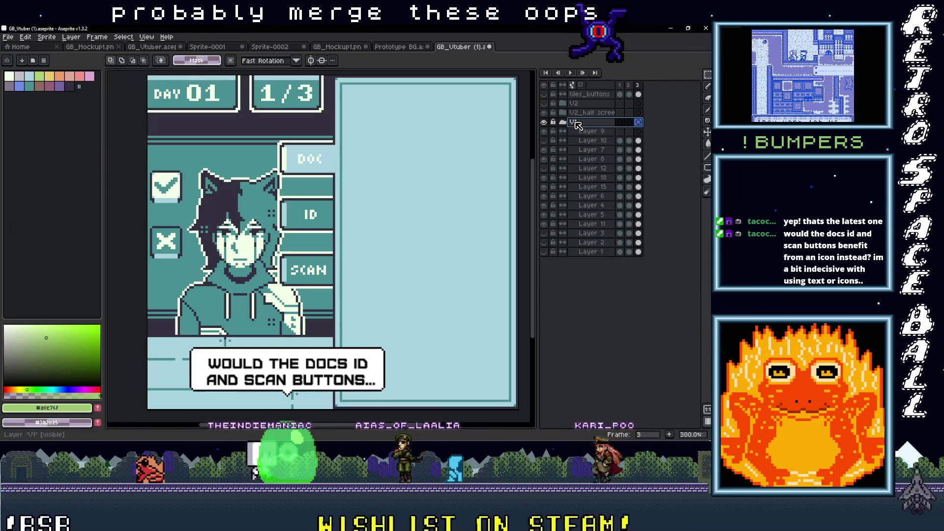
left_click(563, 123)
right_click(578, 124)
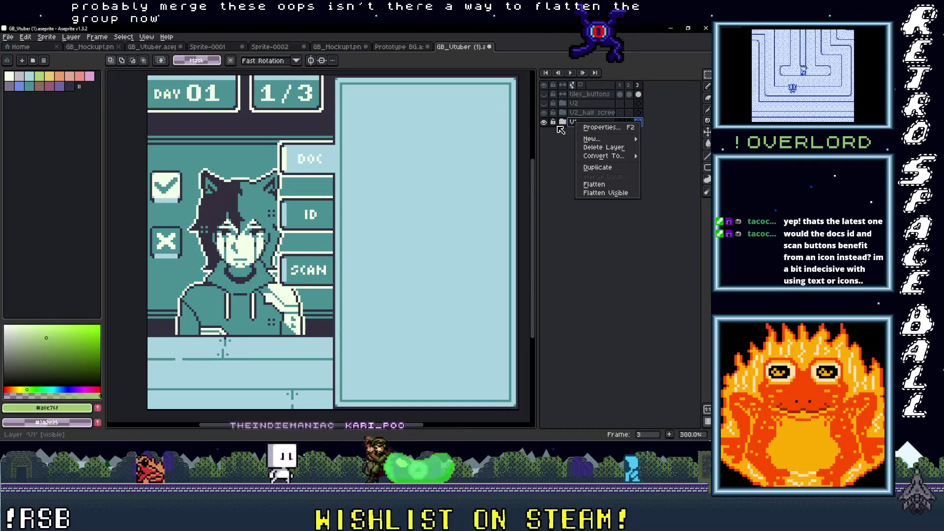
left_click(564, 123)
double_click(564, 123)
left_click(563, 123)
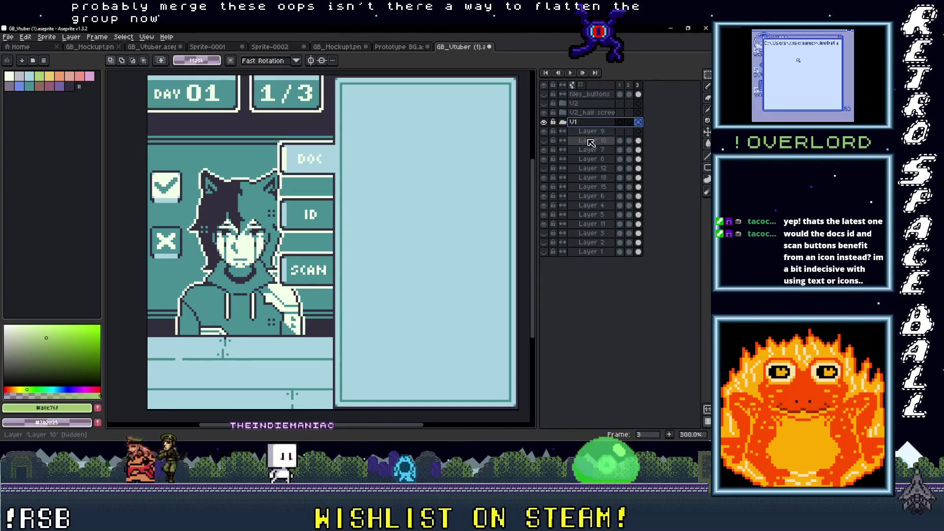
Select Layer 10 through Layer 1 and bring up their layer options
left_click(566, 132)
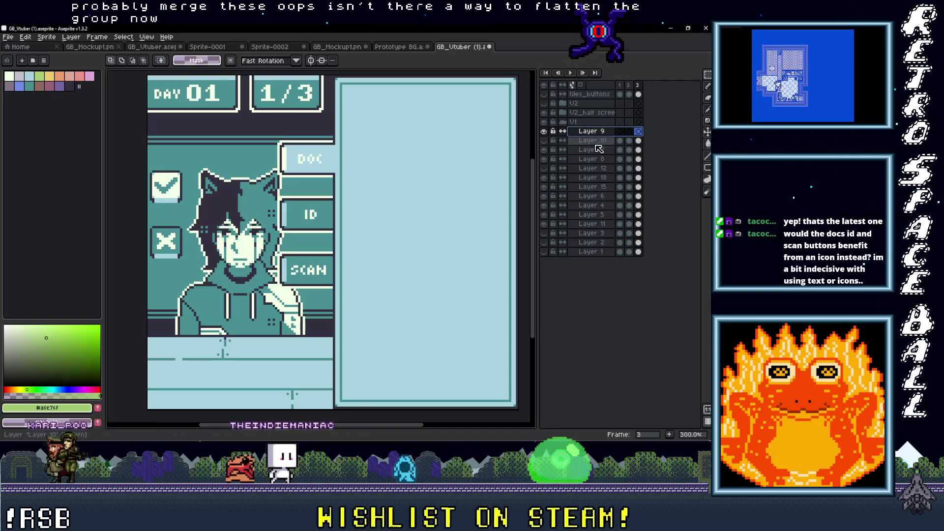
left_click(585, 140)
left_click(595, 254, "shift")
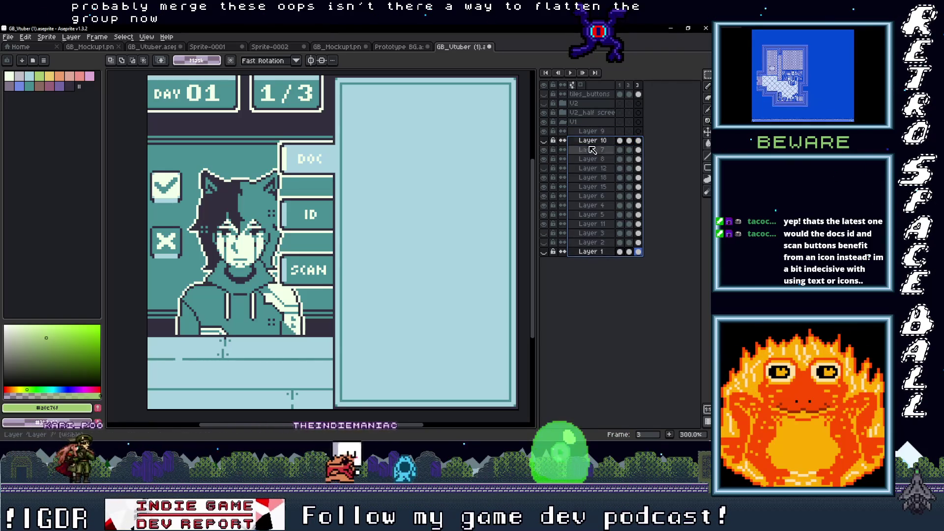
right_click(602, 258)
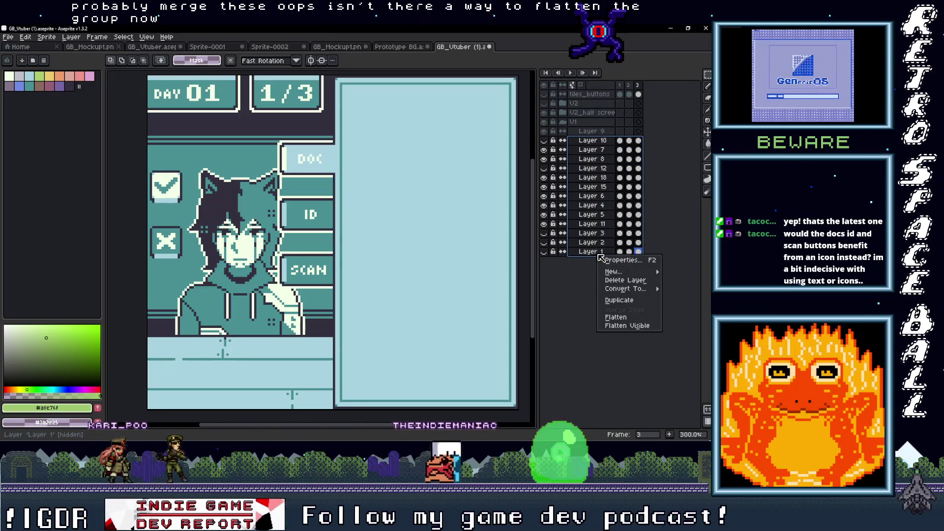
Flatten the selected V1 layers and check the Flattened layer against Layer 9
left_click(616, 317)
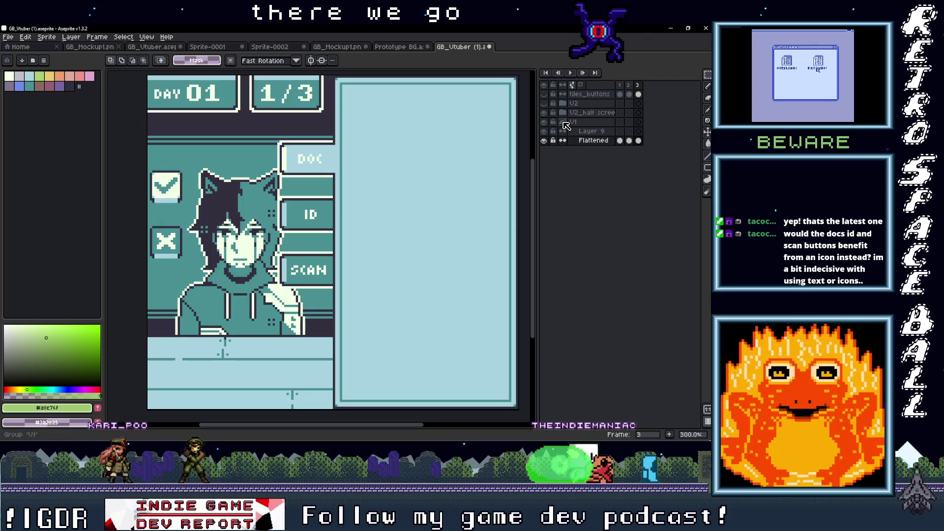
left_click(545, 141)
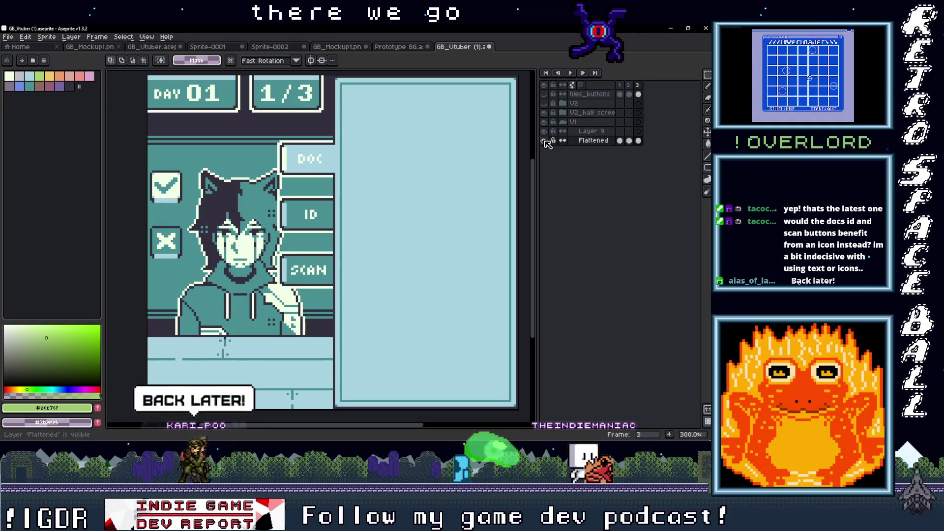
left_click(545, 131)
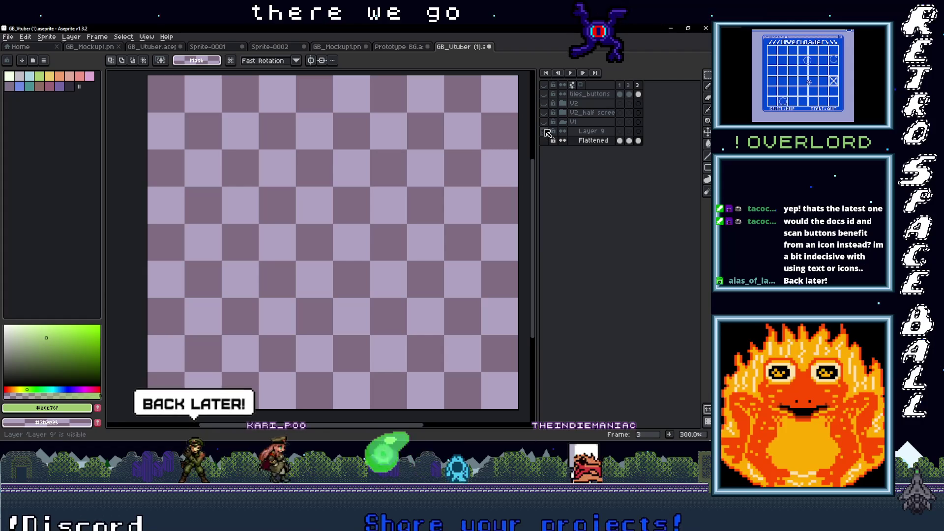
left_click(544, 141)
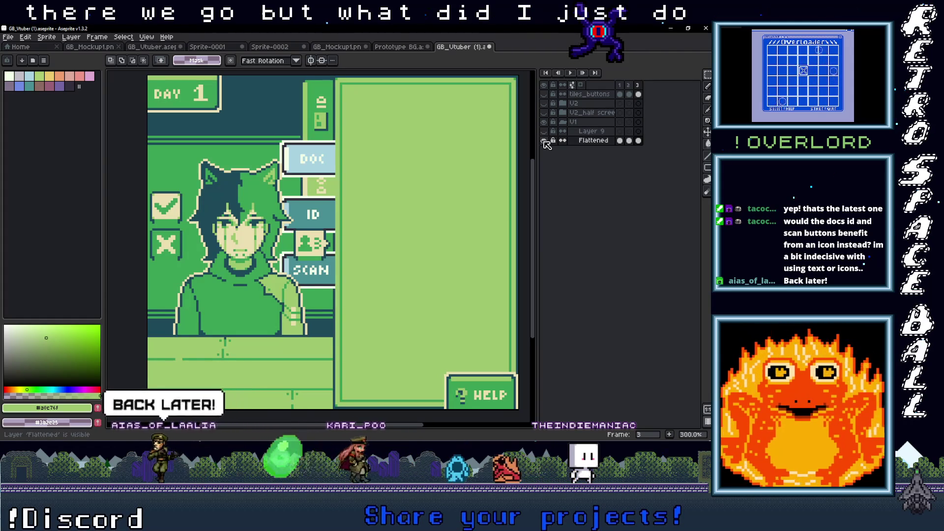
left_click(545, 141)
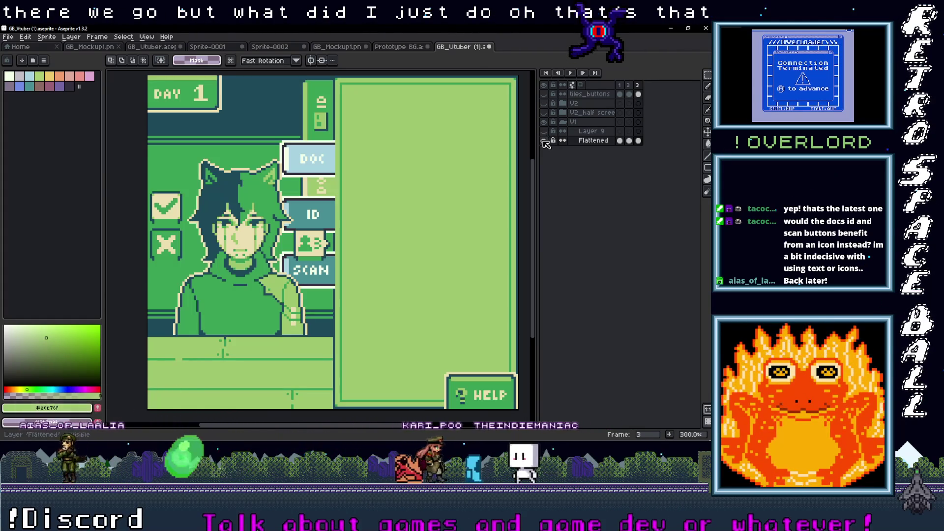
left_click(544, 141)
Undo the flatten and the added frame 3, then hide the V1 group
key("ctrl+z")
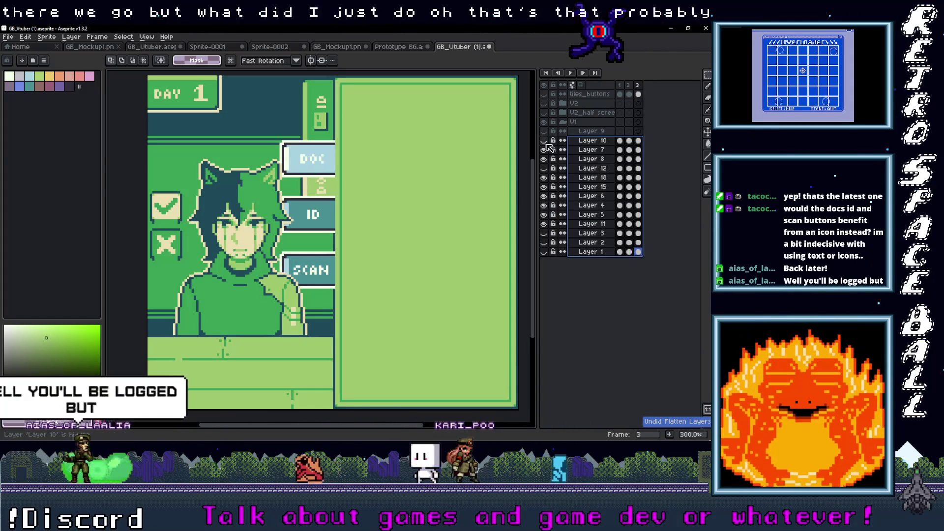
key("ctrl+z")
left_click(546, 123)
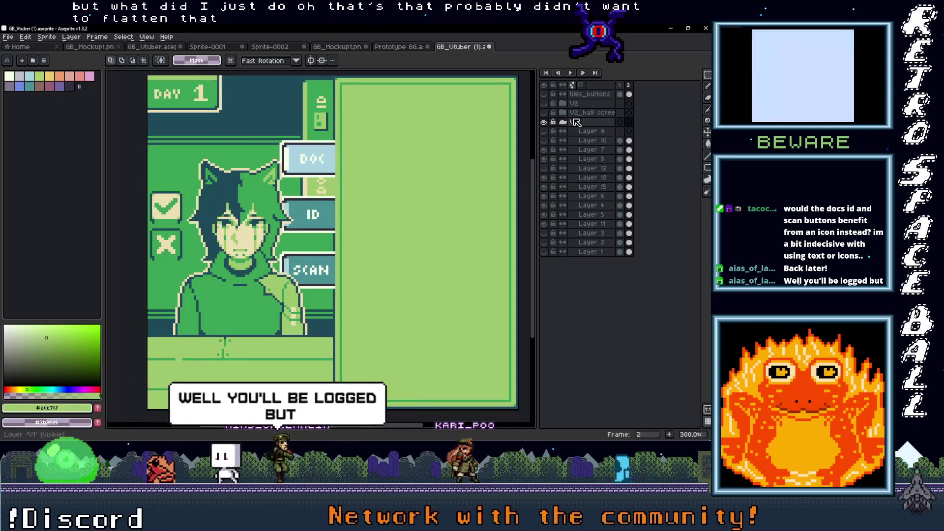
left_click(545, 123)
left_click(545, 123)
left_click(545, 122)
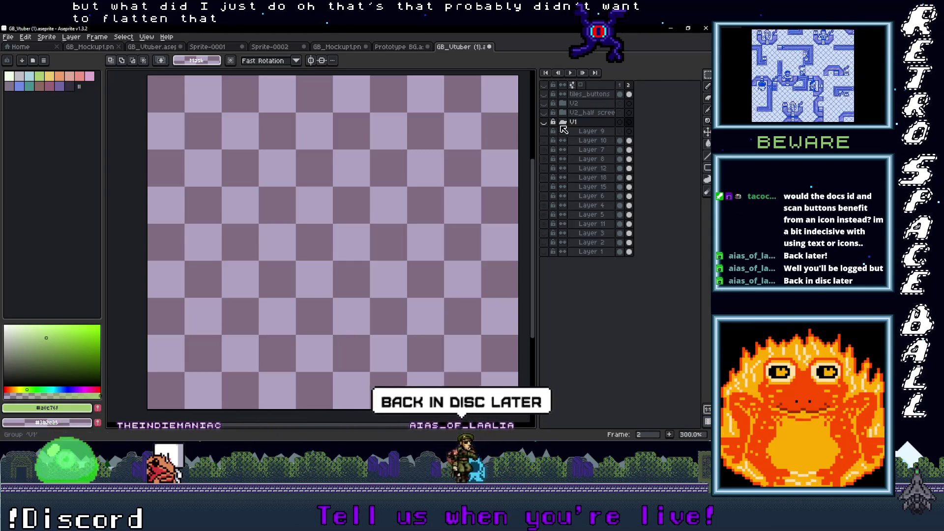
Show the V2_half screen group and expand it, collapsing V1 and characters
left_click(544, 113)
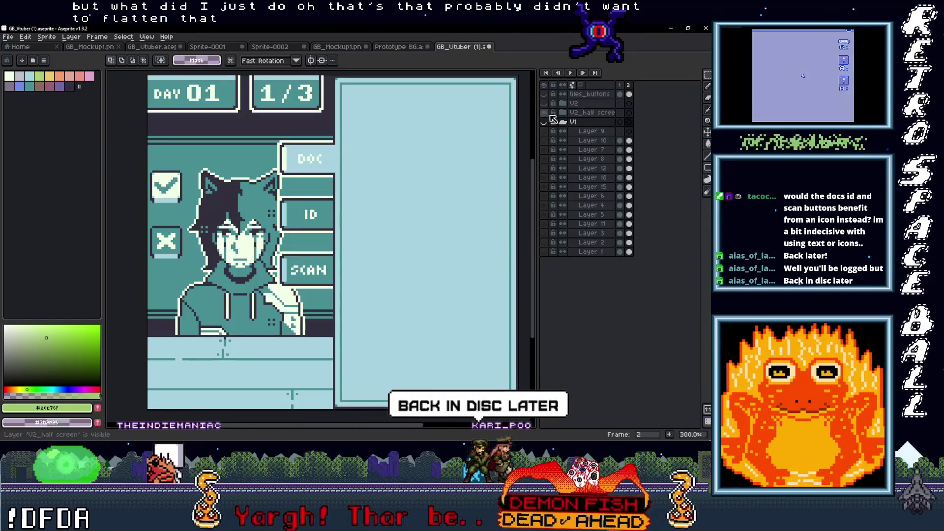
left_click(564, 122)
left_click(563, 113)
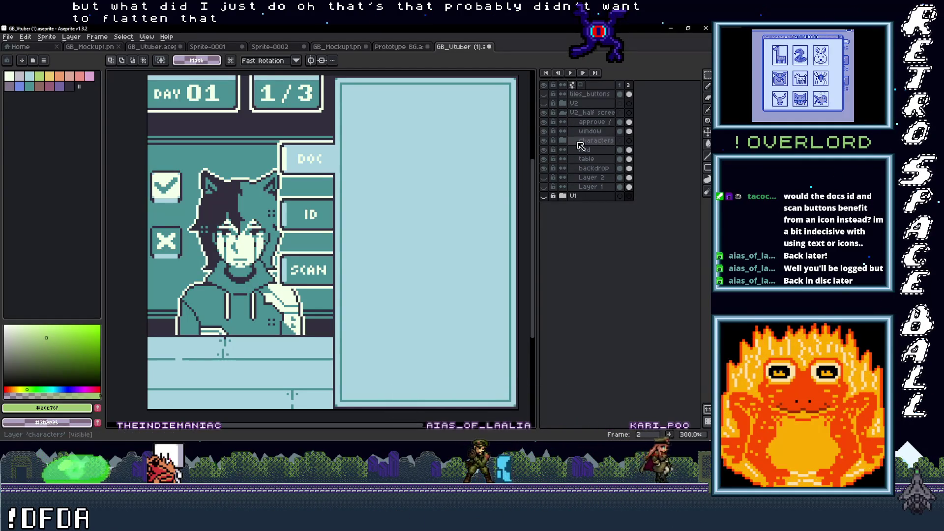
left_click(564, 141)
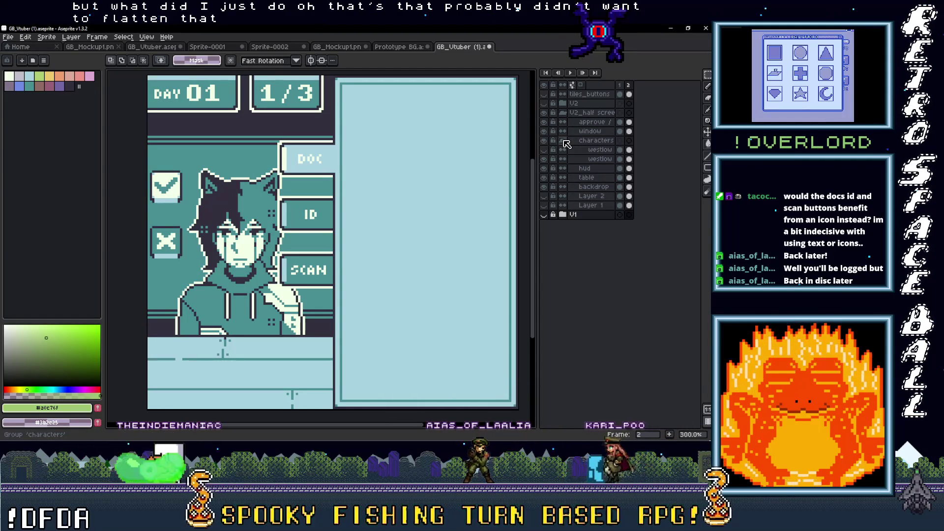
left_click(563, 141)
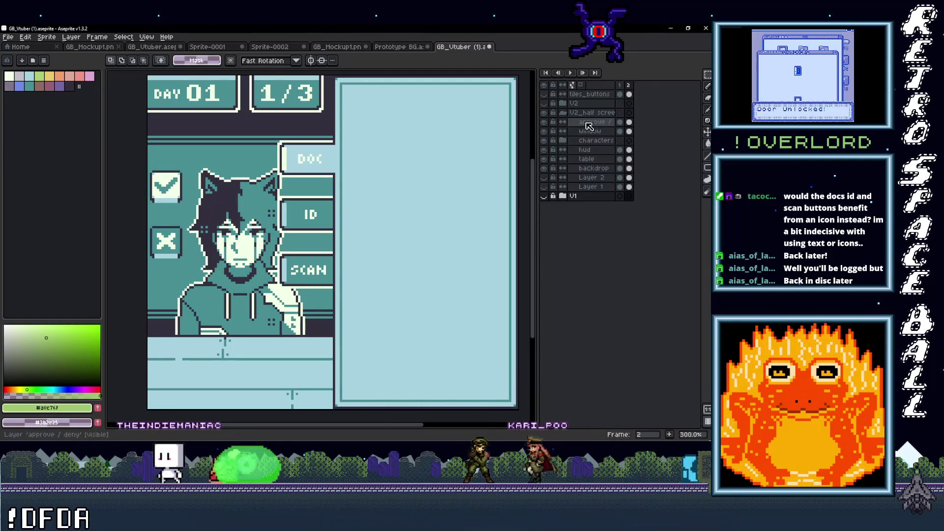
Select the approve / deny layer, toggle Layer 1's visibility and select frame 2
left_click_drag(587, 127, 589, 184)
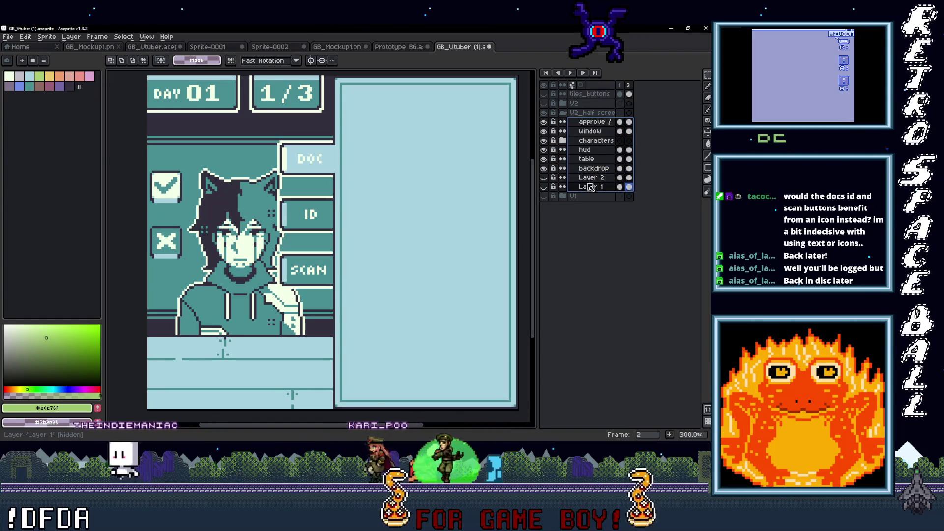
left_click(544, 177)
left_click(544, 122)
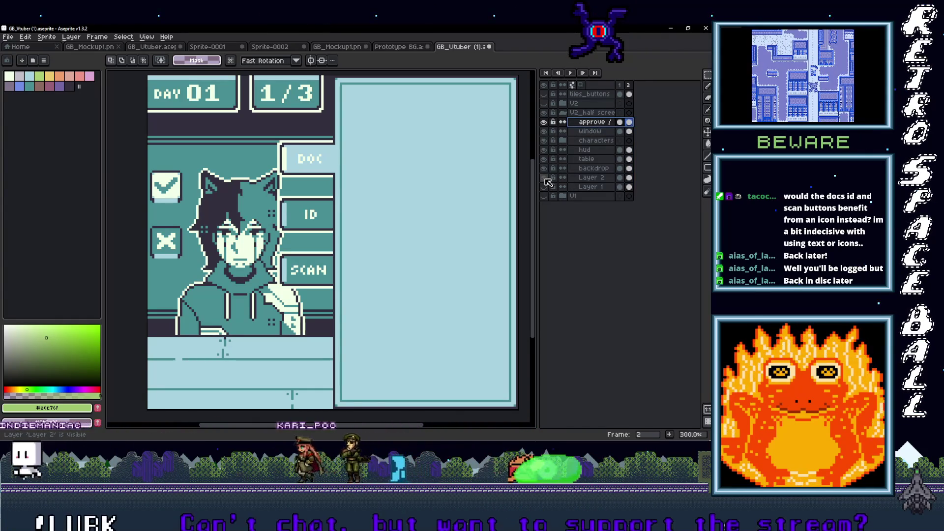
left_click(545, 188)
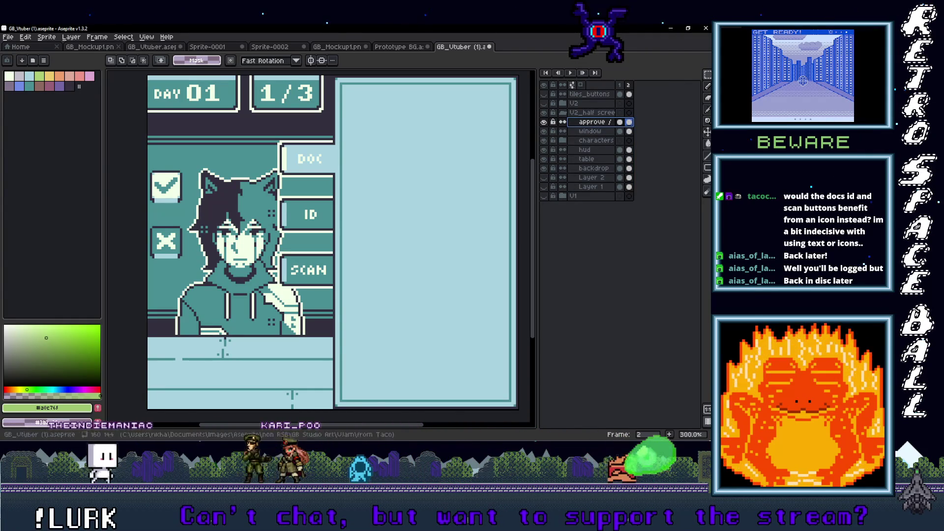
left_click(630, 85)
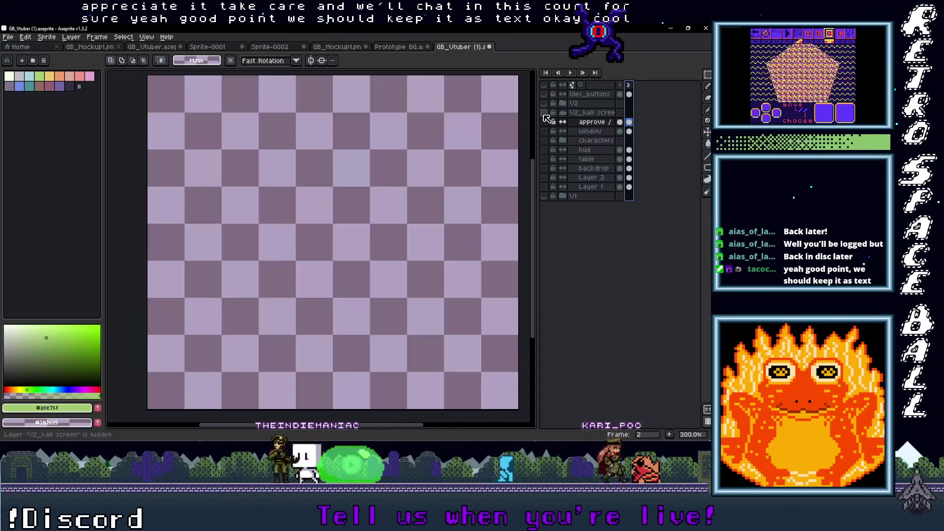
Compare the approve / deny buttons and full V2 layout, then expand V2_half screen
left_click(544, 122)
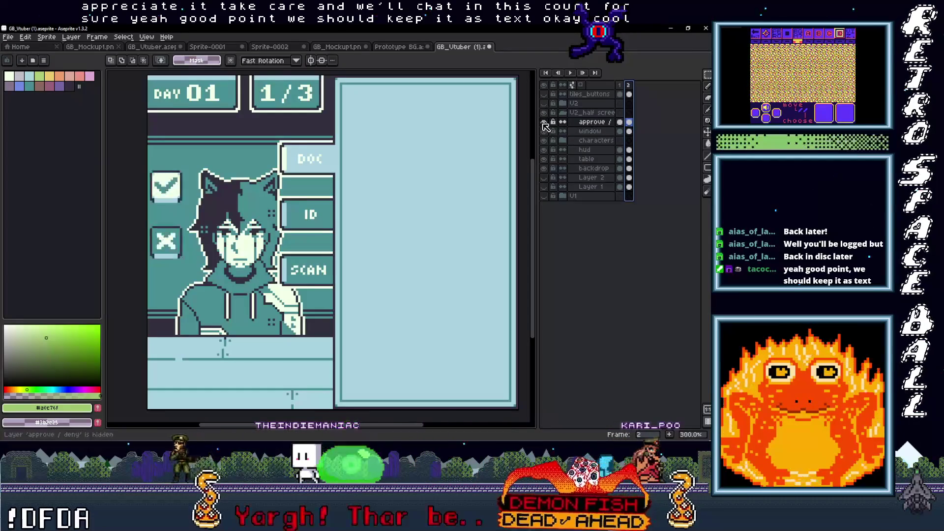
left_click(544, 122)
left_click(544, 122)
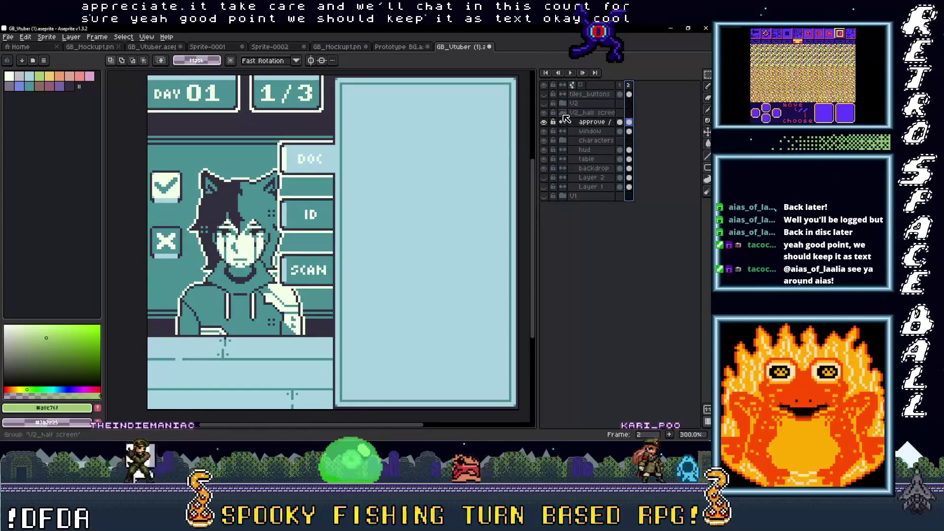
left_click(563, 113)
left_click(545, 104)
left_click(544, 104)
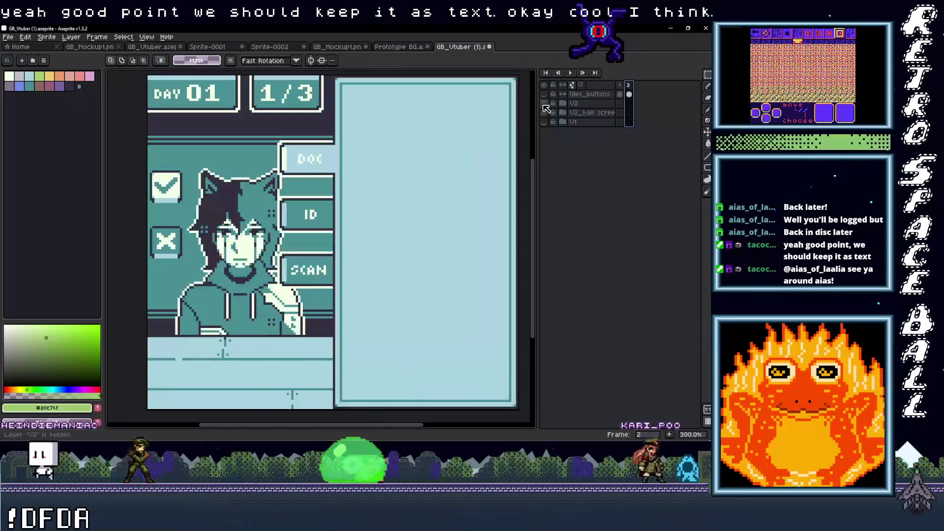
left_click(563, 112)
Flatten layers approve / deny through Layer 1 into one Flattened layer and verify it
left_click_drag(589, 124, 590, 188)
right_click(590, 188)
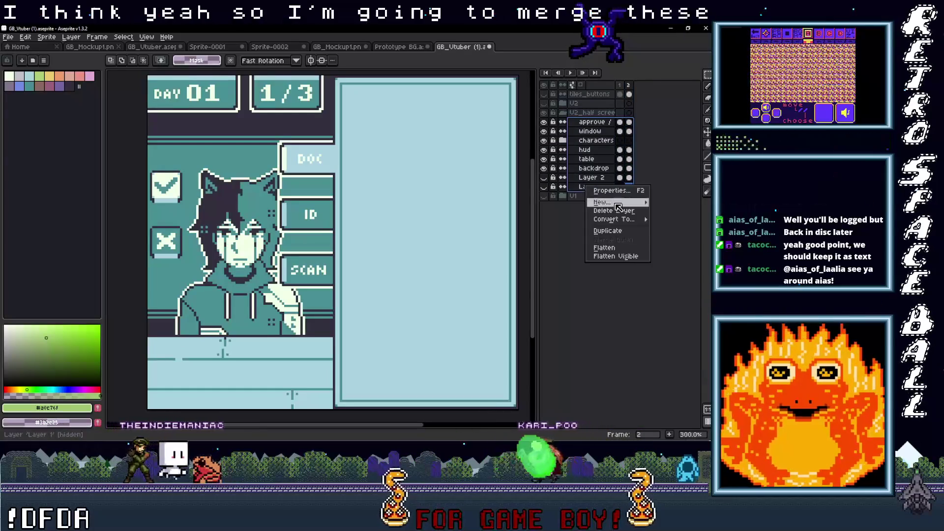
left_click(600, 250)
left_click(544, 123)
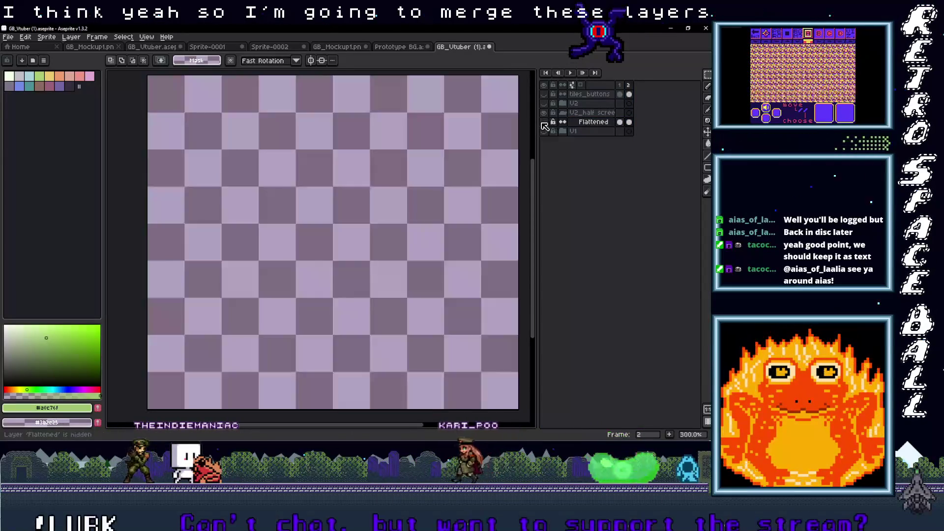
left_click(543, 123)
left_click(545, 123)
left_click(544, 114)
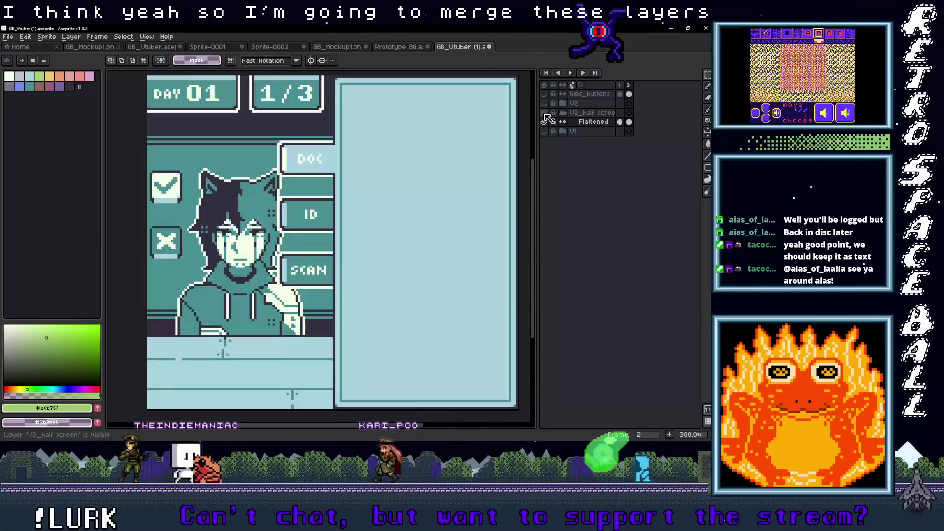
Add a third frame after the Flattened layer's frame 2 cel
left_click(629, 123)
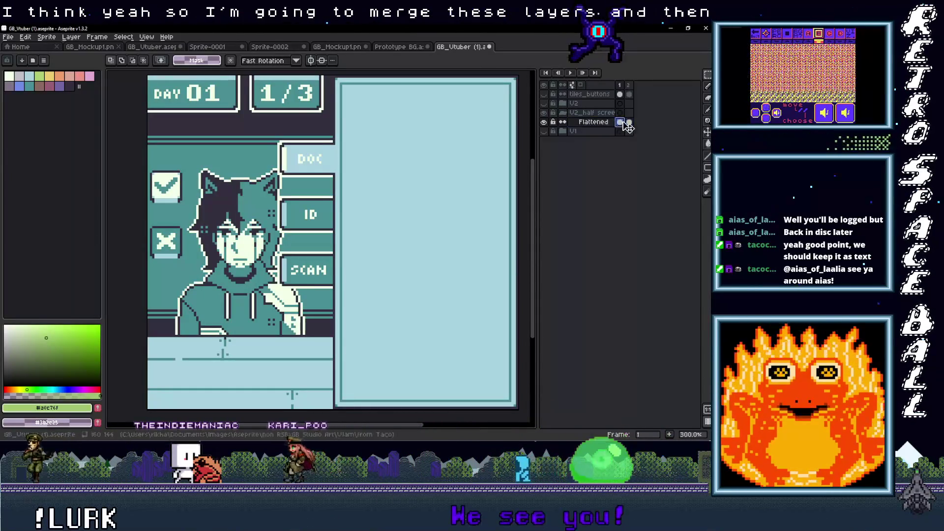
right_click(630, 87)
left_click(632, 125)
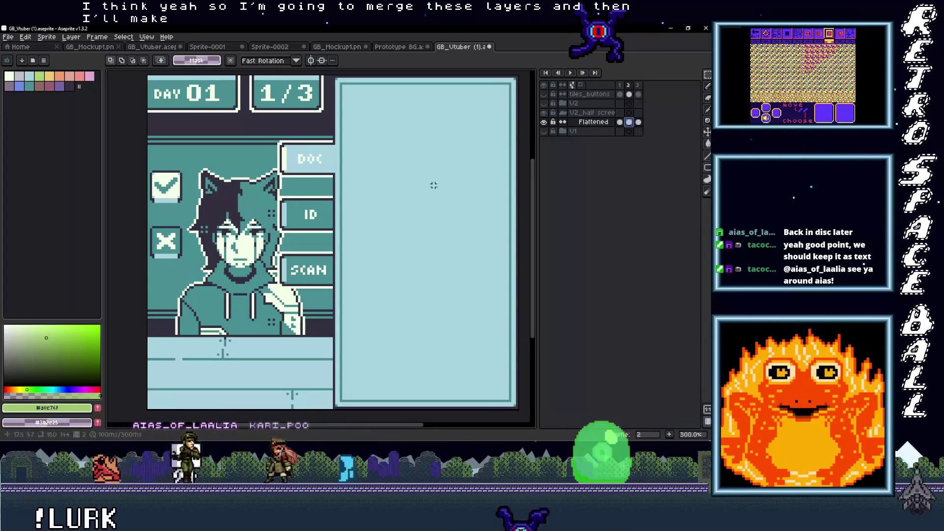
scroll(363, 267, "up", 2)
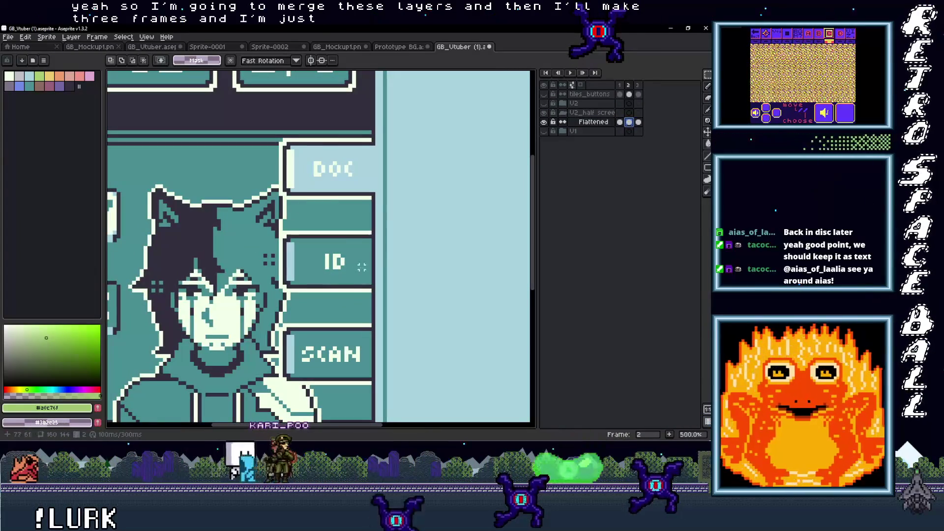
Eyedrop the light blue, off-white and dark outline colours from the frame 2 artwork
key("i")
left_click(379, 173)
key("b")
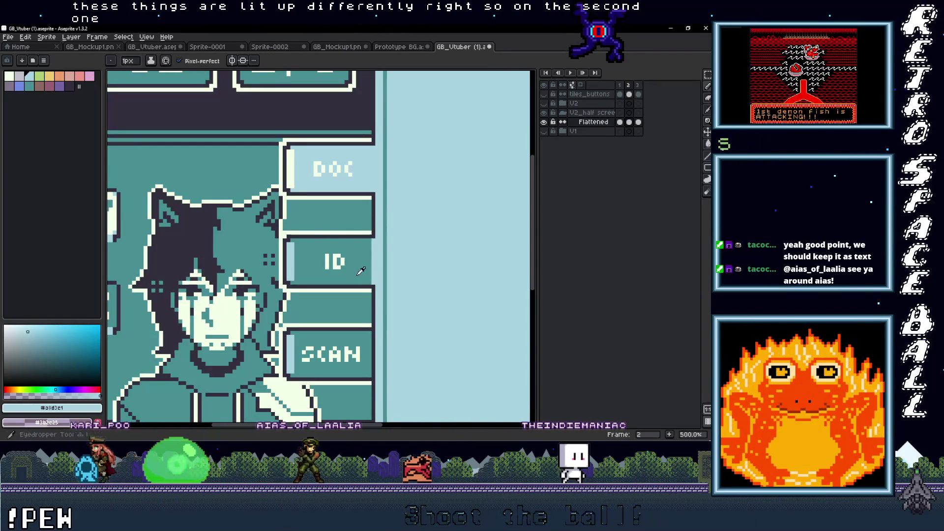
left_click(347, 257, "alt")
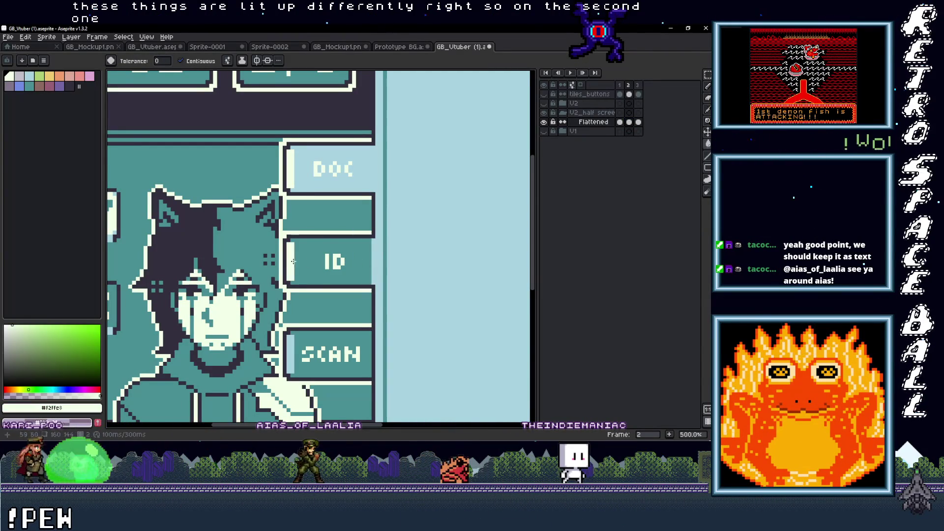
left_click(377, 191)
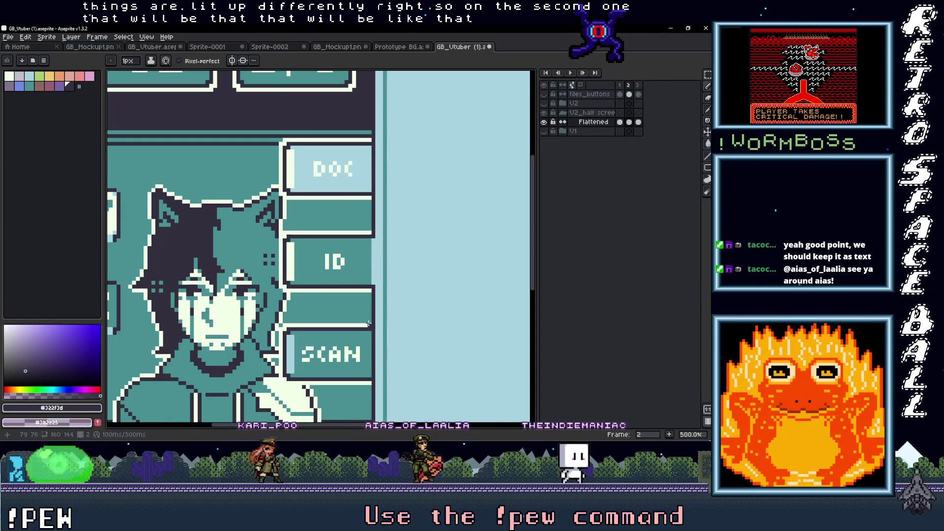
Pick the light blue again and test fills, undoing the stray DOC button fill
key("i")
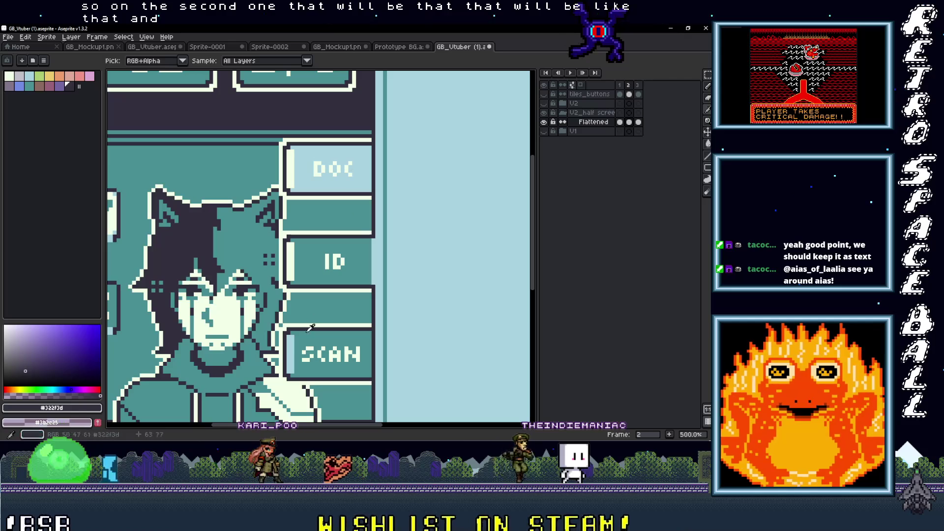
left_click(294, 349)
key("g")
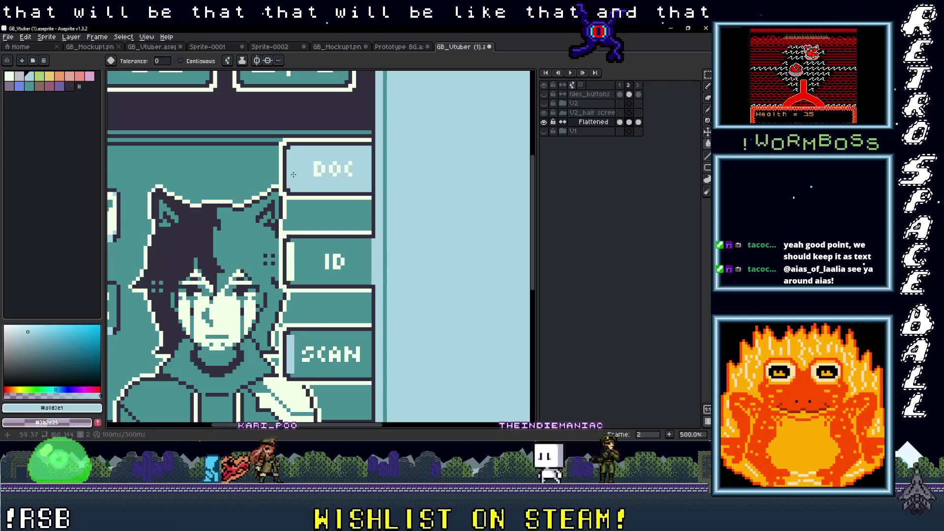
key("ctrl+z")
left_click(315, 268, "alt")
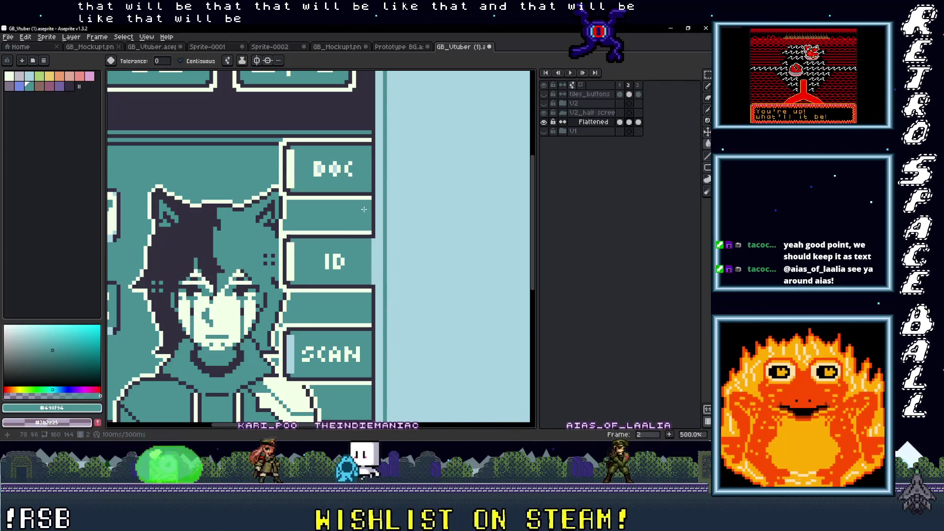
left_click(380, 172, "alt")
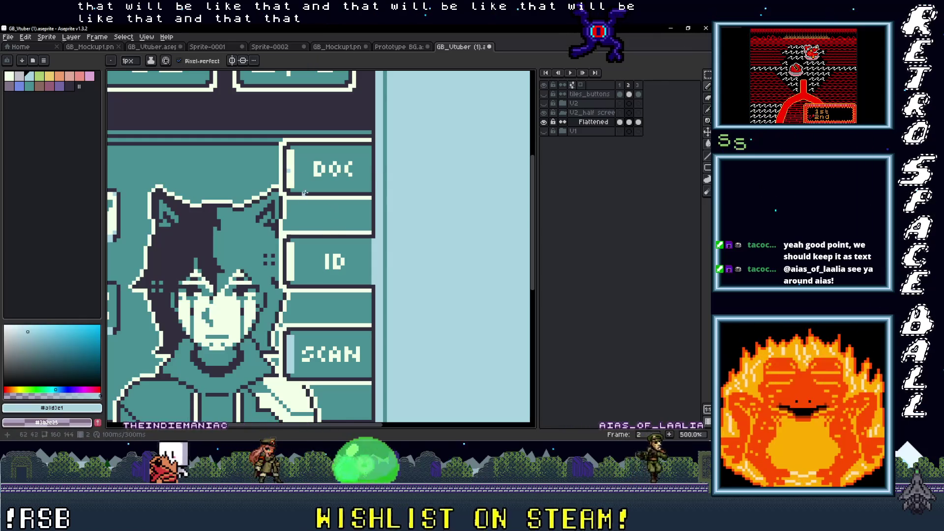
key("g")
left_click(294, 156)
key("ctrl+z")
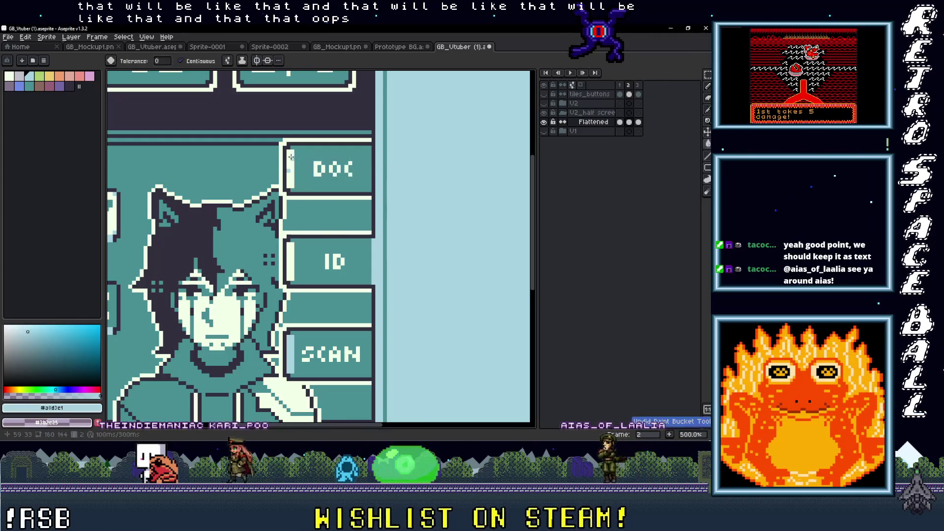
Compare with frame 1, then fill the ID button light blue on frame 2
key("i")
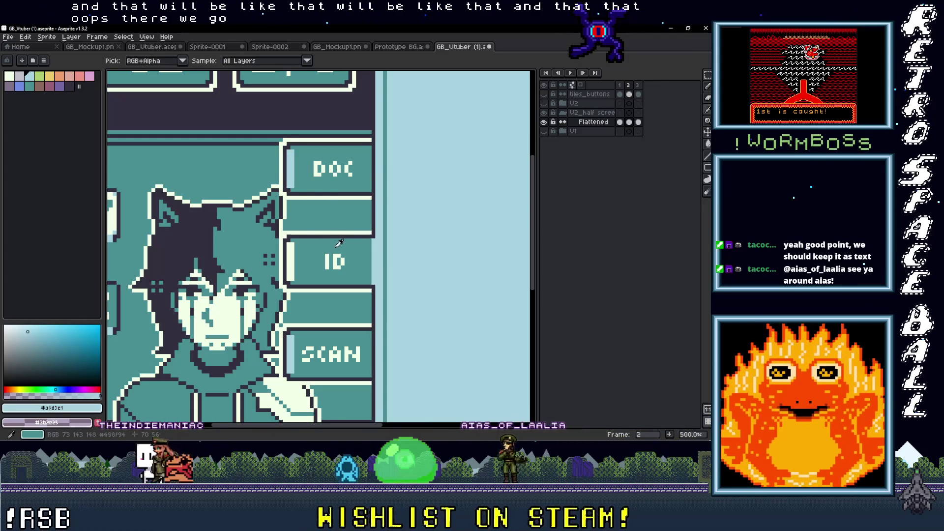
left_click(359, 257)
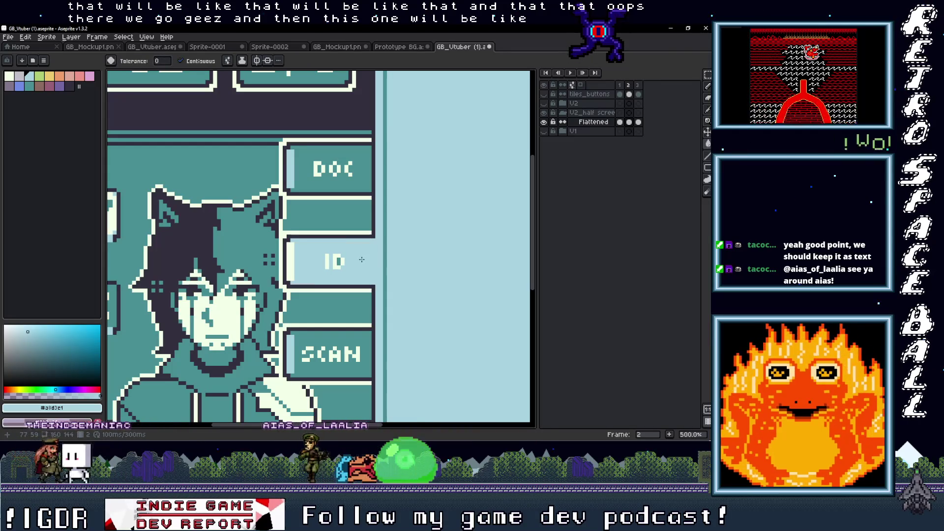
key("ctrl+z")
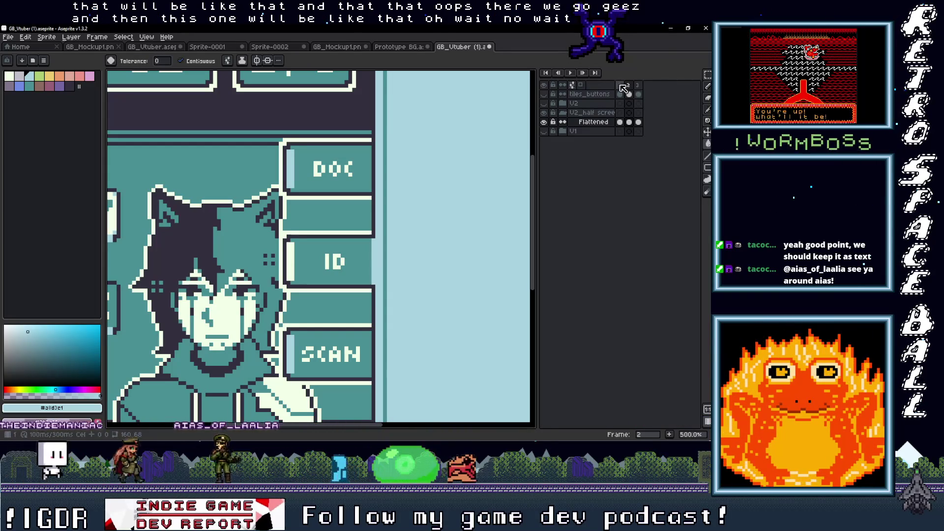
left_click(621, 85)
left_click(631, 85)
left_click(344, 263)
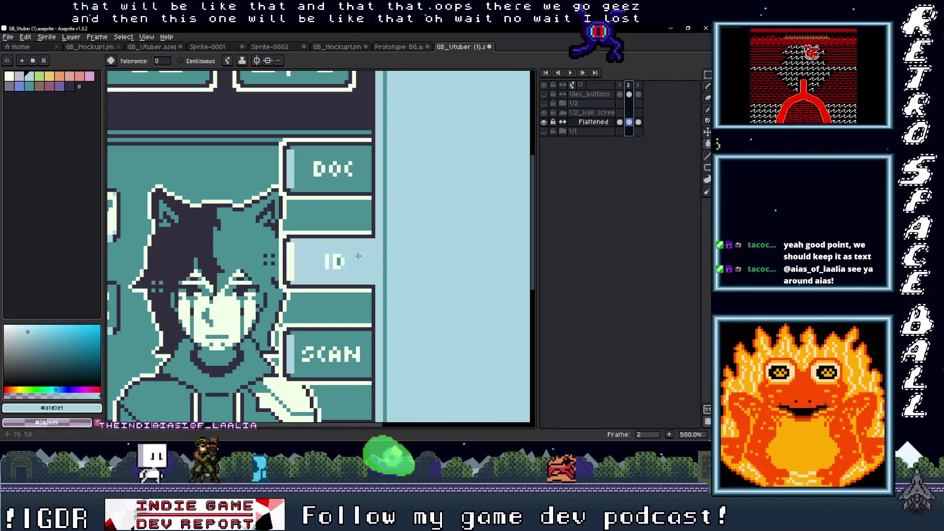
scroll(339, 261, "down", 2)
scroll(326, 309, "up", 1)
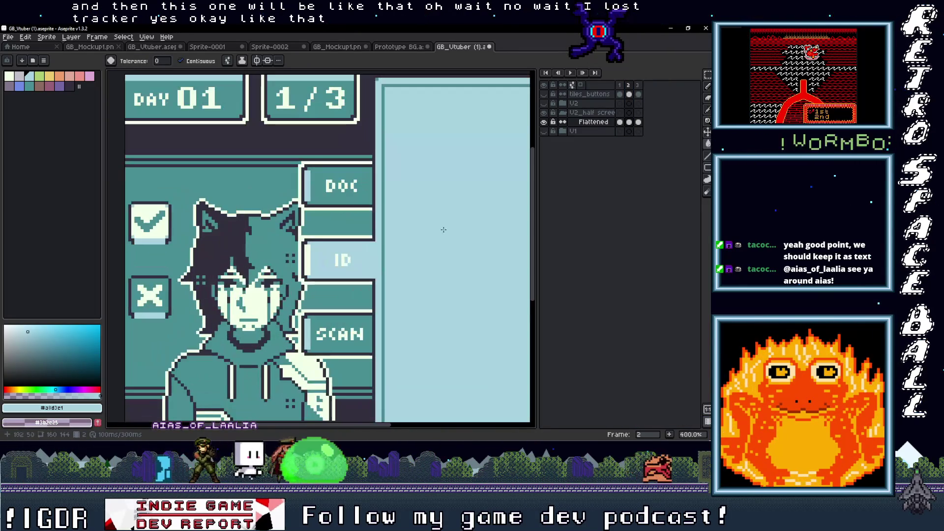
key("Right")
On frame 3, eyedrop the teal button colour and bucket-fill the DOC button back to teal
left_click_drag(326, 309, 346, 245)
scroll(387, 270, "up", 1)
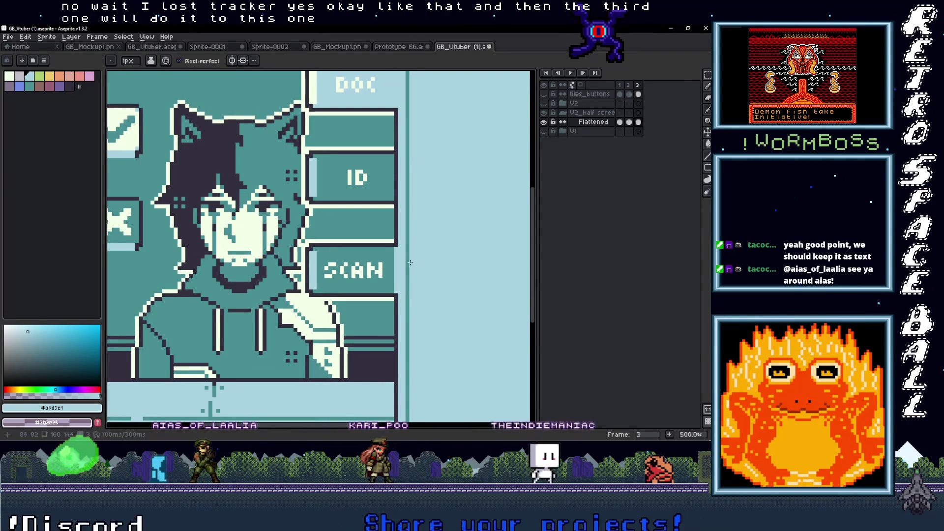
scroll(394, 291, "down", 2)
scroll(383, 233, "up", 2)
left_click_drag(372, 220, 366, 167)
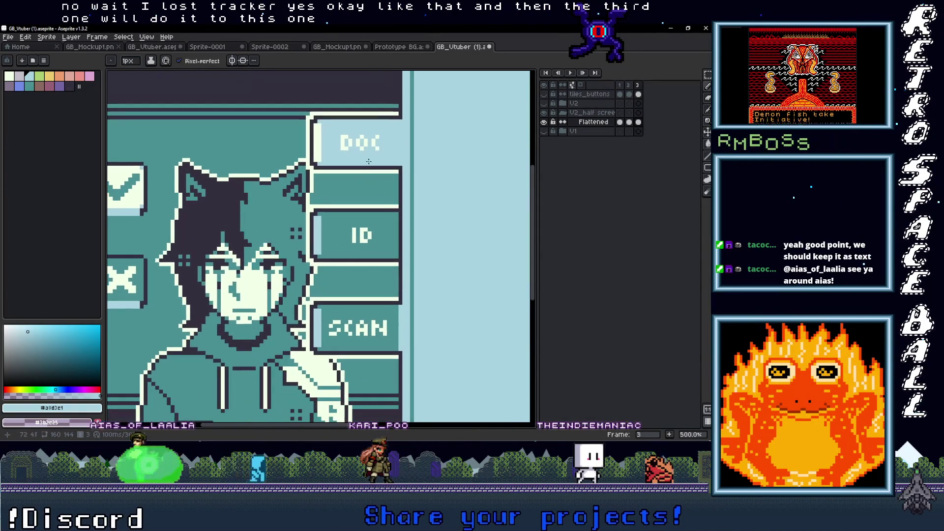
left_click(405, 161)
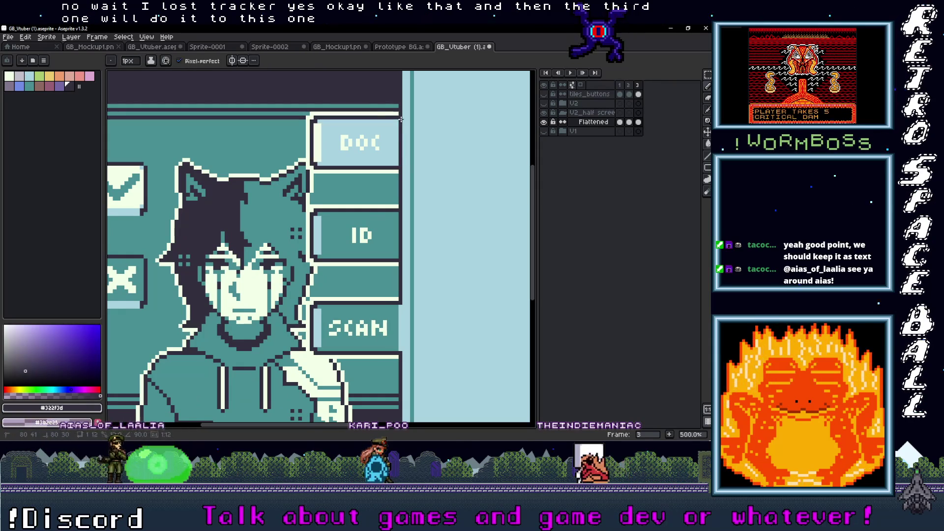
key("i")
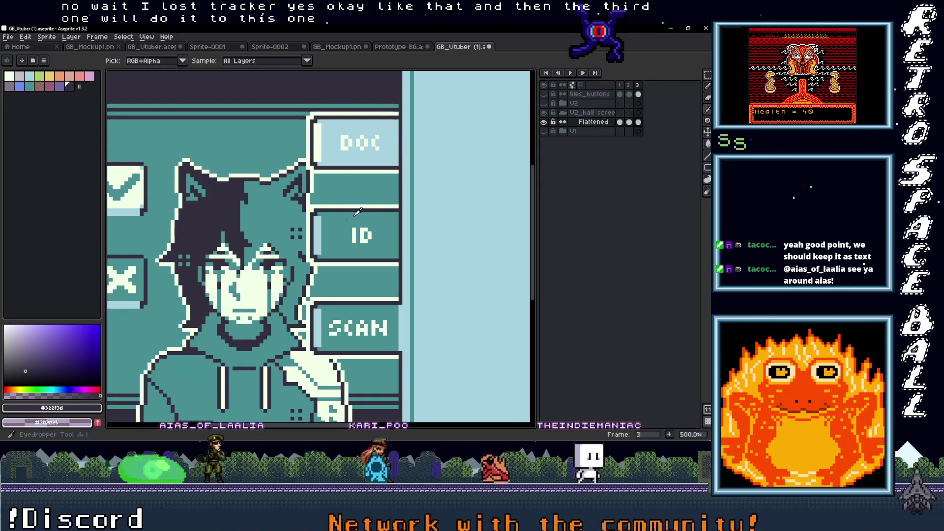
left_click(323, 144)
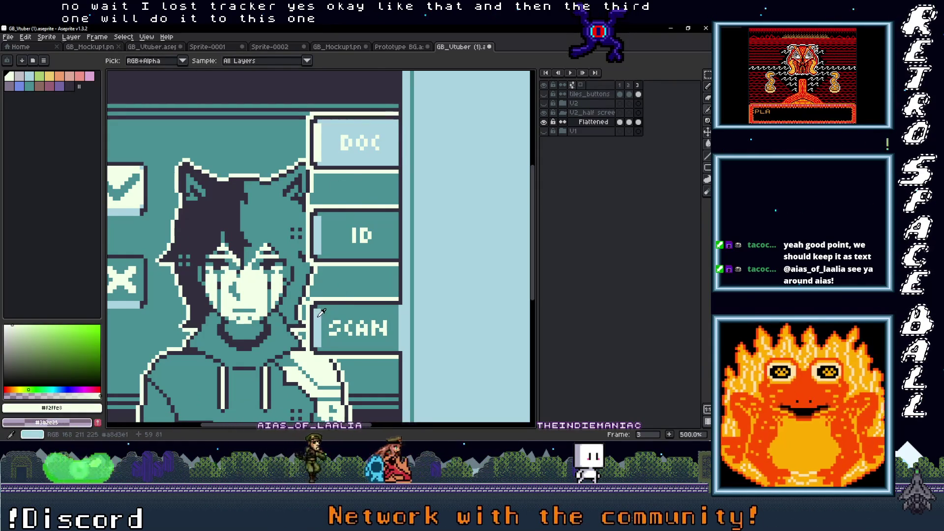
key("i")
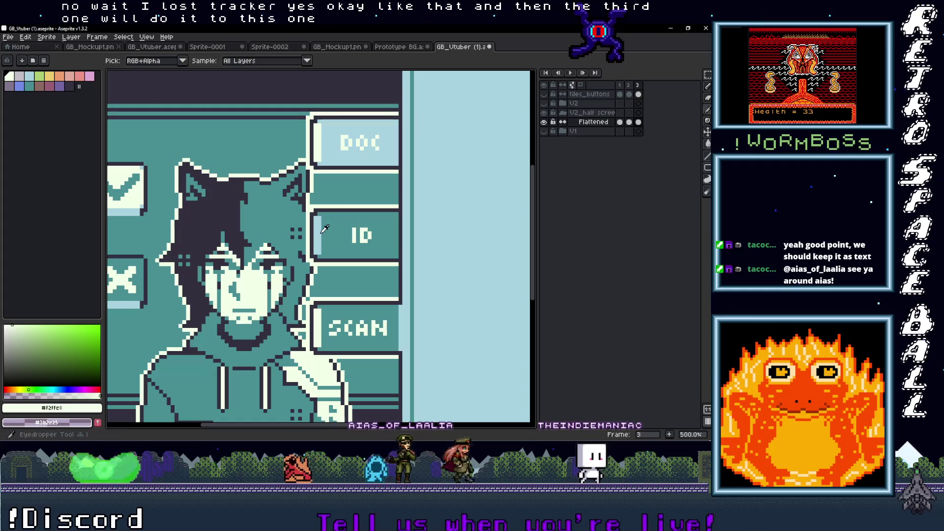
left_click(319, 231)
left_click(334, 224)
key("g")
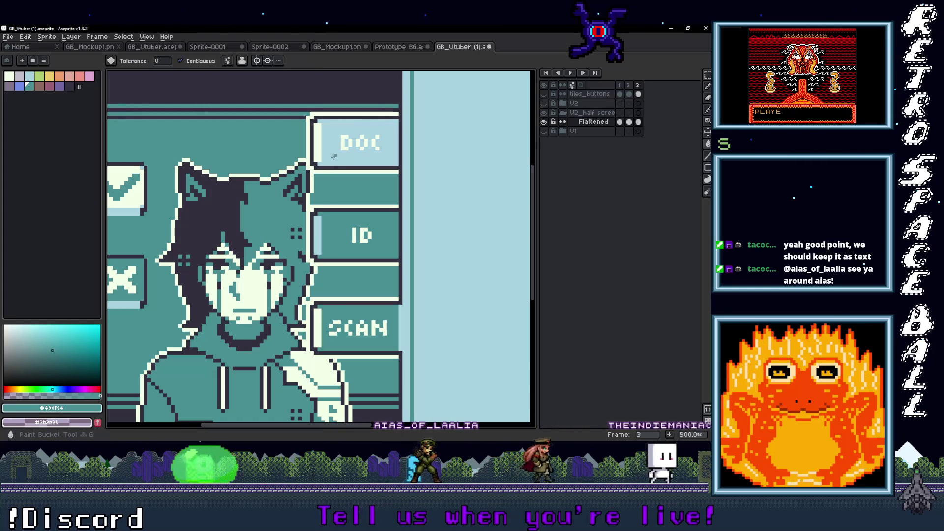
left_click(331, 164)
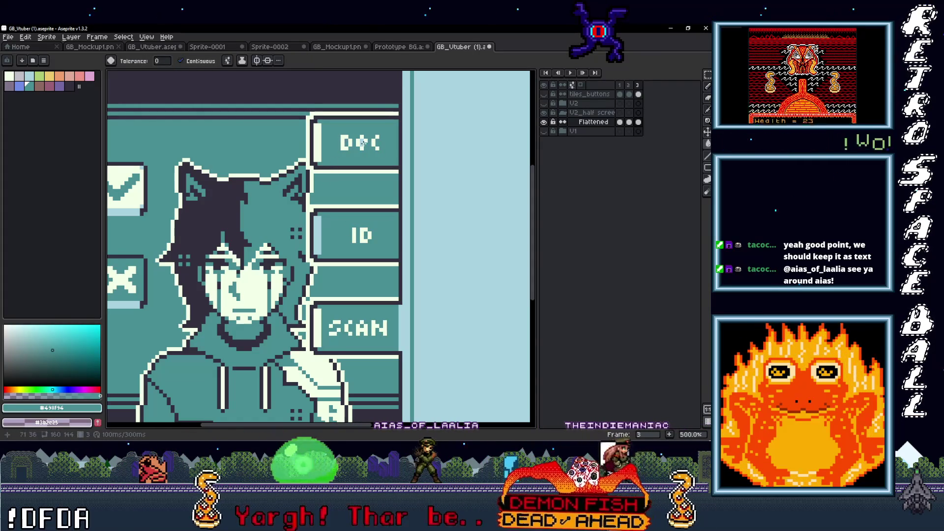
Fill the DOC button's left strip and the SCAN button interior light blue, then select frames 2–3
key("i")
left_click(319, 222)
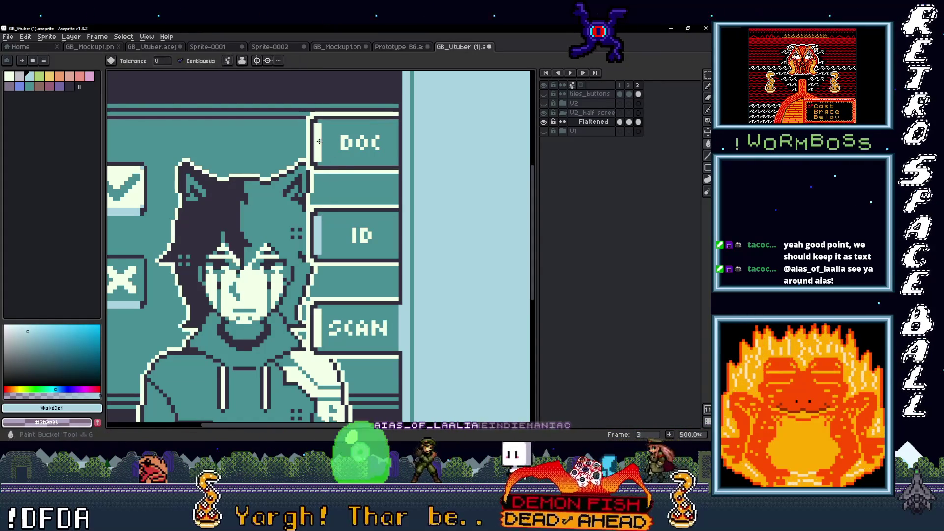
left_click(319, 141)
scroll(354, 338, "down", 2)
key("i")
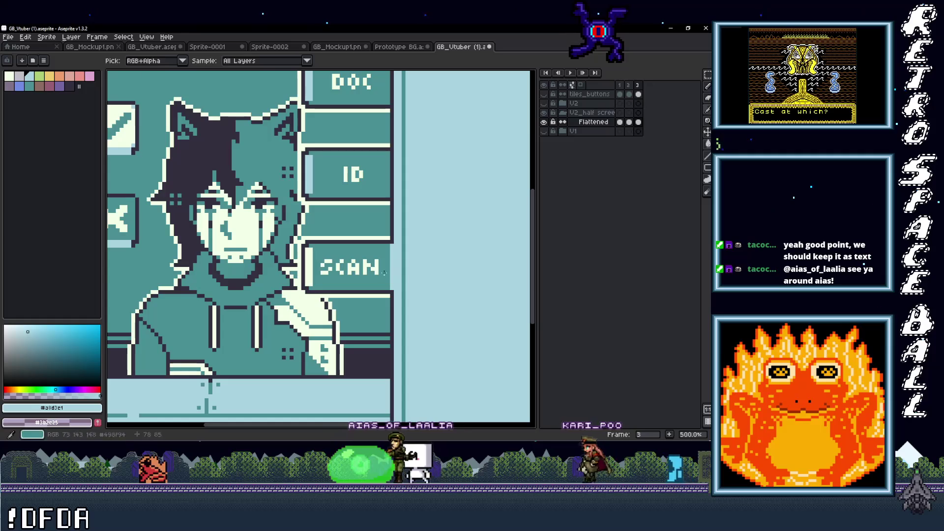
key("g")
left_click(386, 282)
scroll(363, 266, "down", 4)
scroll(364, 283, "up", 1)
left_click_drag(638, 86, 622, 90)
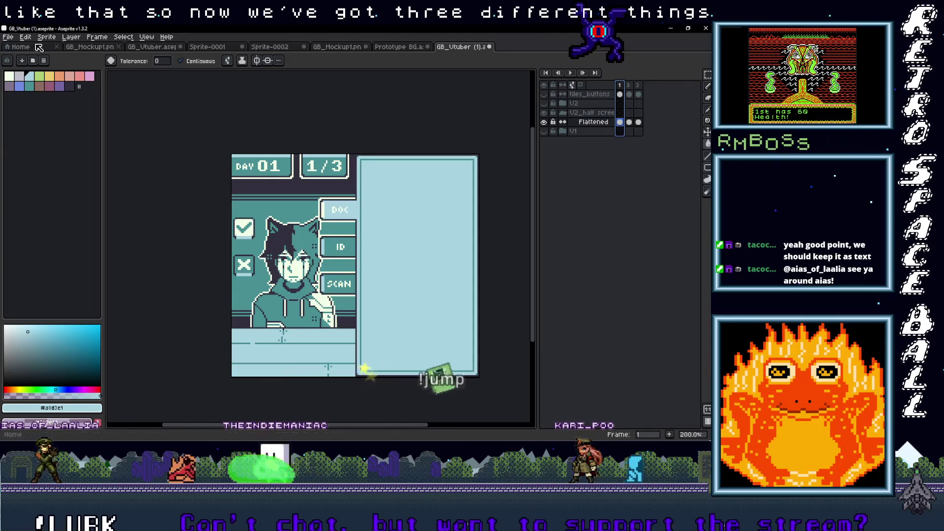
Export the mockup as PNG named GB_Vtuber Half Screen.png, accepting three separate frame files
left_click(8, 37)
mouse_move(27, 116)
left_click(118, 115)
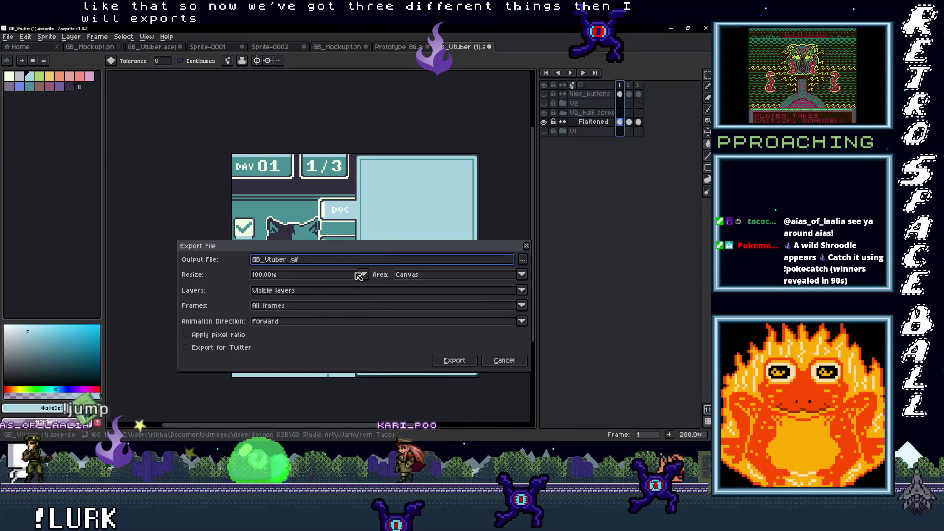
type("Half S")
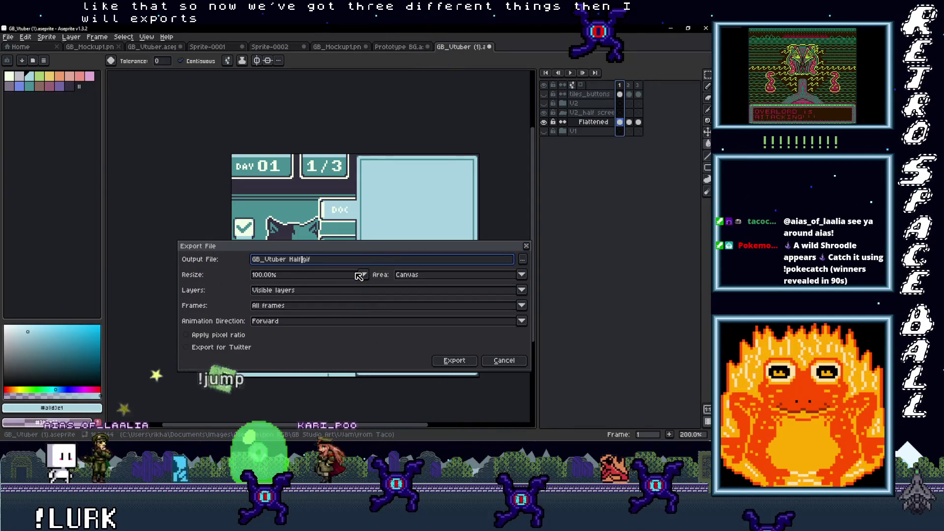
type("creen")
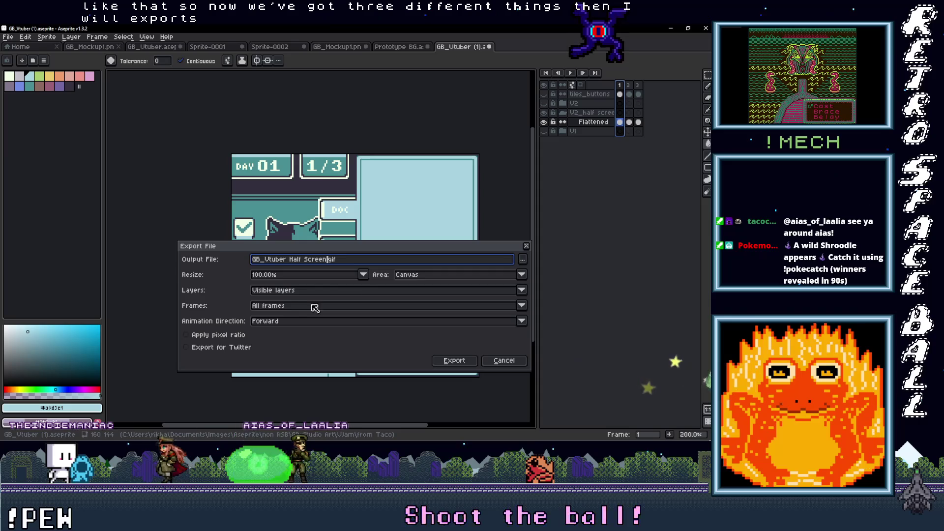
left_click(523, 259)
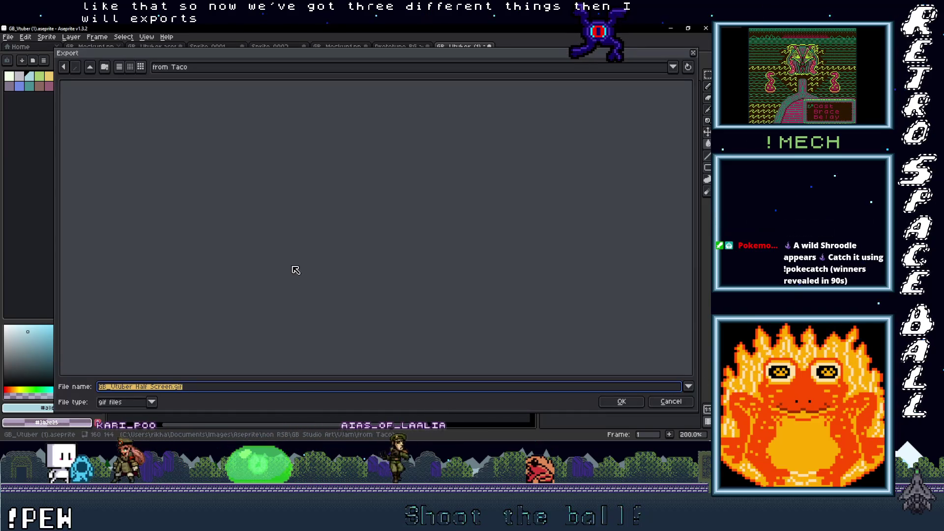
left_click(153, 403)
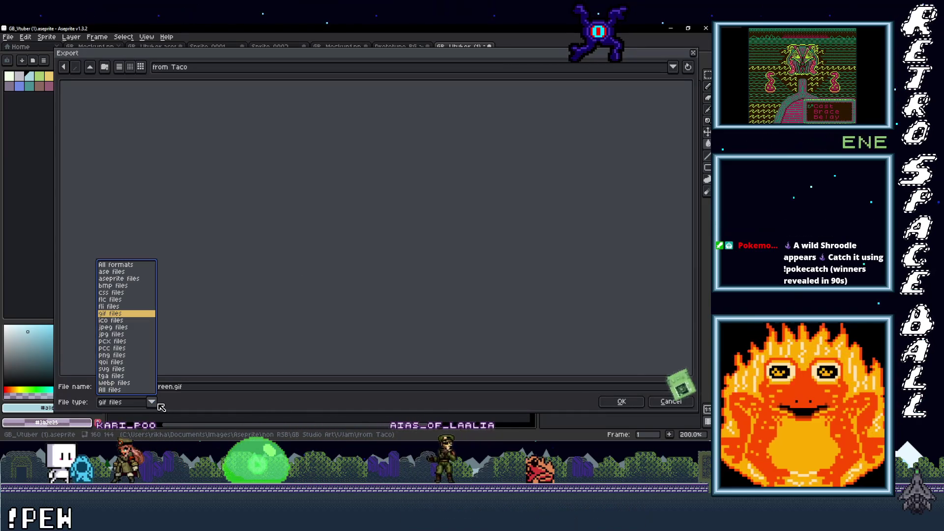
left_click(112, 355)
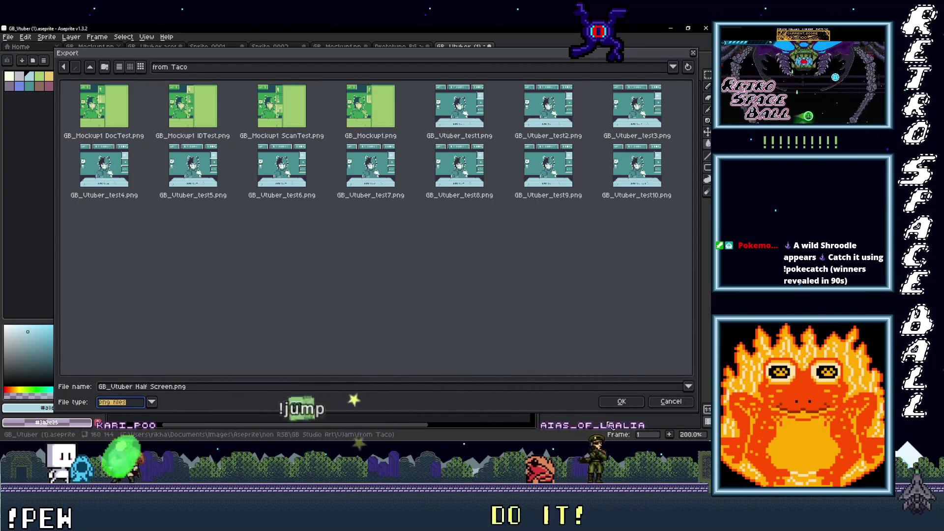
left_click(641, 402)
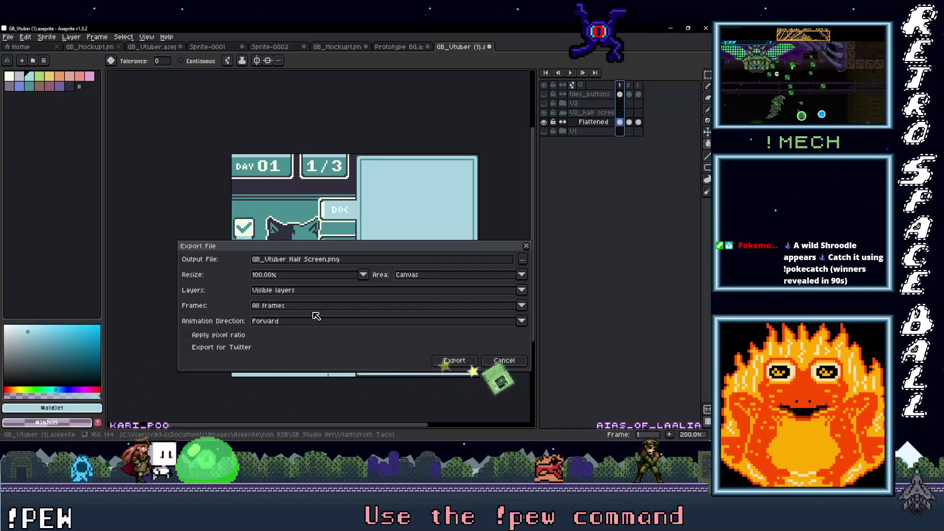
left_click(454, 361)
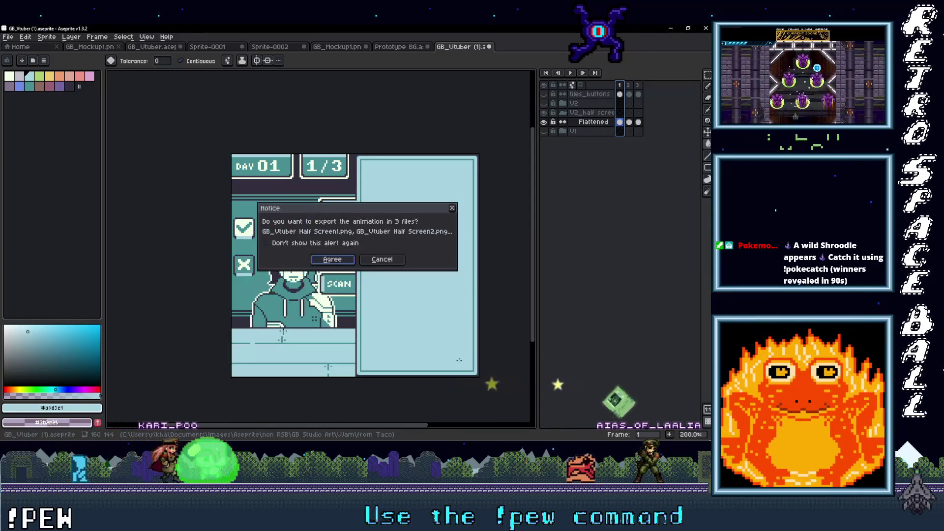
left_click(332, 261)
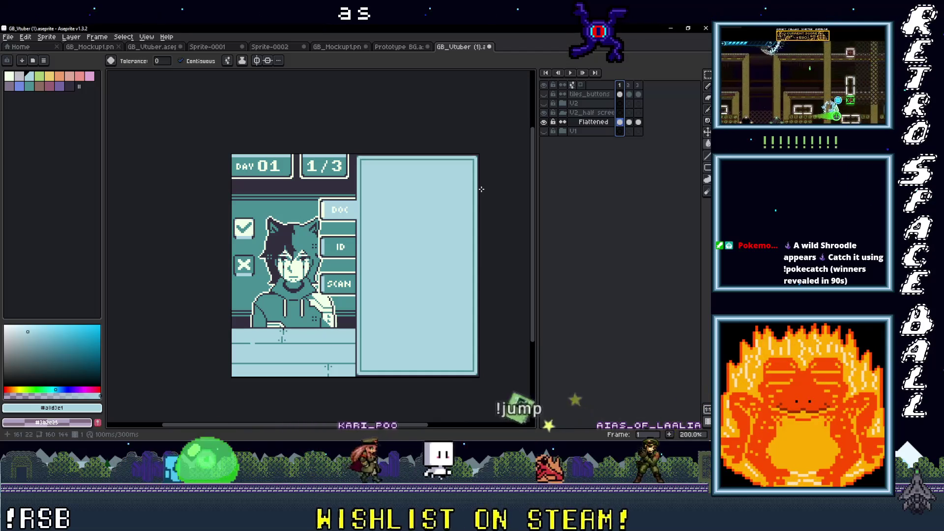
Hide the Flattened layer and show the V2 layers, zooming in on the full-width layout
left_click(544, 122)
left_click(544, 103)
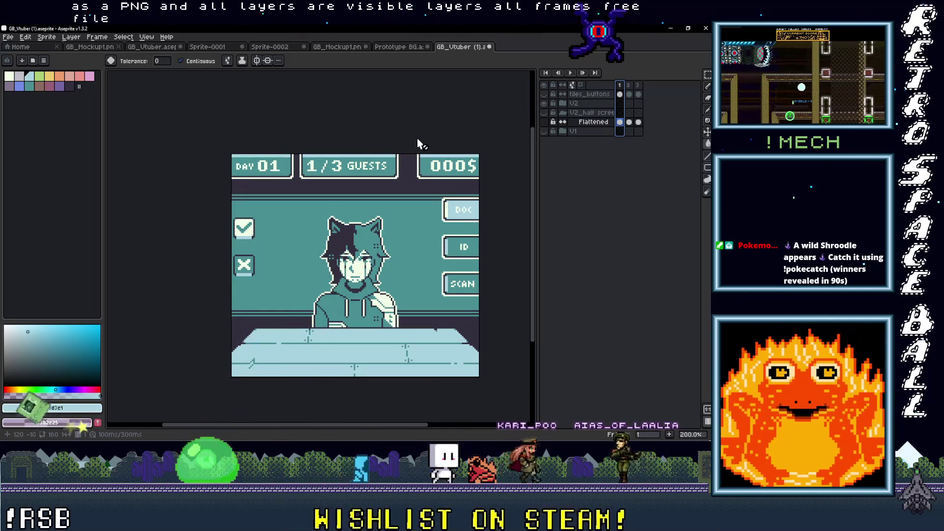
scroll(465, 233, "up", 2)
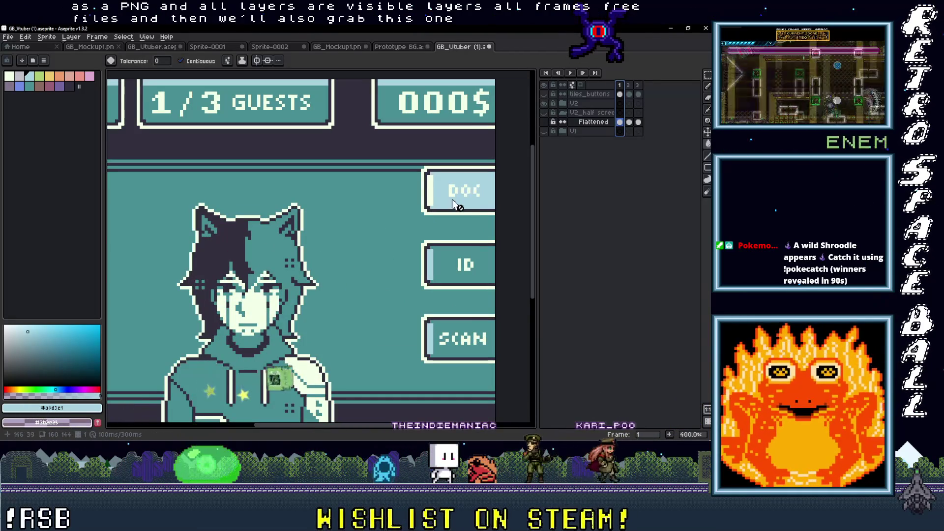
scroll(452, 198, "down", 3)
scroll(454, 199, "up", 2)
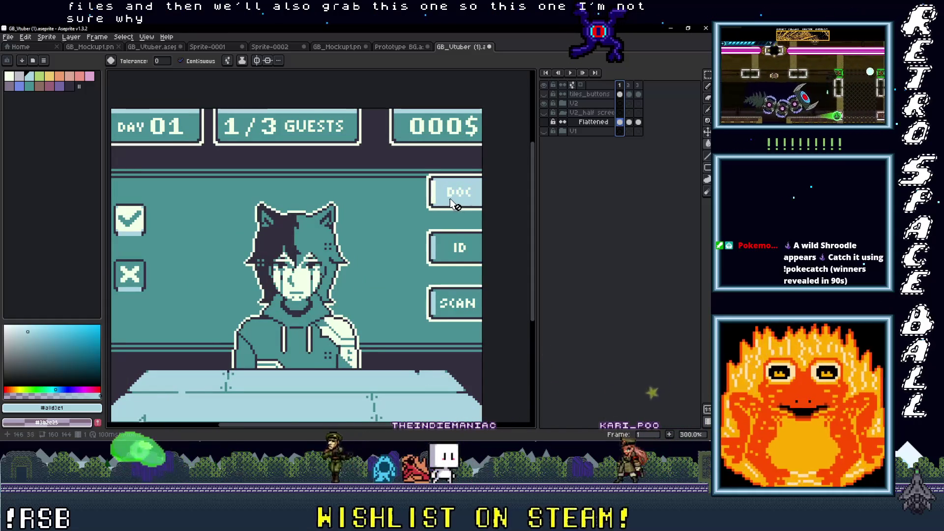
scroll(414, 186, "up", 1)
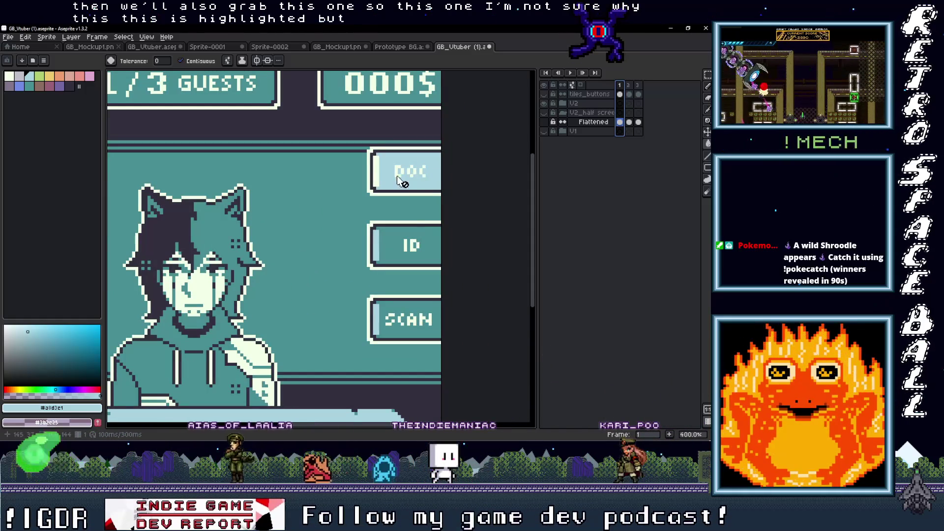
Expand the V2 group, toggle the backdrop and buttons layers off and on, and fit the sprite at 200%
key("i")
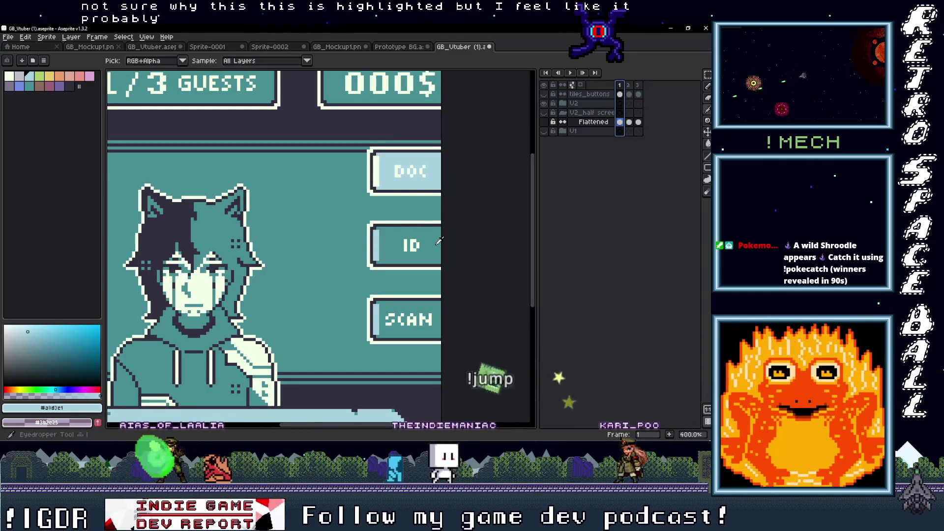
left_click(435, 228)
left_click(562, 104)
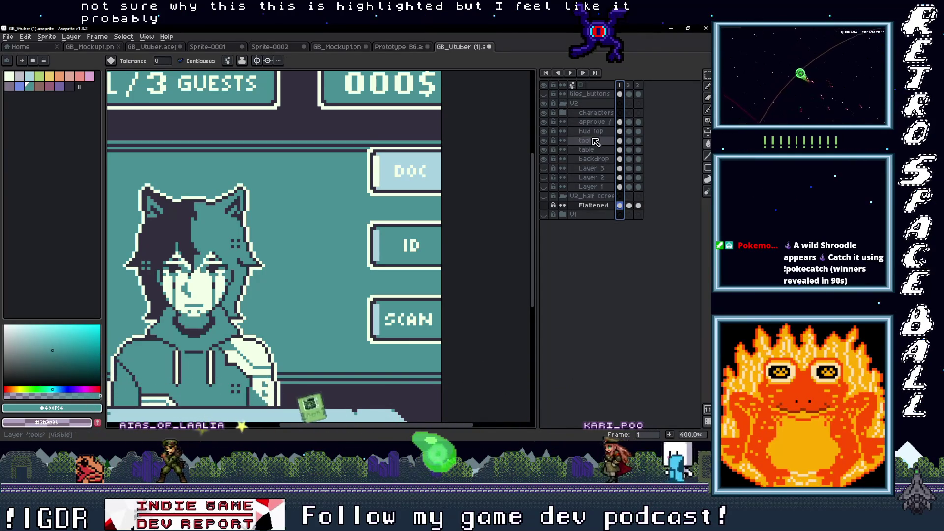
left_click(545, 159)
left_click(545, 160)
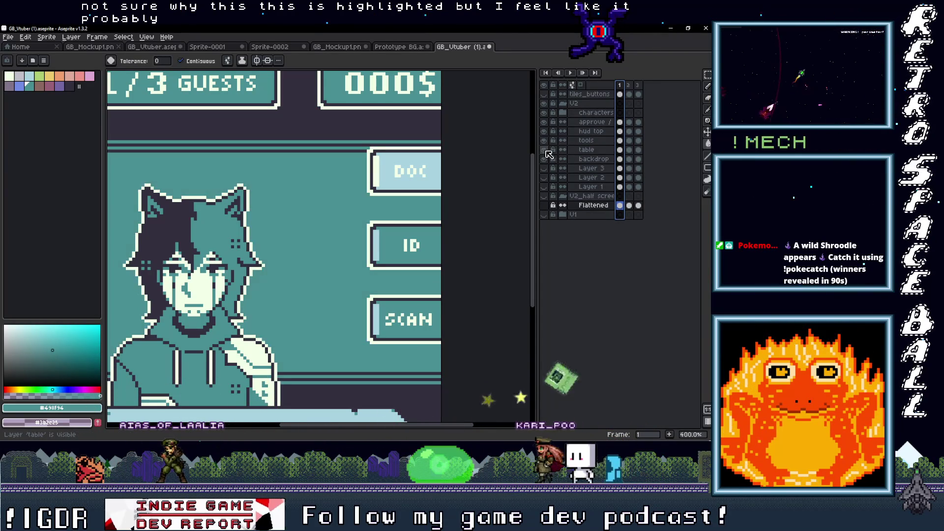
left_click(545, 141)
left_click(545, 141)
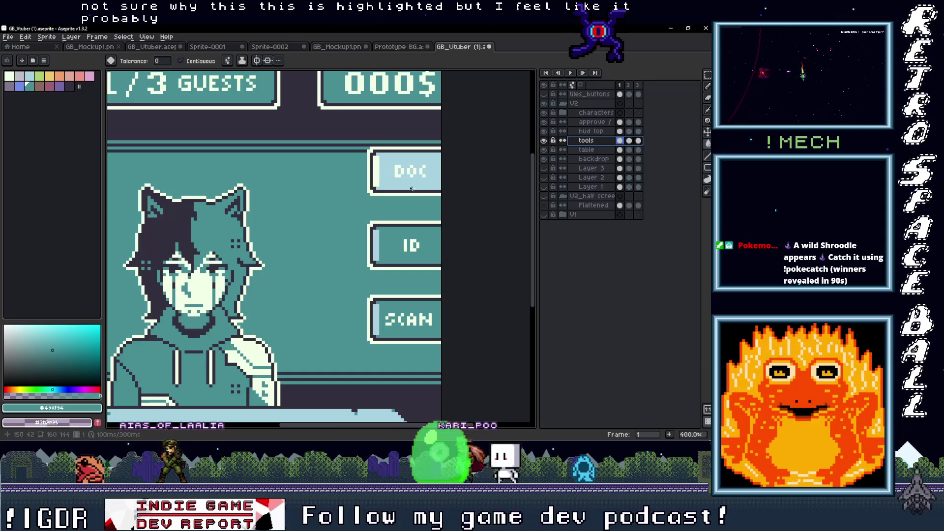
key("i")
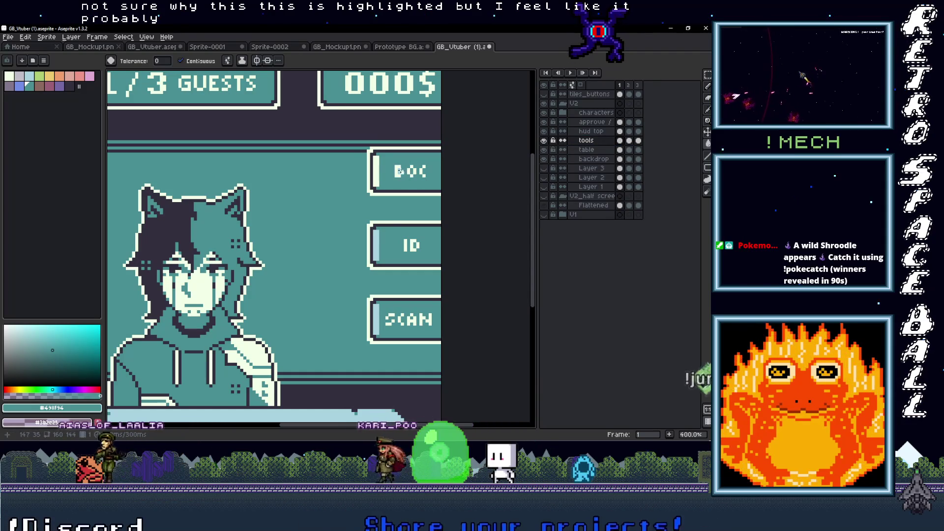
key("g")
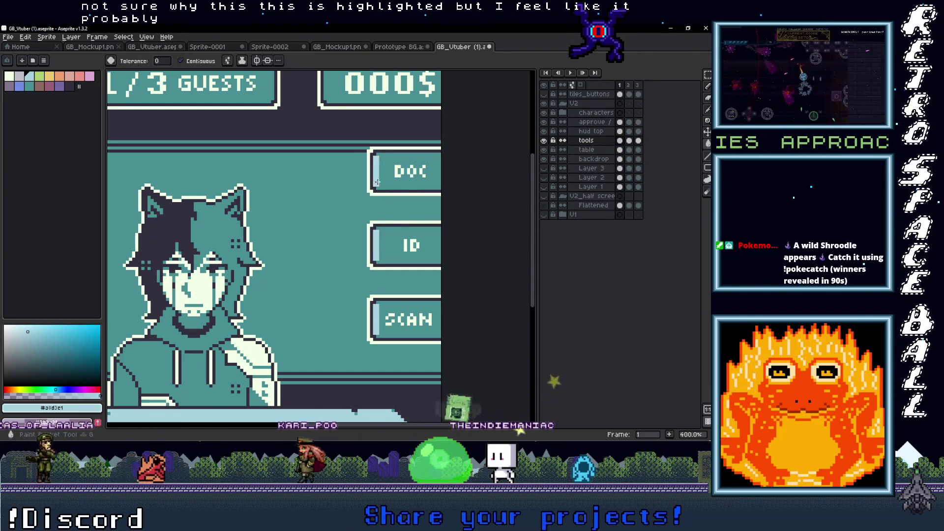
key("1")
key("2")
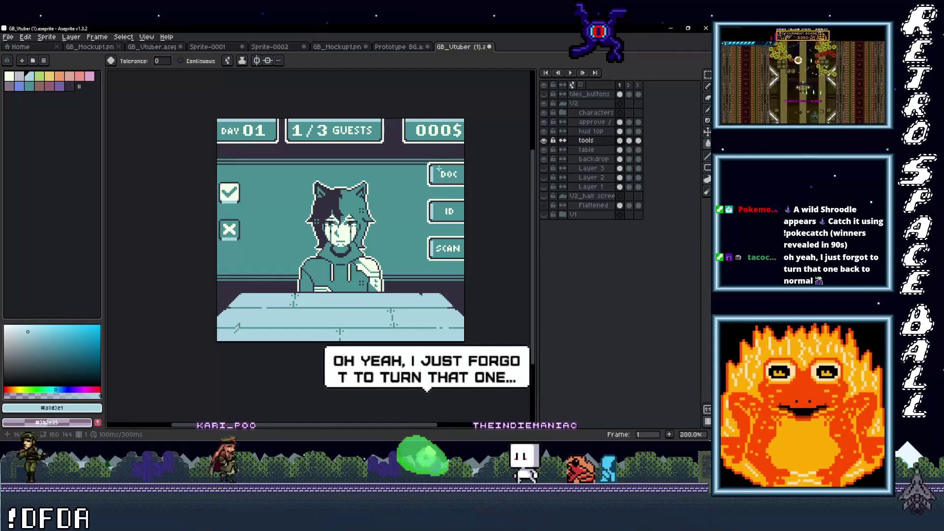
Turn on the pixel grid and marquee-select the $ sign of the 000$ counter, undoing the accidental move
scroll(379, 226, "up", 2)
key("m")
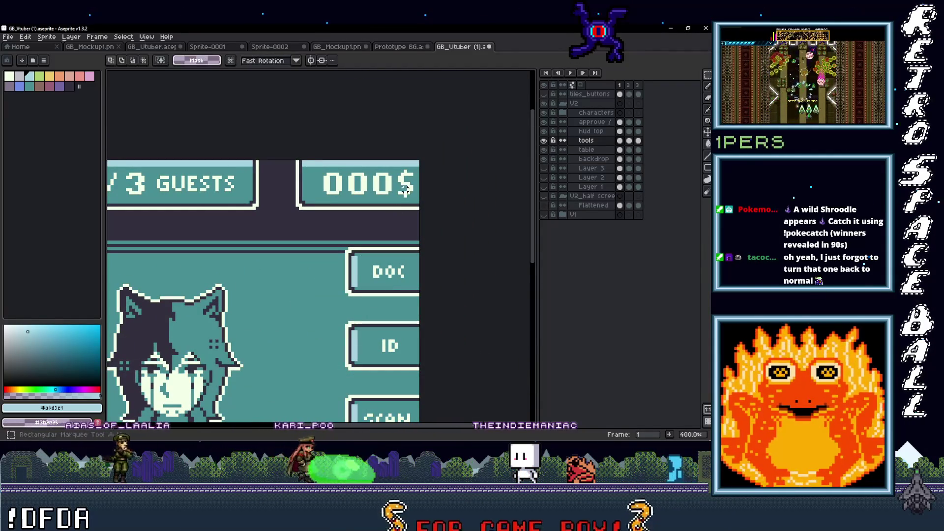
key("ctrl+apostrophe")
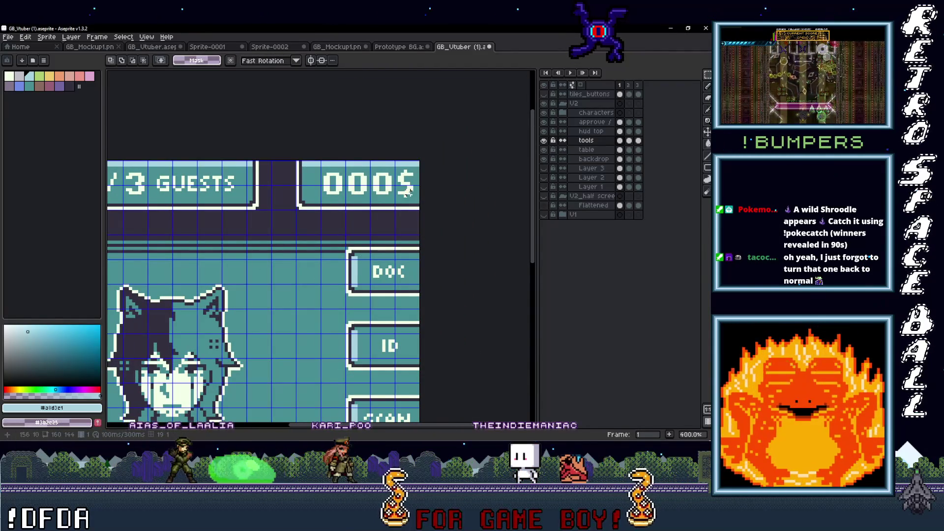
left_click_drag(395, 161, 420, 210)
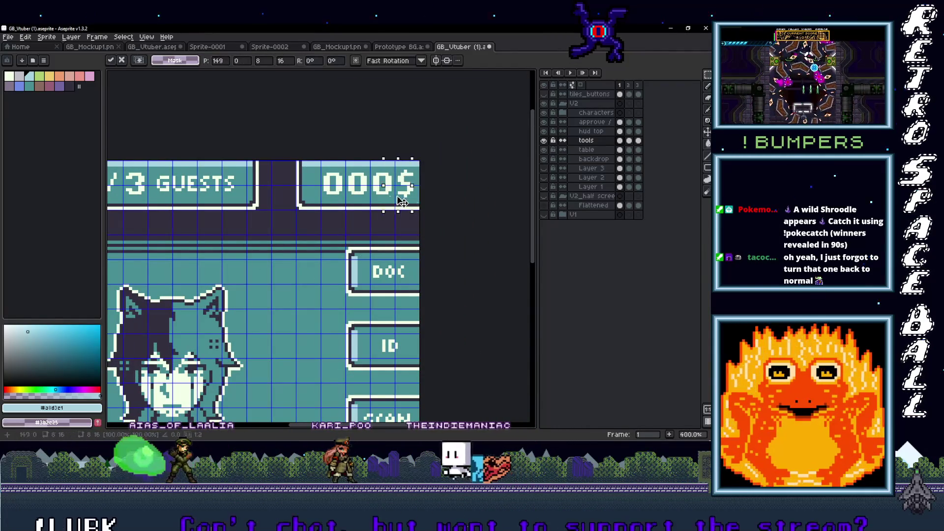
key("ctrl+z")
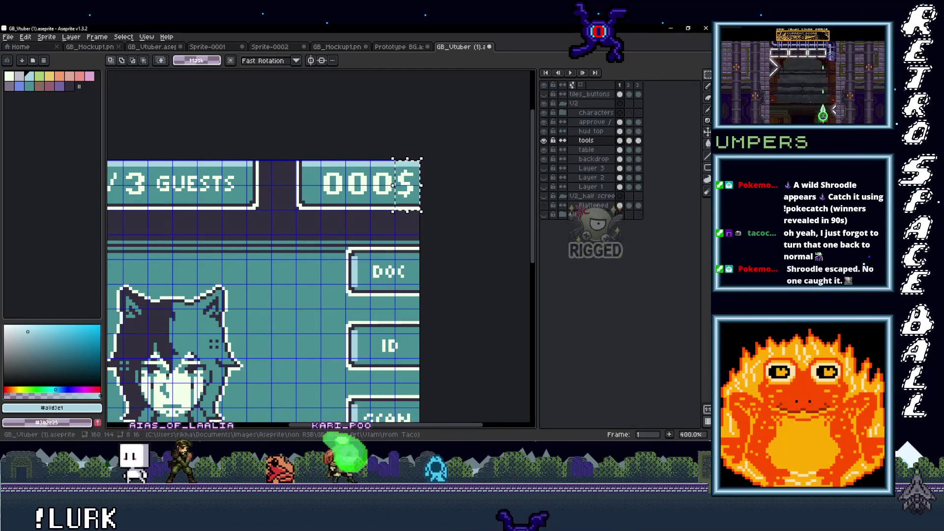
scroll(318, 183, "down", 2)
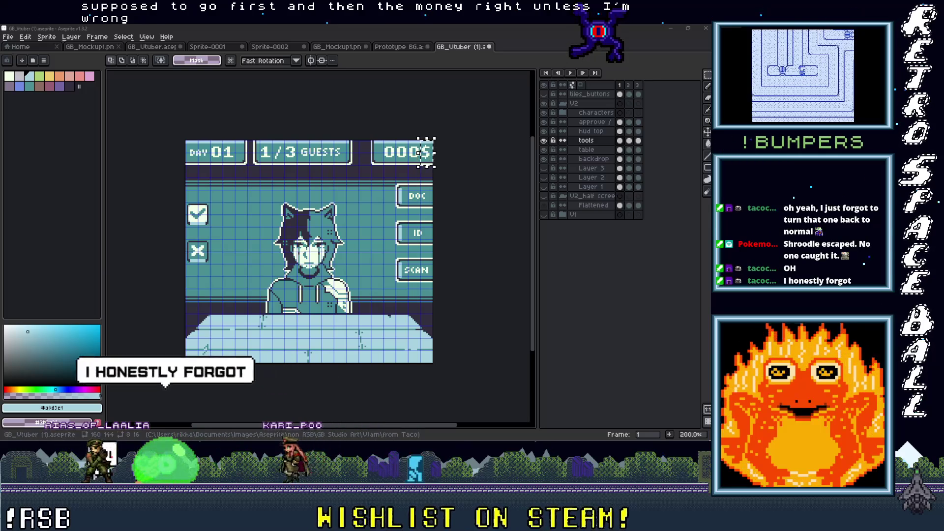
key("alt+Tab")
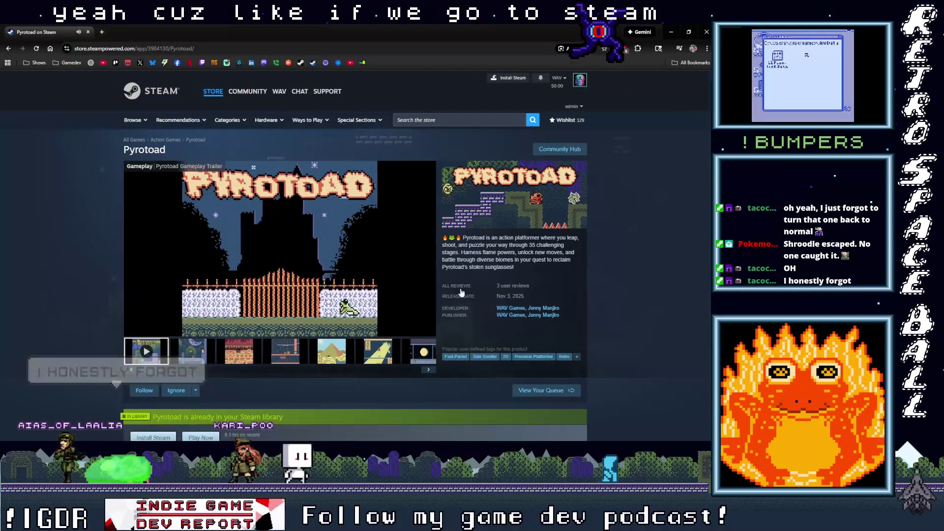
Check the dollar placement in Pyrotoad's $7.99 price, pause the trailer, and return to Aseprite
scroll(435, 285, "down", 5)
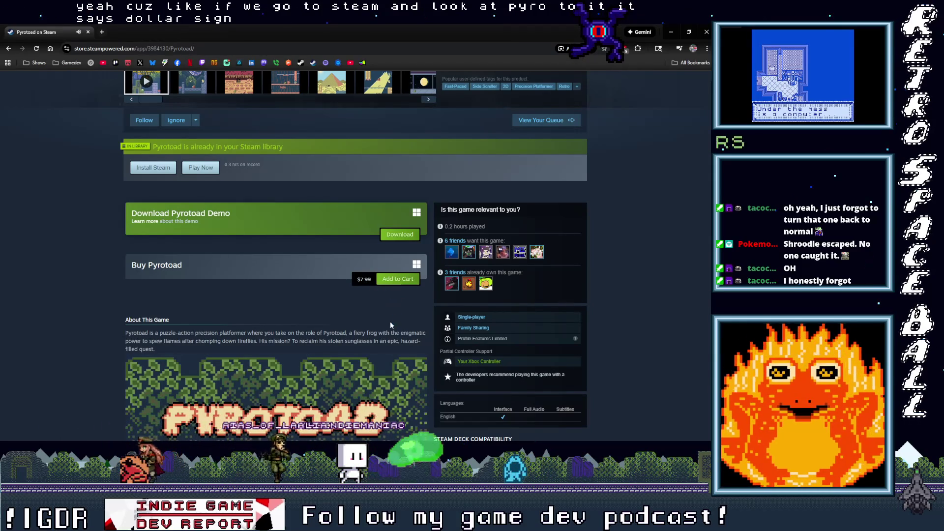
scroll(391, 324, "up", 5)
left_click(250, 330)
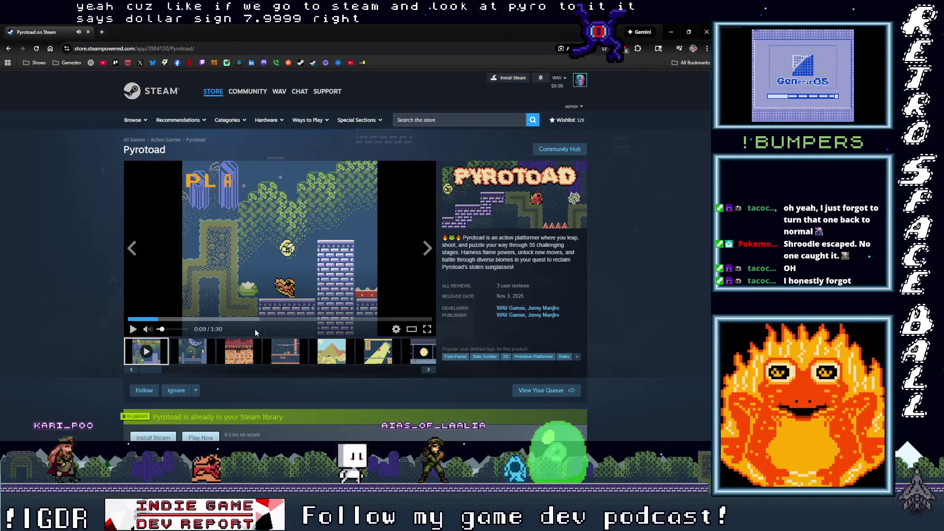
scroll(285, 338, "down", 5)
scroll(284, 340, "down", 2)
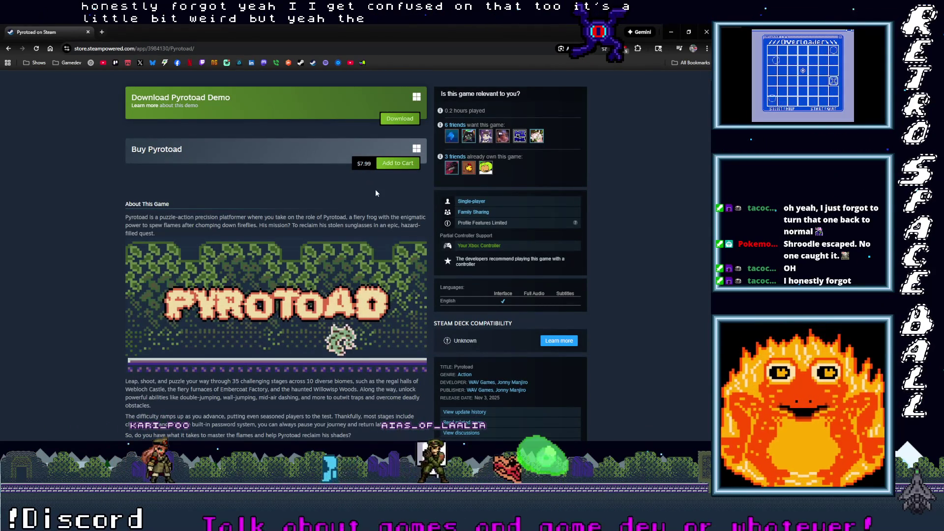
scroll(372, 276, "up", 7)
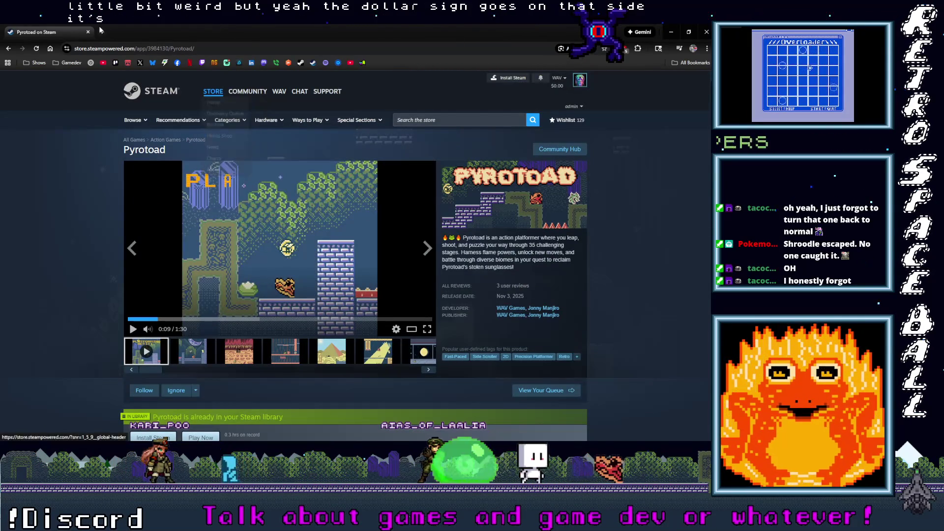
key("alt+Tab")
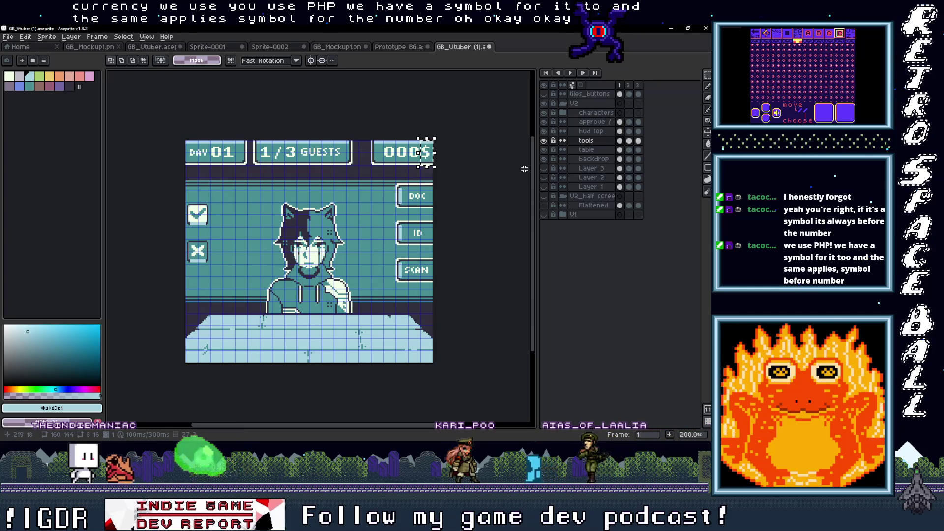
Export only the selected frame as GB_Vtuber Full Screen.png at 100% with visible layers
left_click(8, 37)
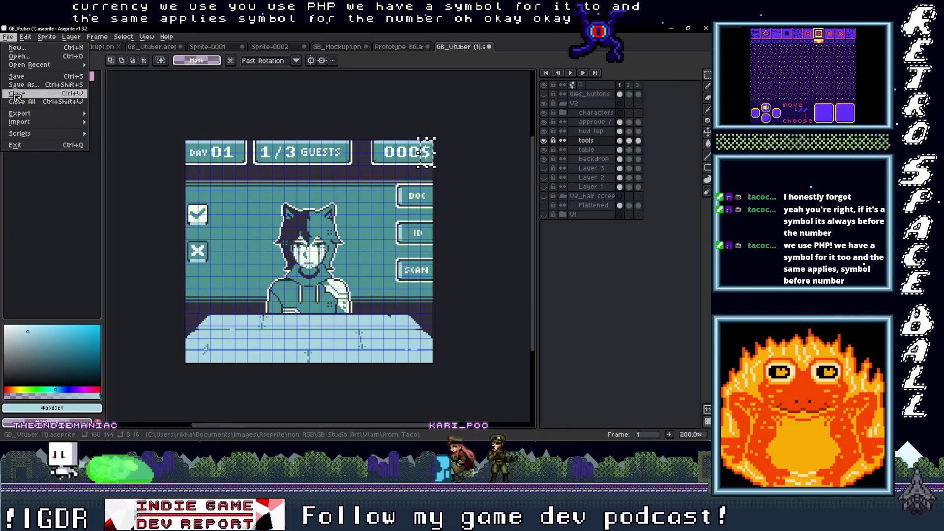
mouse_move(44, 113)
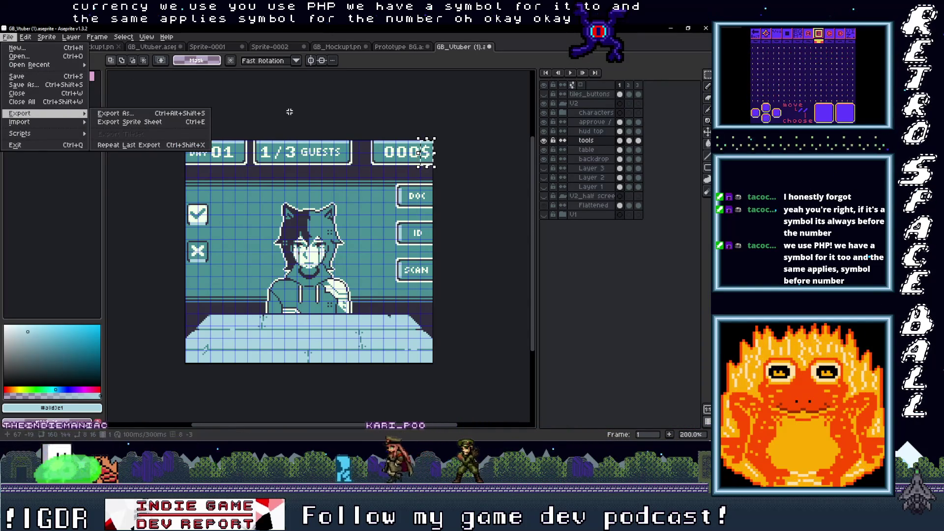
left_click(143, 114)
left_click(285, 305)
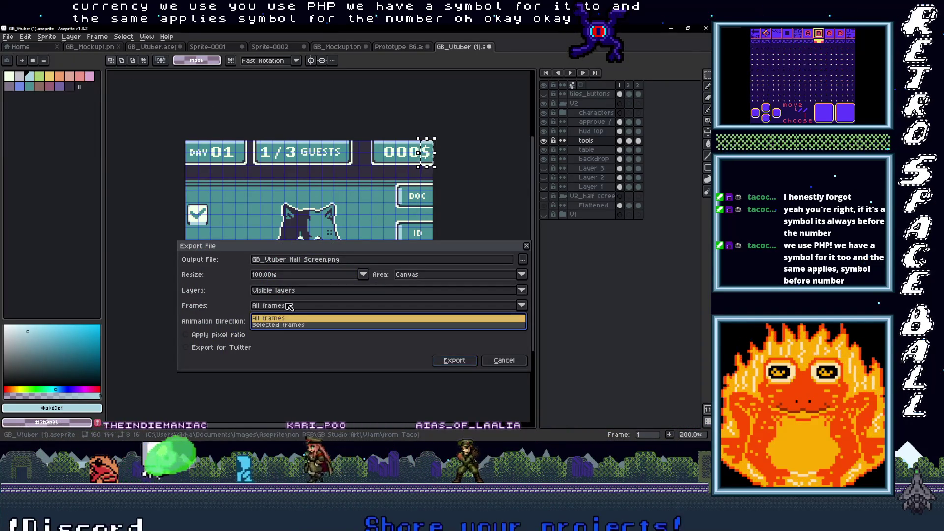
left_click(288, 326)
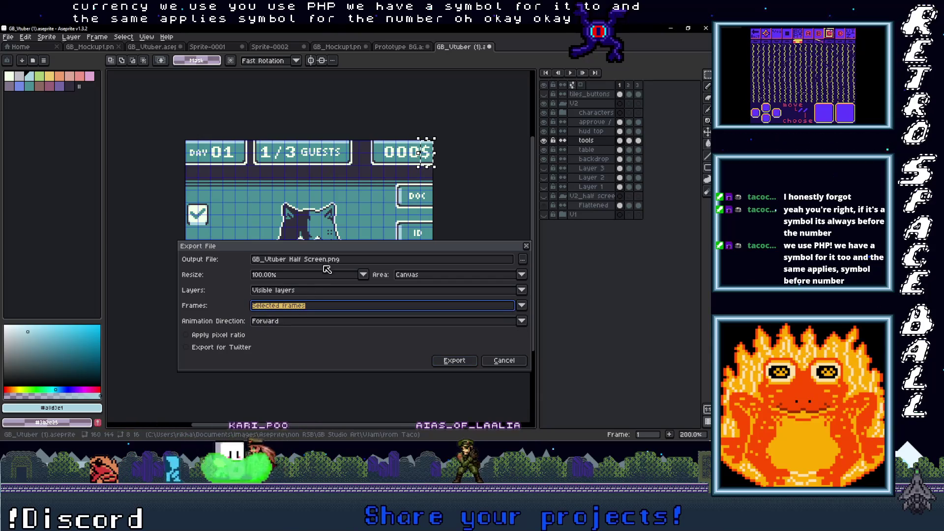
double_click(295, 260)
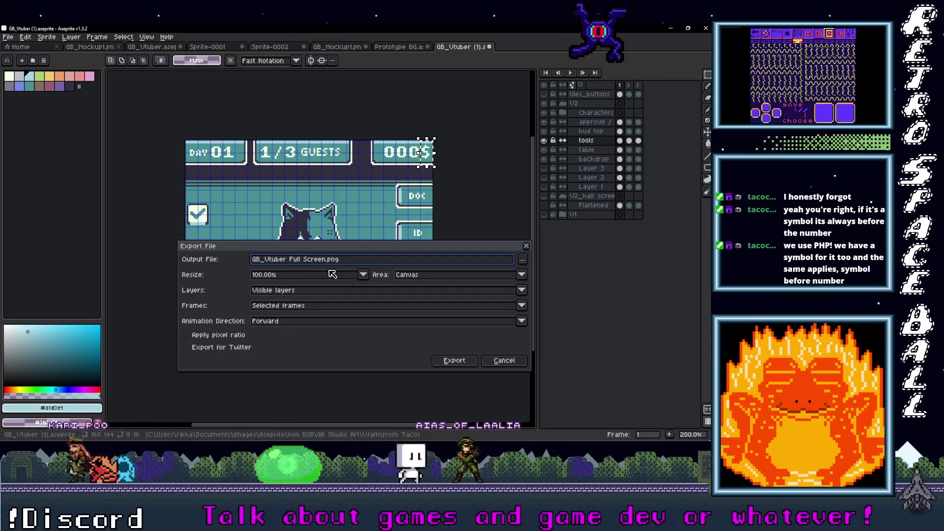
left_click(461, 360)
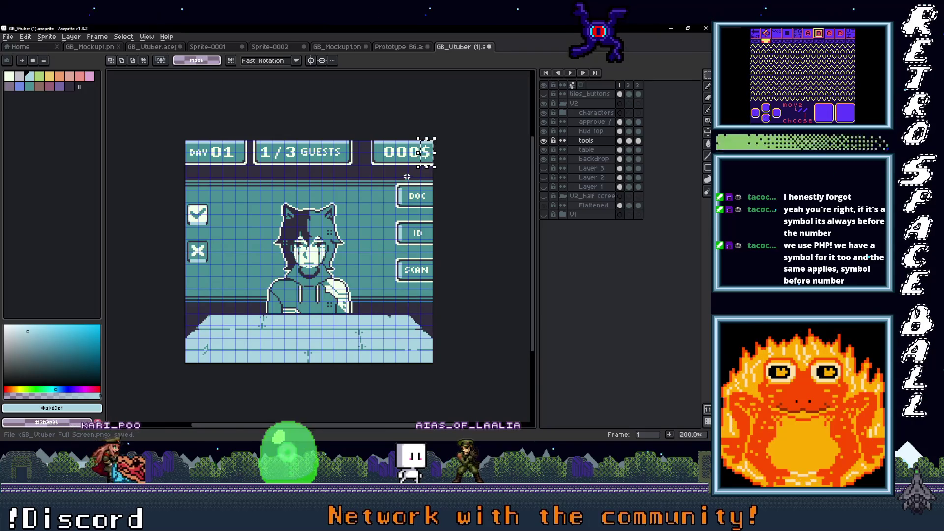
scroll(407, 177, "up", 3)
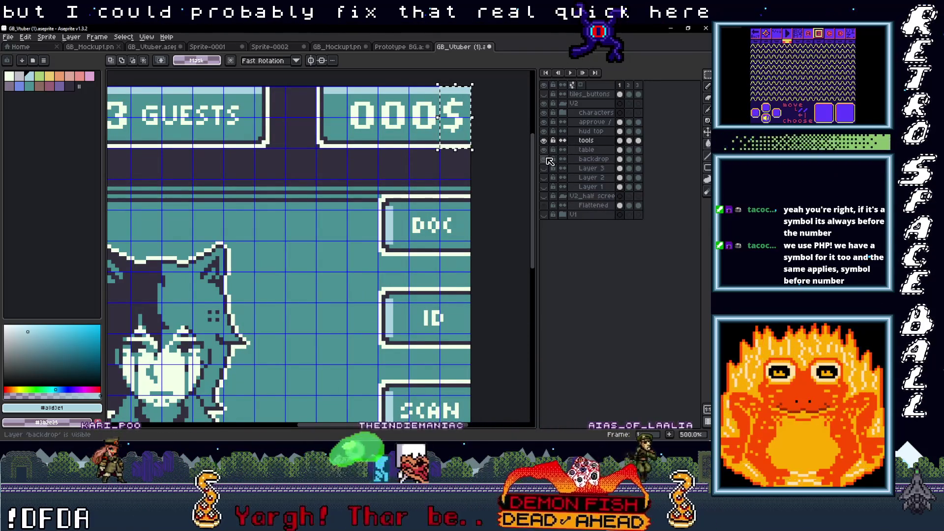
Move the $ sign in front of the zeros on the hud top layer so the counter reads $000
left_click(549, 134)
left_click(550, 135)
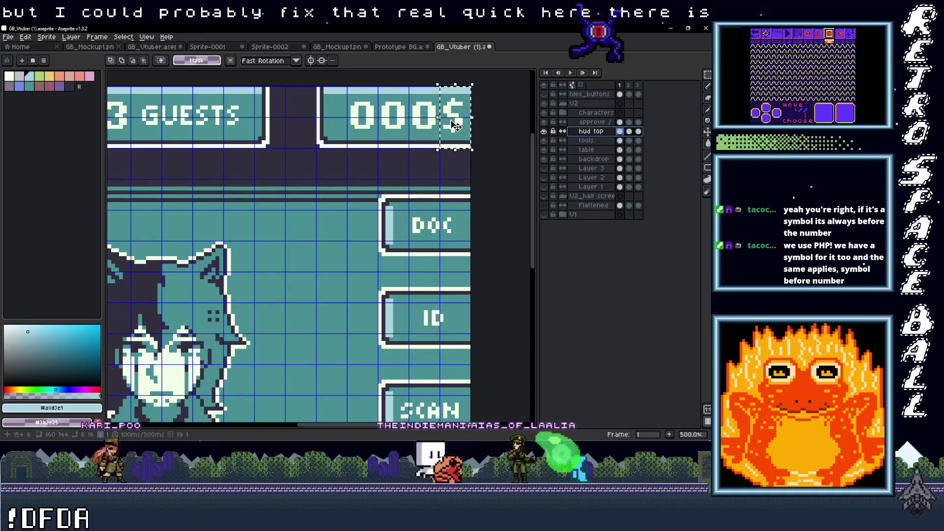
left_click_drag(456, 125, 371, 134)
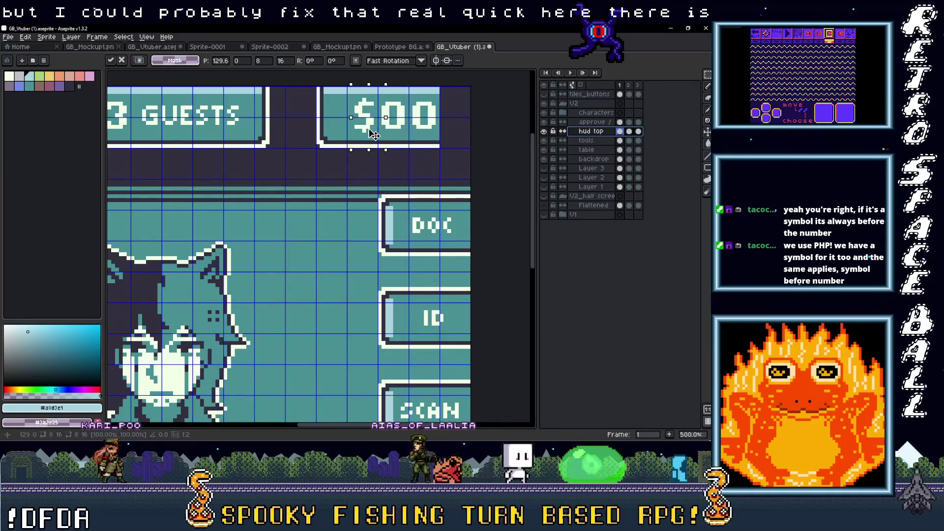
key("Return")
mouse_move(377, 86)
left_mouse_down()
mouse_move(400, 139)
mouse_move(463, 142)
left_mouse_up()
key("Return")
scroll(516, 172, "down", 4)
scroll(516, 172, "up", 2)
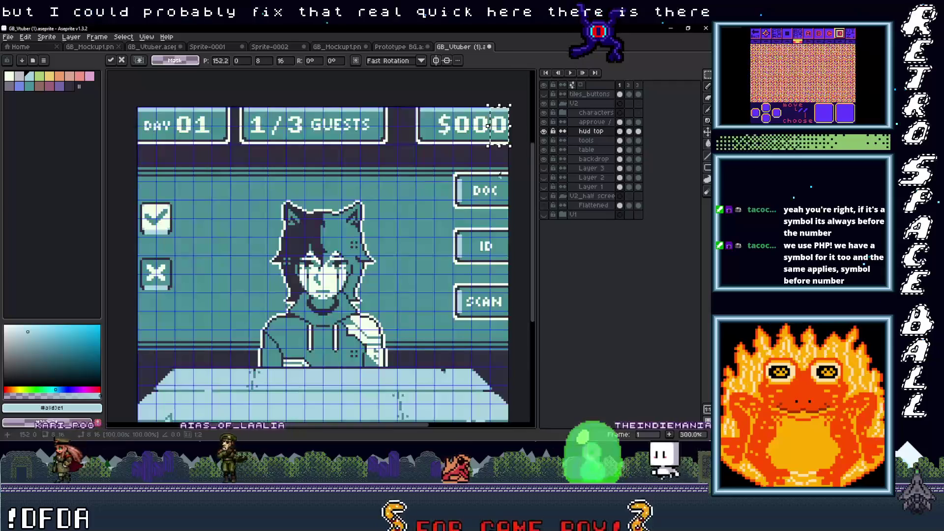
scroll(516, 172, "down", 1)
Re-export over GB_Vtuber Full Screen.png, confirming the overwrite, and minimize Aseprite
left_click(8, 38)
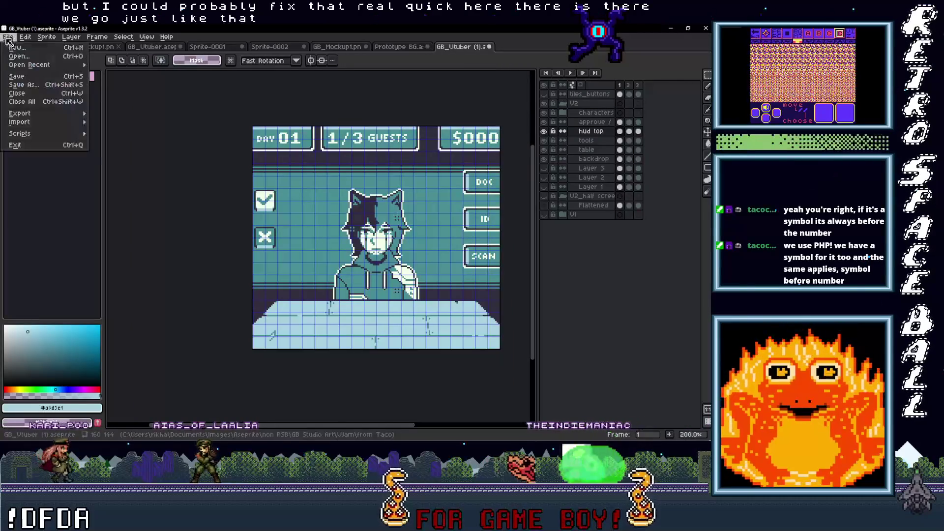
mouse_move(19, 118)
left_click(113, 116)
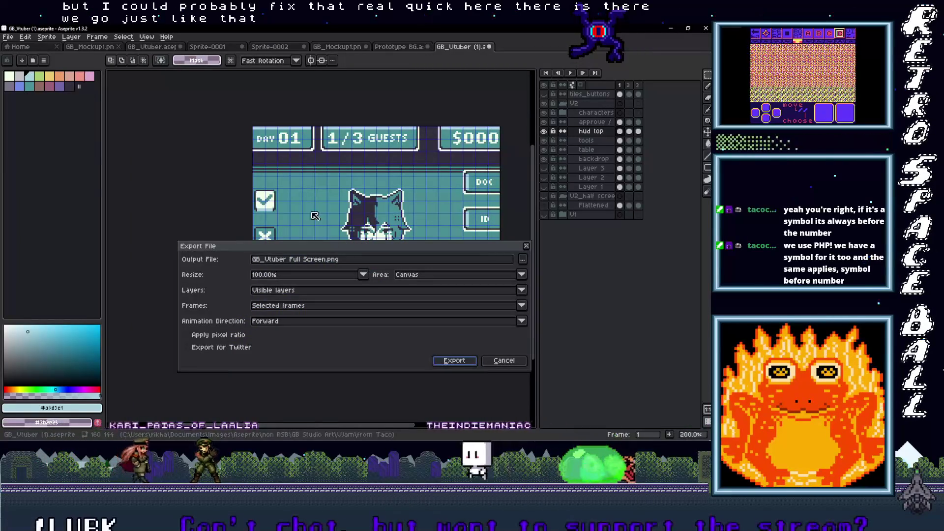
left_click(458, 362)
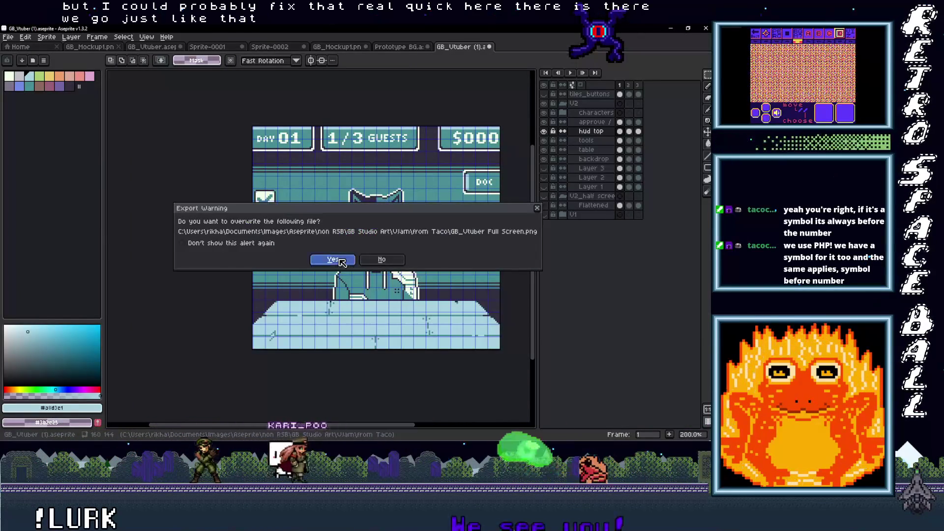
left_click(341, 262)
left_click(669, 28)
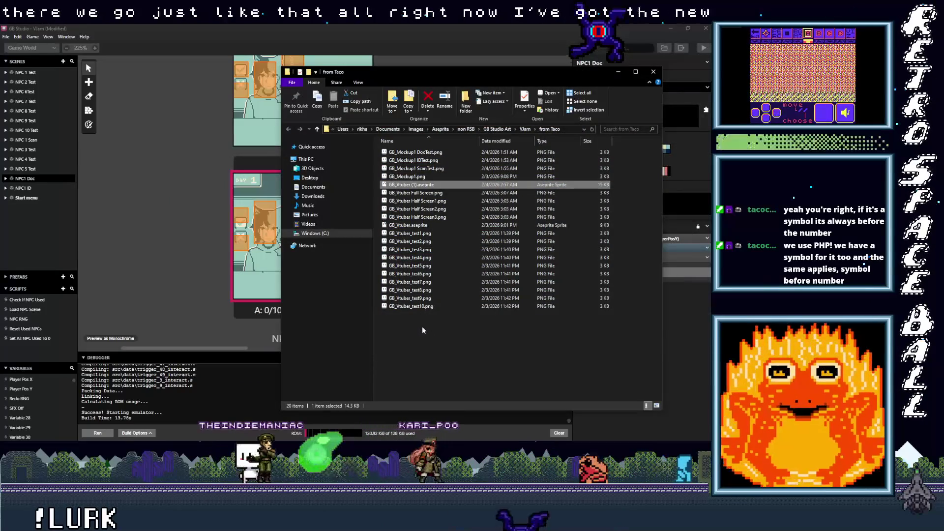
Rename GB_Vtuber Half Screen1.png to GB_Vtuber Half Screen Doc.png
left_click(428, 217, "ctrl")
left_click(430, 209, "ctrl")
left_click(435, 201, "ctrl")
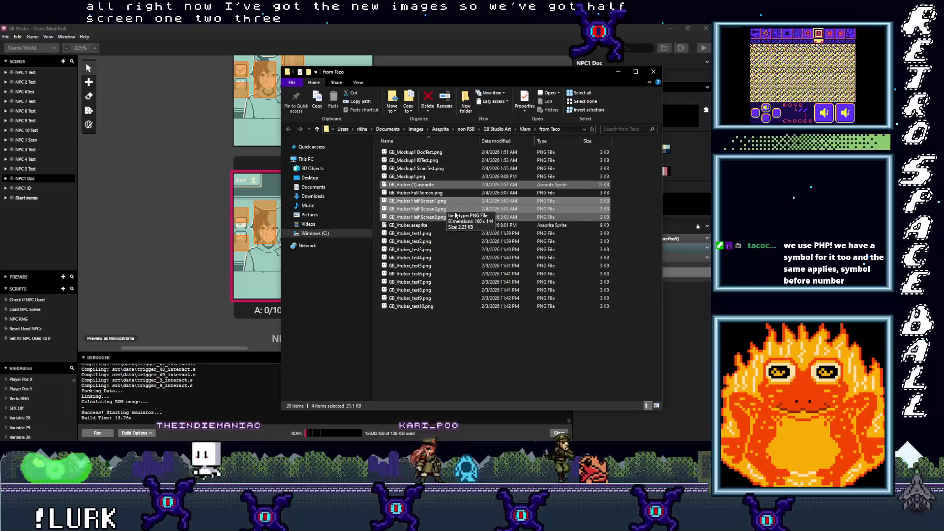
left_click(428, 201)
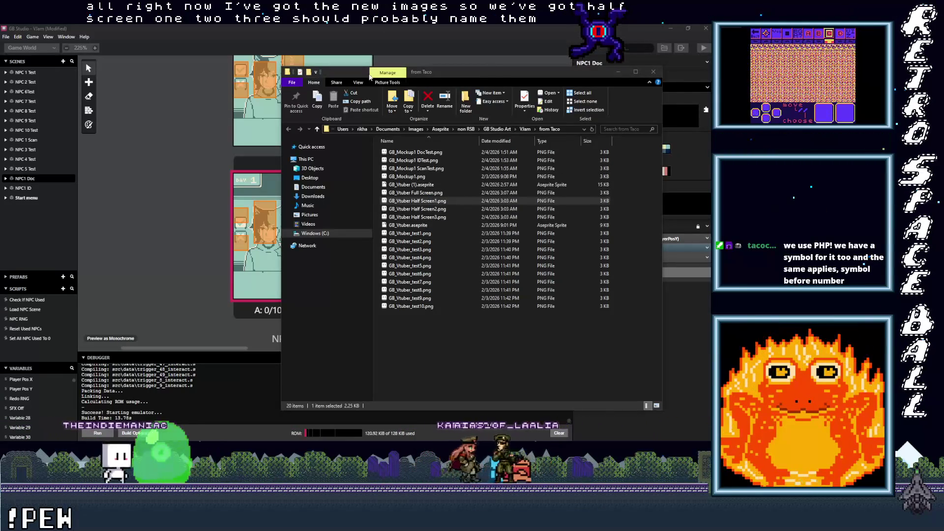
left_click(436, 202)
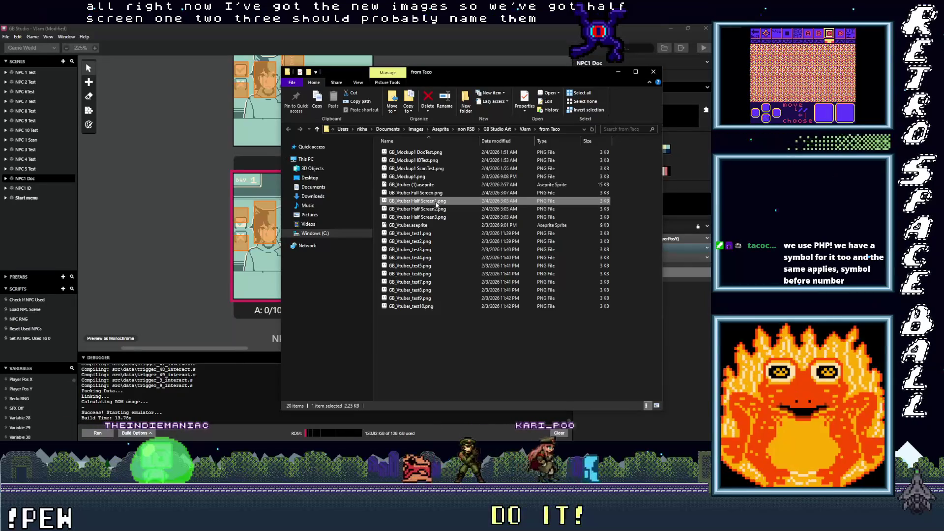
left_click(436, 202)
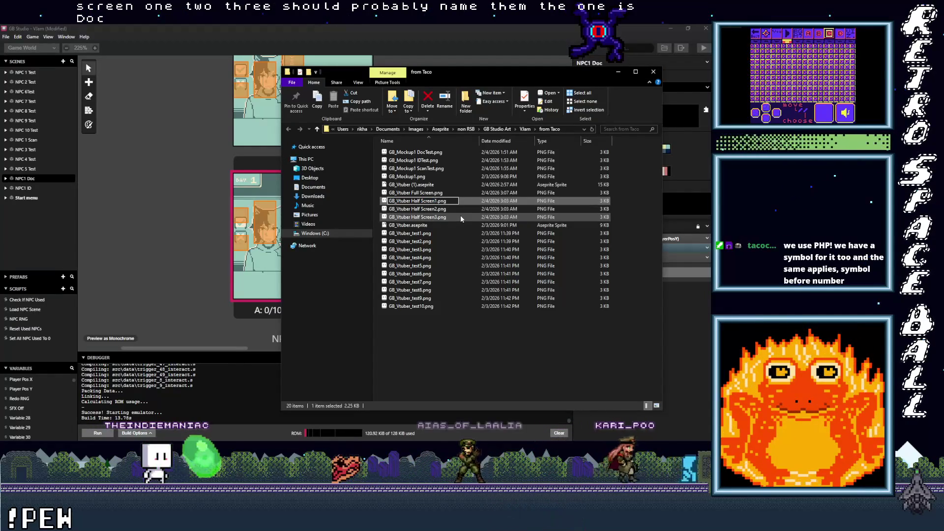
key("BackSpace")
type("Do")
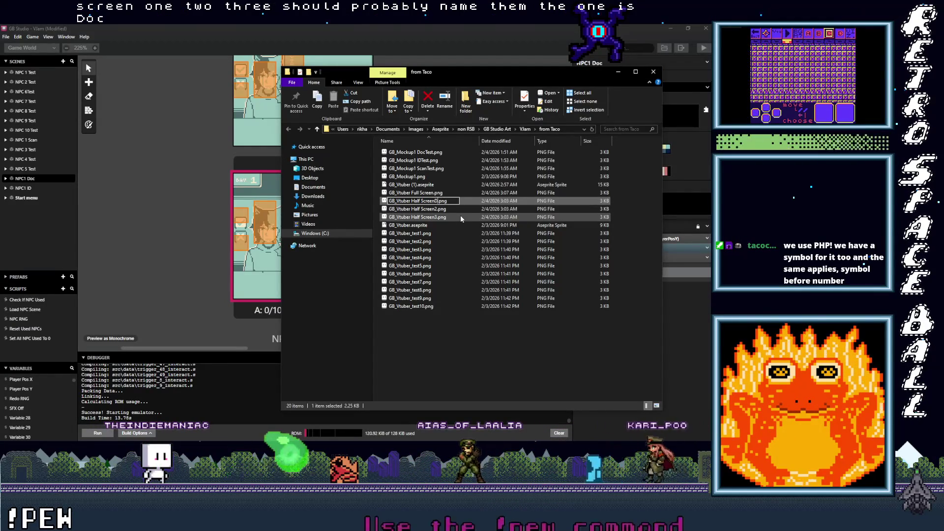
key("BackSpace")
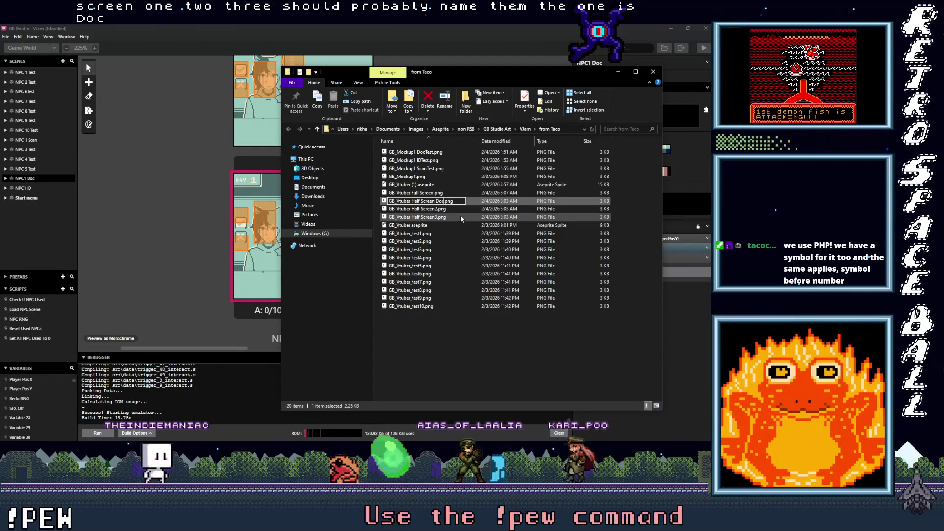
left_click(436, 210)
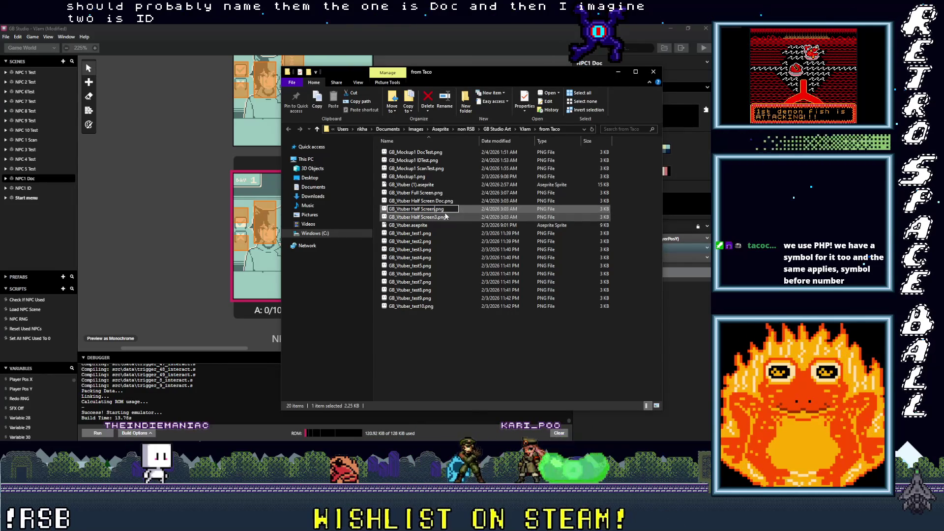
type("ID")
Rename Half Screen2 and Half Screen3 to Half Screen ID and Half Screen Scan
left_click(445, 217)
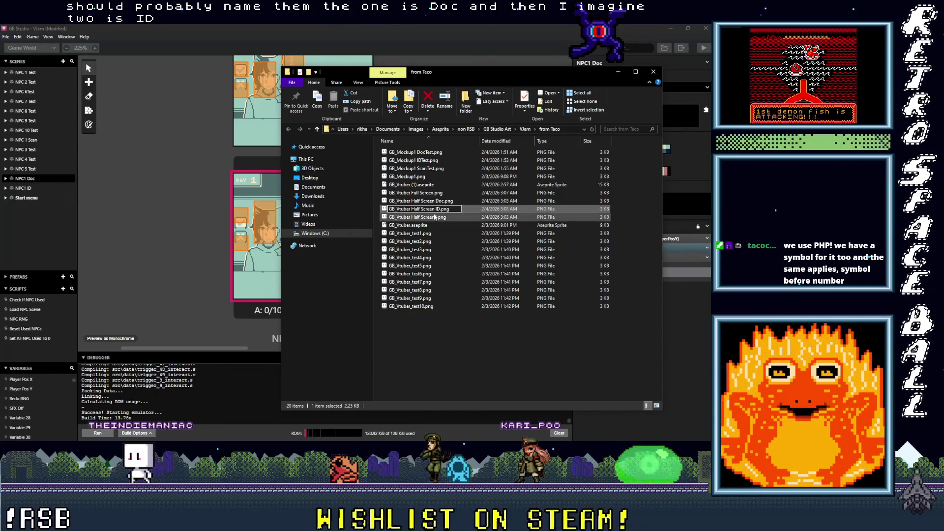
left_click(438, 217)
left_click(438, 217)
key("BackSpace")
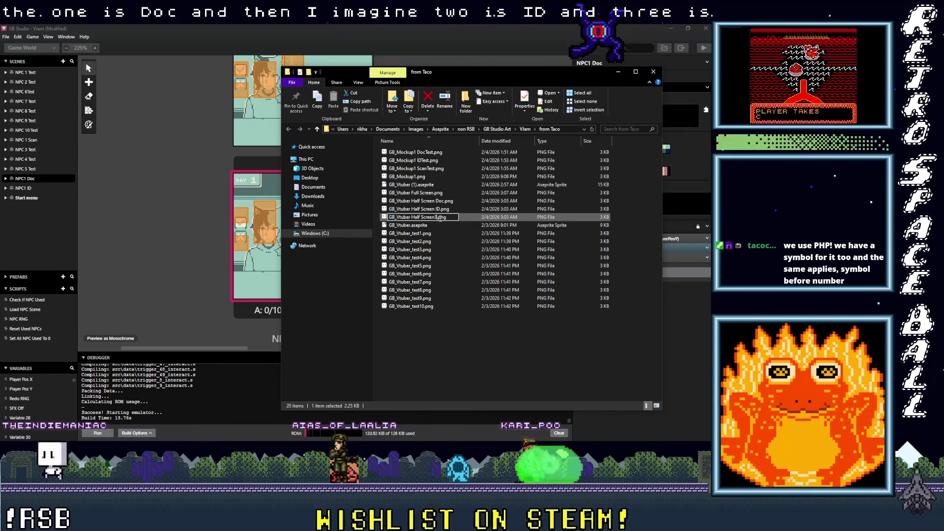
type("Scan")
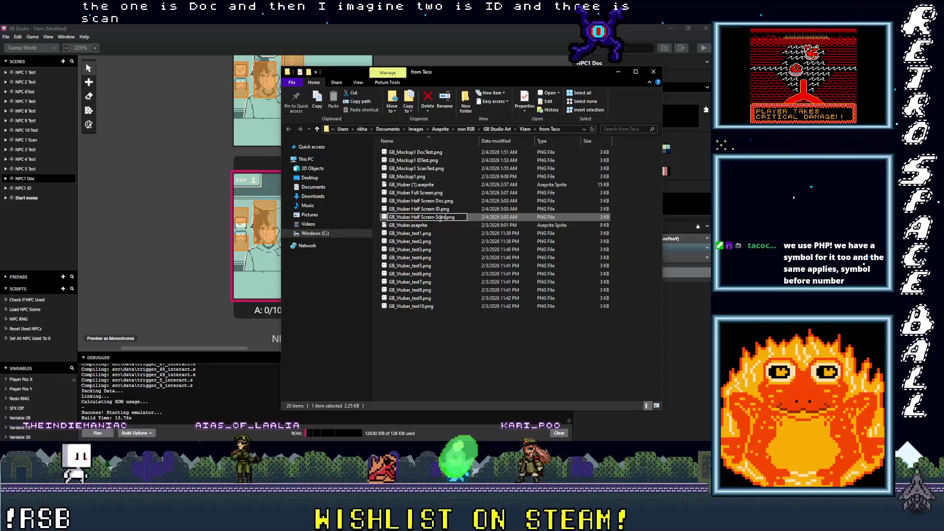
left_click(438, 255)
Copy the Doc, ID, Scan and Full Screen PNGs, then switch to GB Studio
left_click(435, 219)
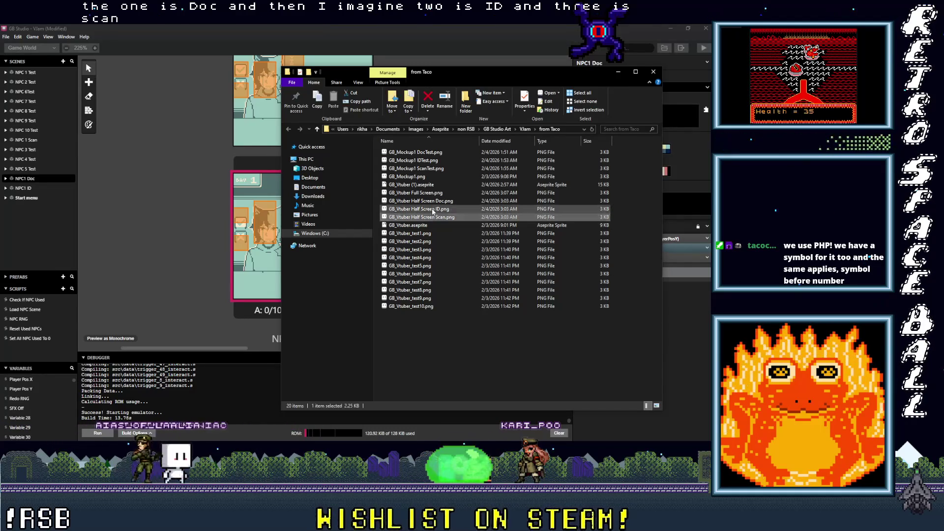
left_click(442, 201, "shift")
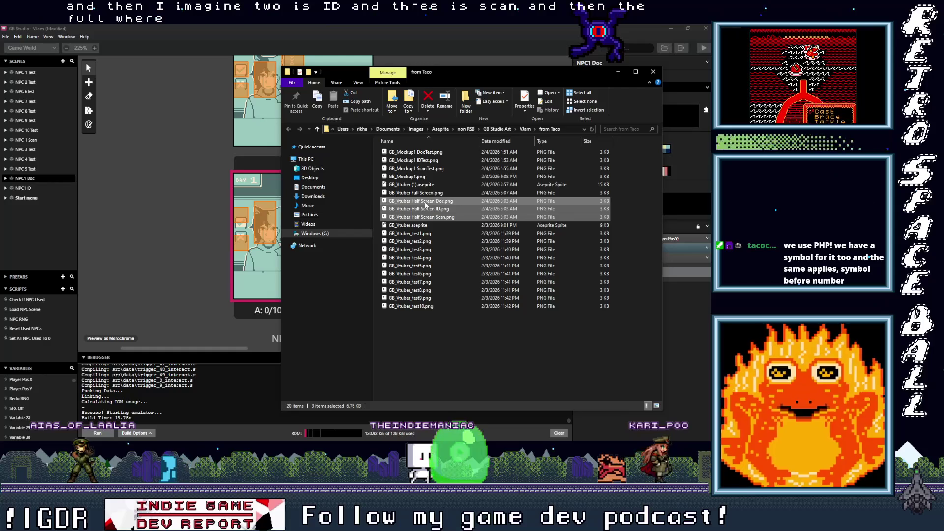
left_click(424, 193, "ctrl")
right_click(425, 196)
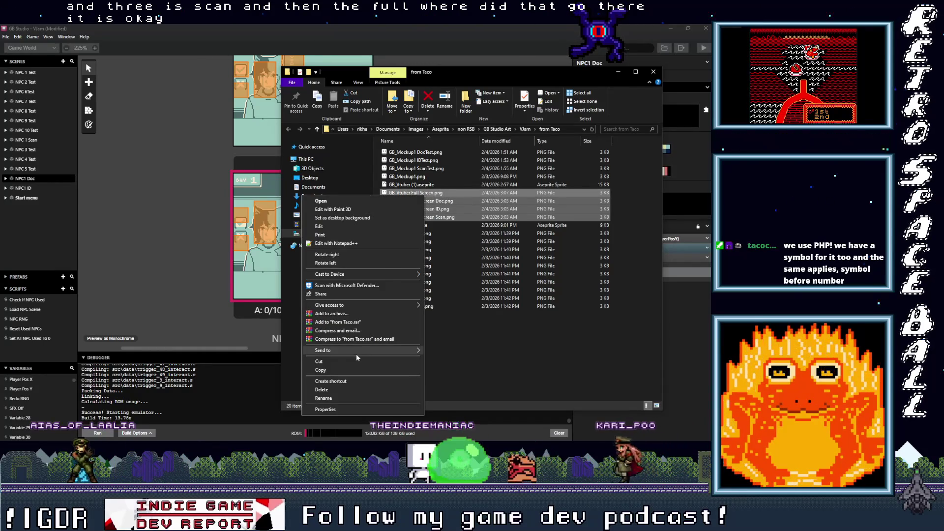
key("Escape")
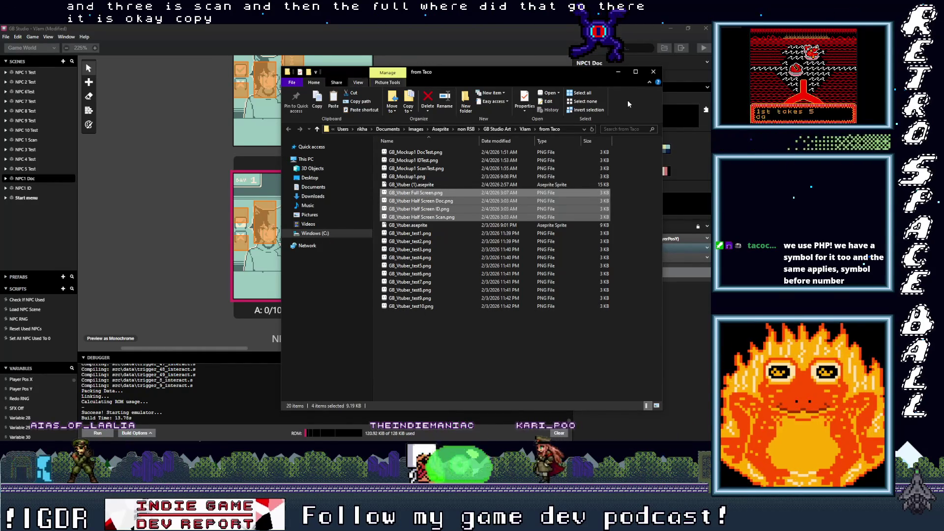
left_click(684, 98)
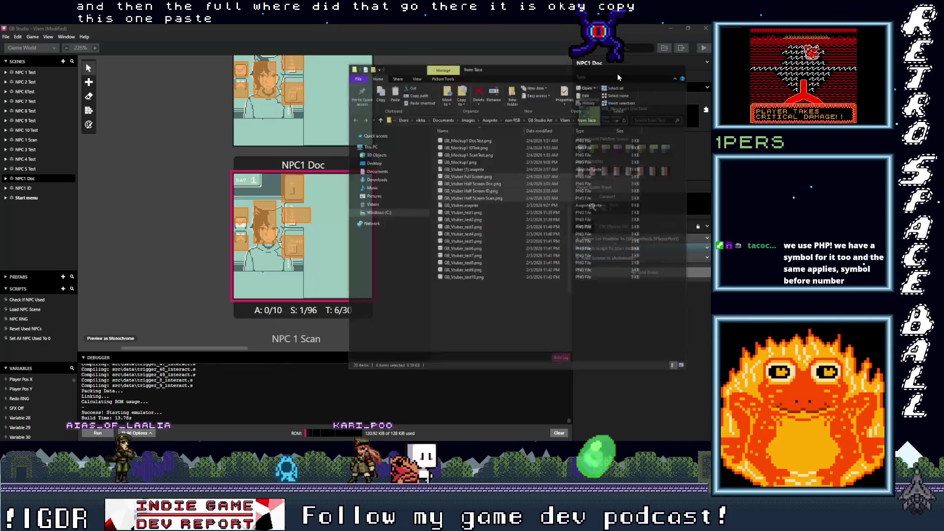
scroll(298, 213, "up", 10)
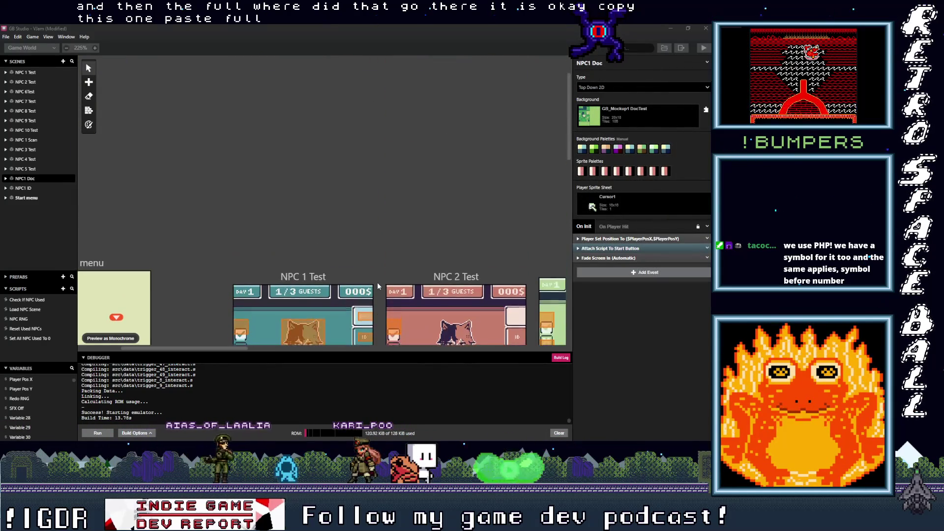
Give NPC 1 Test the GB_Vtuber Full Screen background with automatic palettes and view Trigger 2's script
left_click(305, 173)
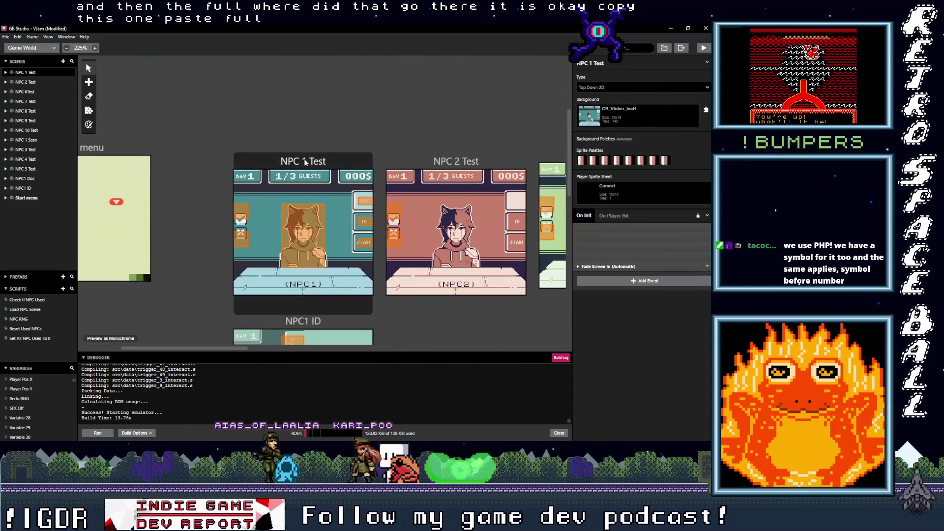
left_click(655, 113)
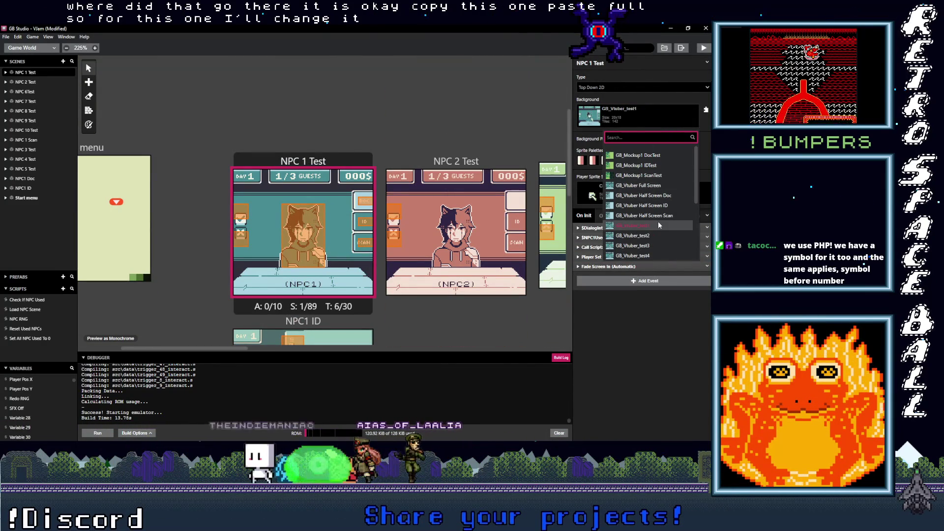
left_click(640, 185)
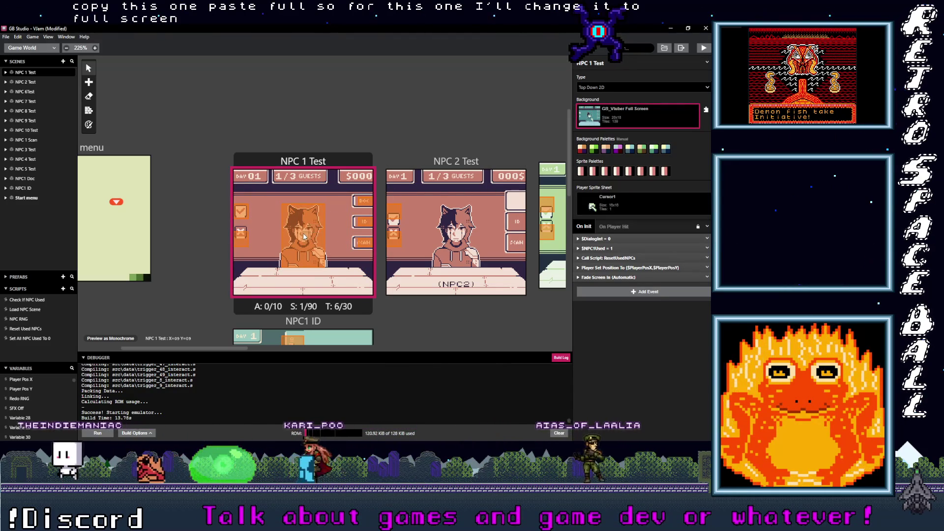
key("p")
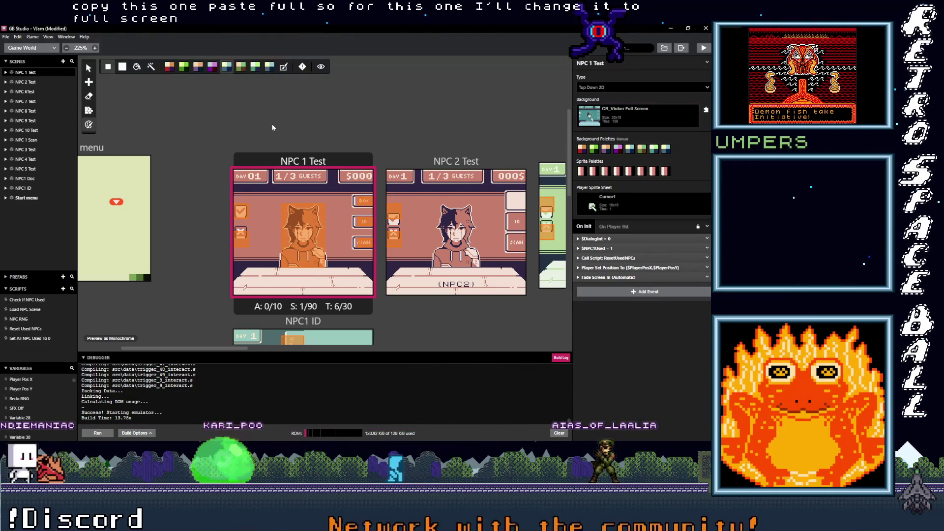
left_click(283, 69)
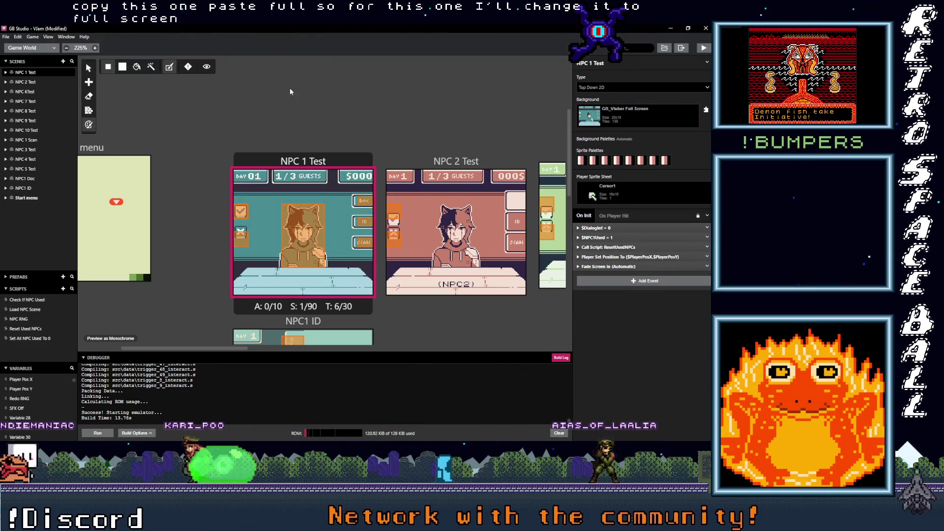
left_click(240, 234)
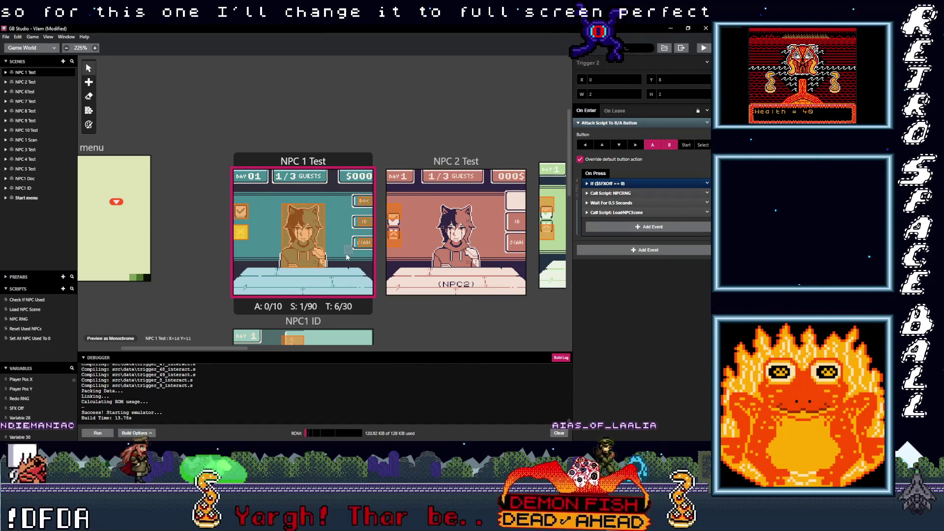
scroll(348, 254, "down", 5)
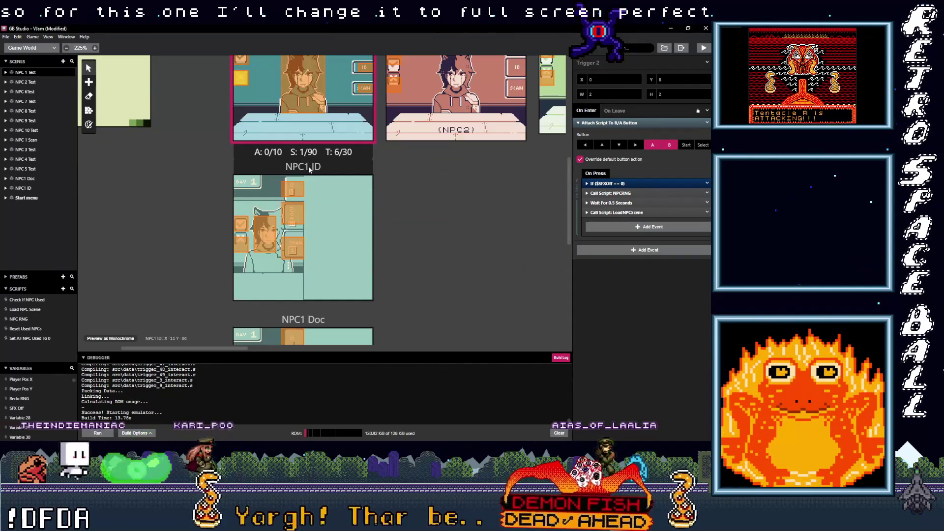
Review NPC1 ID's background list, keep GB_Mockup1 IDTest, and switch to Aseprite
left_click(310, 172)
left_click(638, 116)
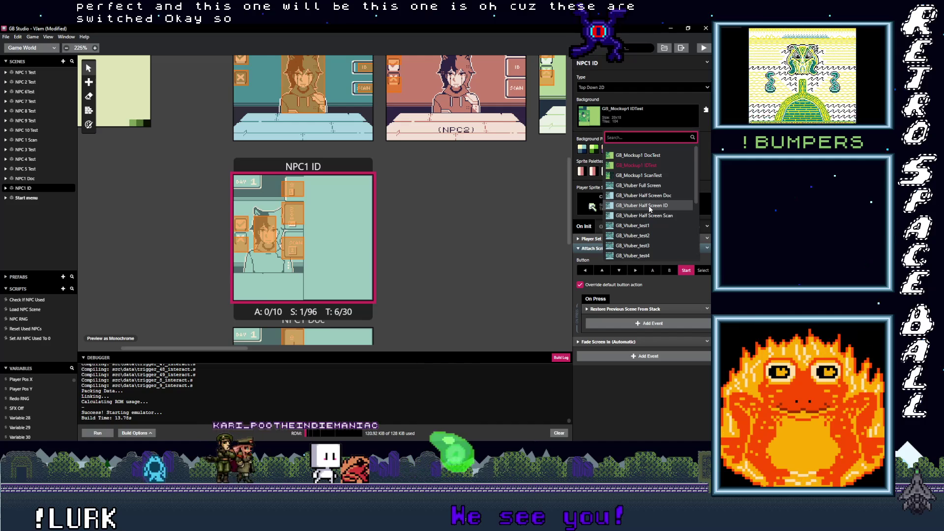
key("Up")
key("Up")
key("Return")
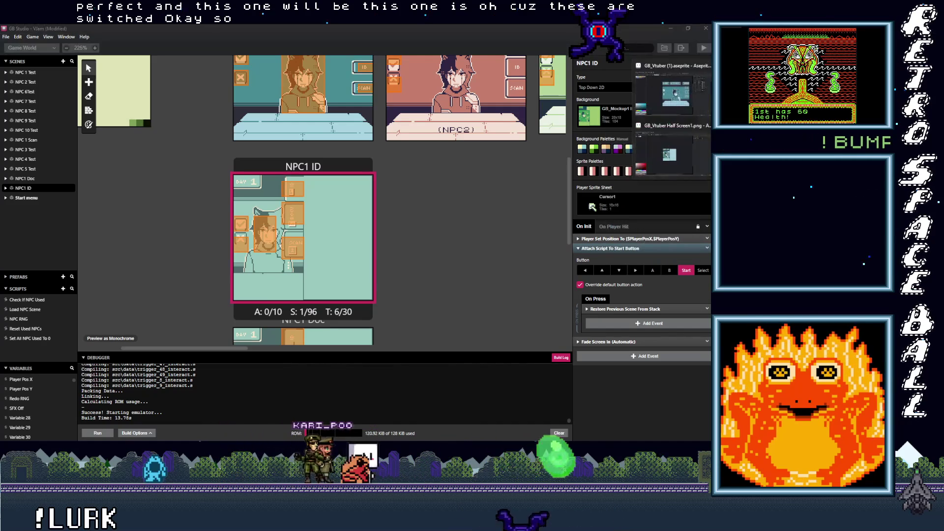
key("alt+Tab")
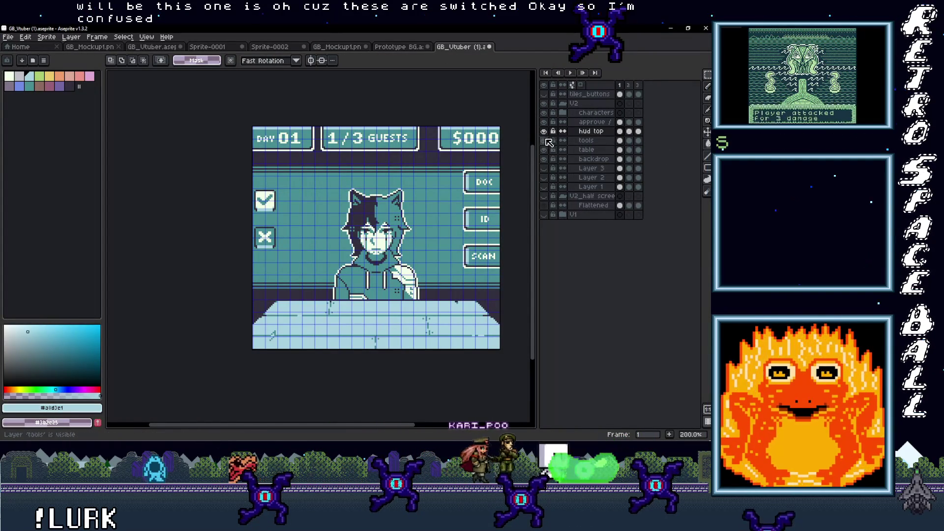
Collapse the V2 group, show the V2_half screen group on frame 3, then minimize Aseprite
left_click(564, 104)
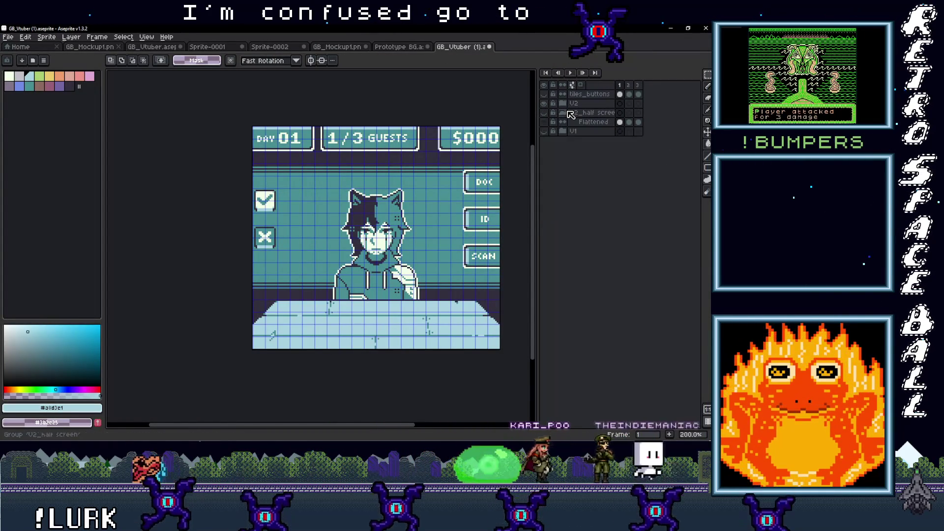
left_click(544, 113)
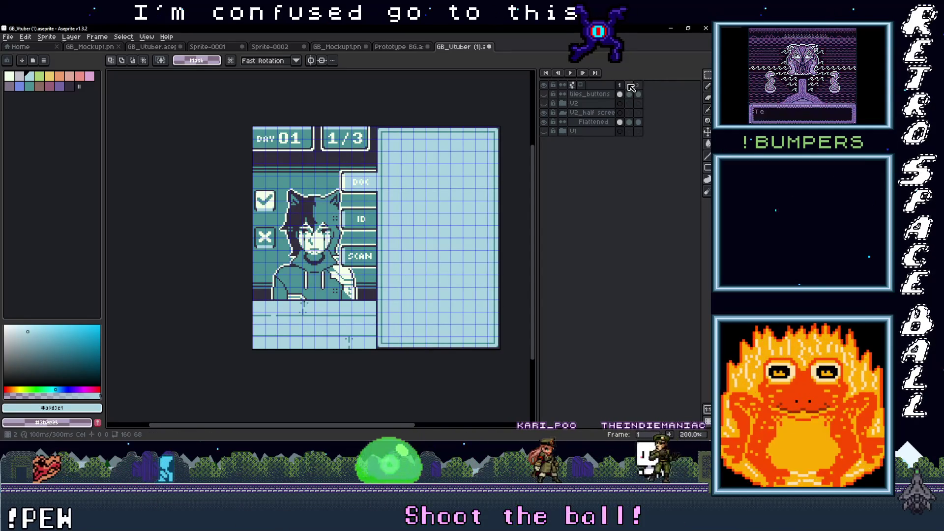
left_click(638, 86)
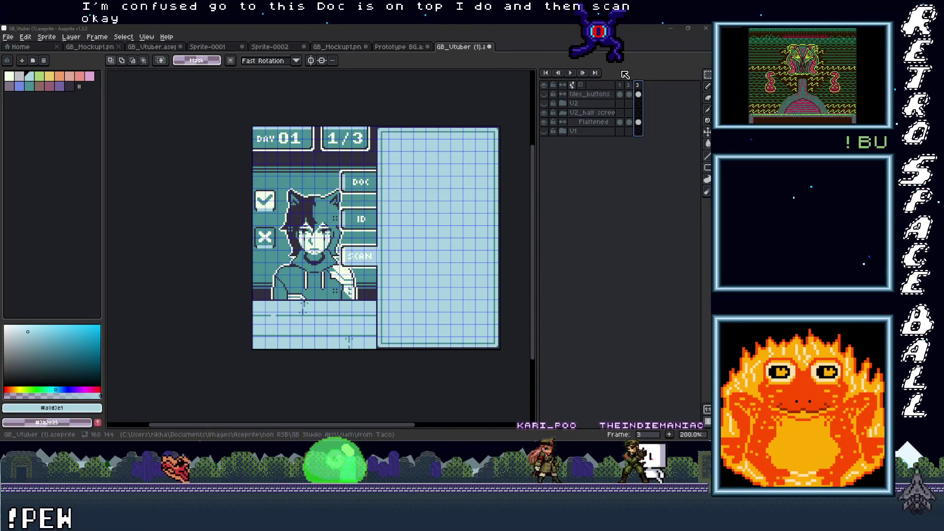
left_click(672, 28)
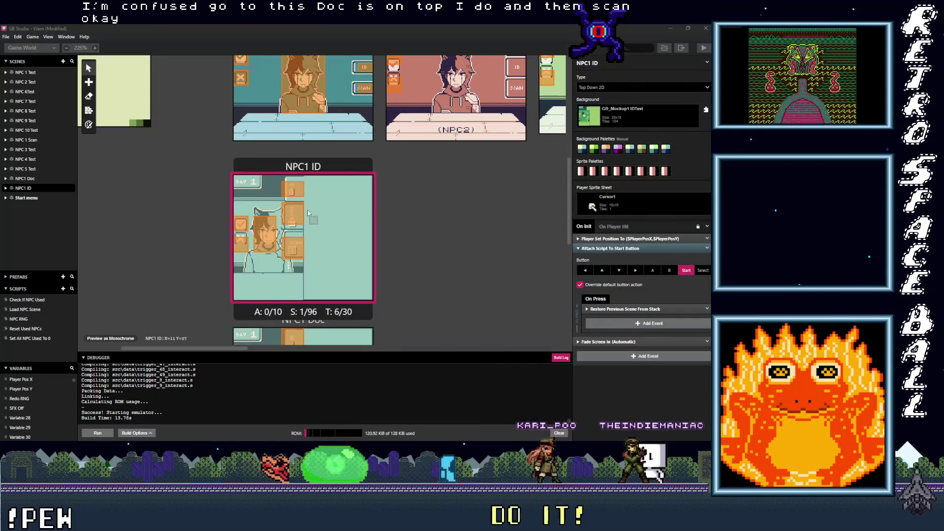
Rearrange the world so NPC1 Doc sits directly above NPC1 ID
mouse_move(303, 165)
left_mouse_down()
mouse_move(483, 204)
mouse_move(485, 215)
left_mouse_up()
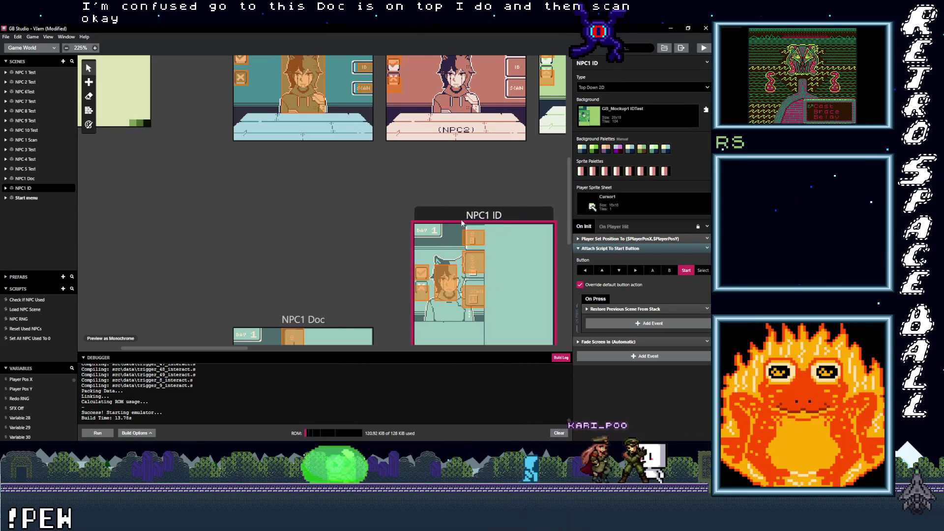
left_click_drag(310, 320, 317, 176)
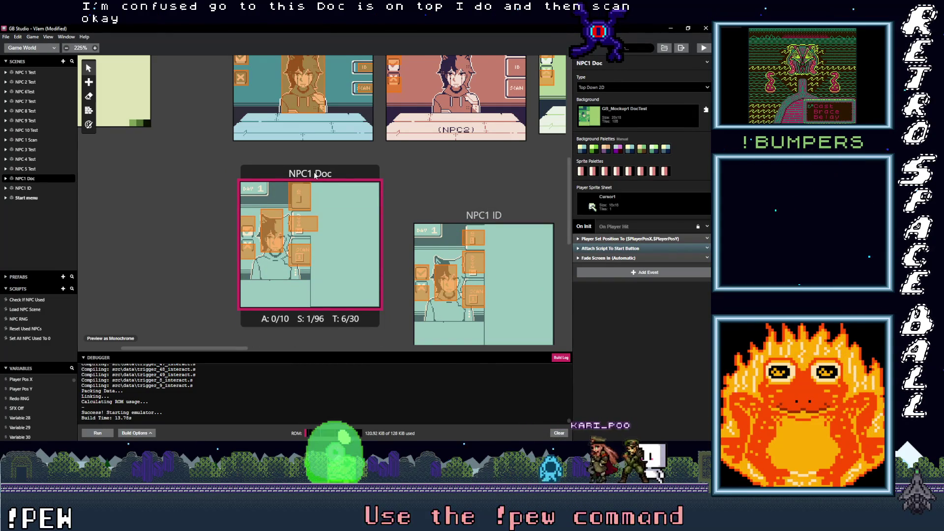
left_click_drag(316, 175, 312, 175)
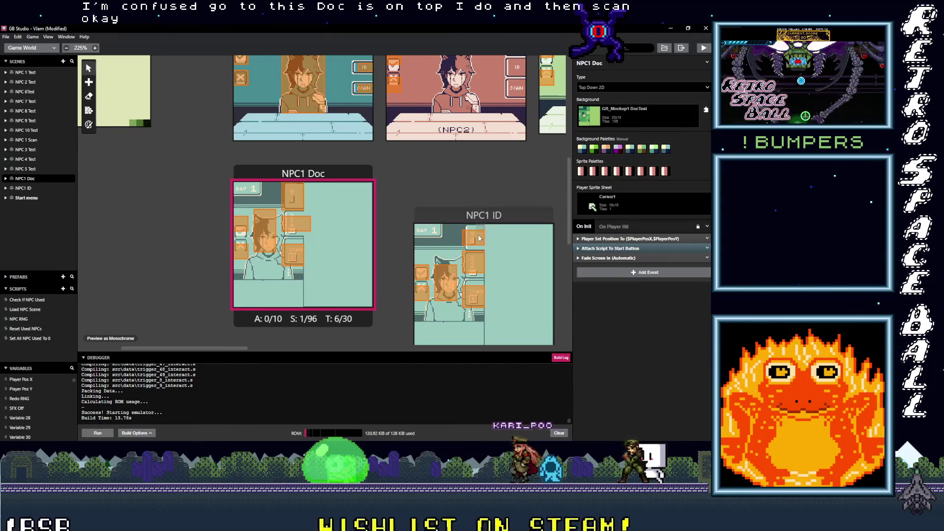
scroll(403, 251, "down", 3)
left_click(470, 64)
mouse_move(546, 67)
left_mouse_down()
mouse_move(394, 185)
mouse_move(376, 185)
left_mouse_up()
scroll(428, 241, "up", 4)
scroll(413, 246, "up", 1)
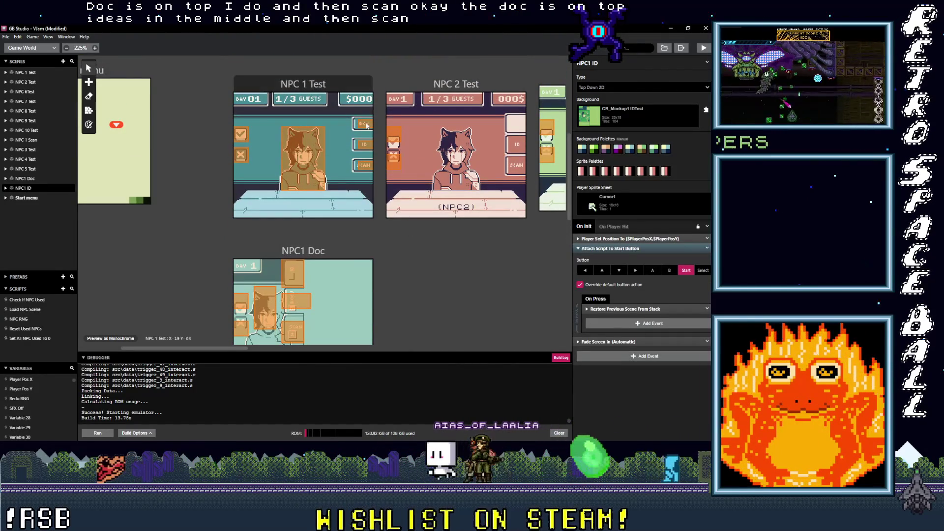
Inspect the scenes loaded by the Doc and Scan triggers, then select NPC1 Doc's background list
left_click(364, 124)
left_click(619, 208)
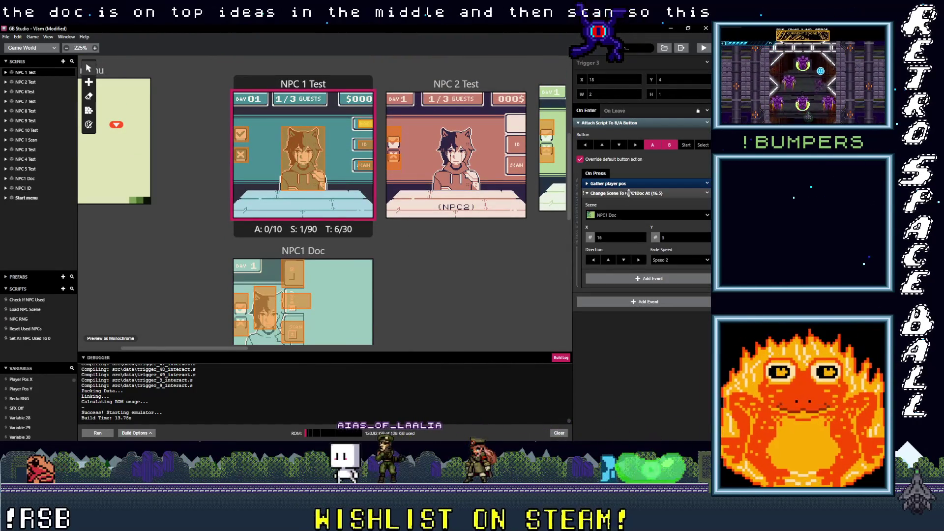
key("Escape")
left_click(363, 165)
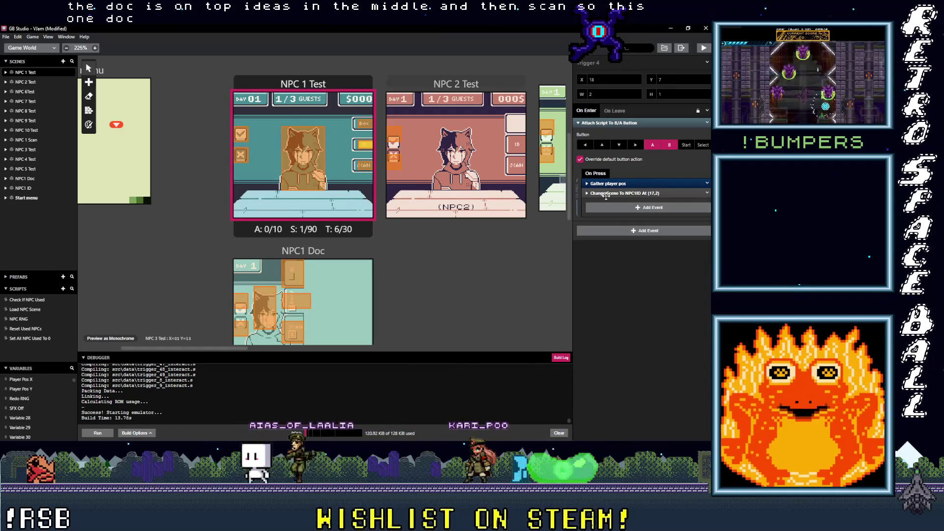
left_click(303, 251)
scroll(302, 267, "down", 1)
scroll(298, 202, "down", 1)
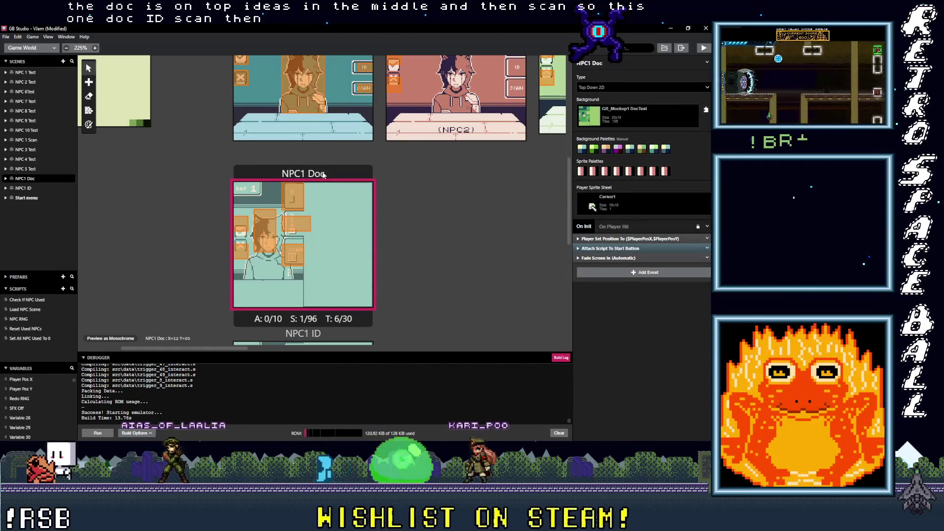
left_click(636, 109)
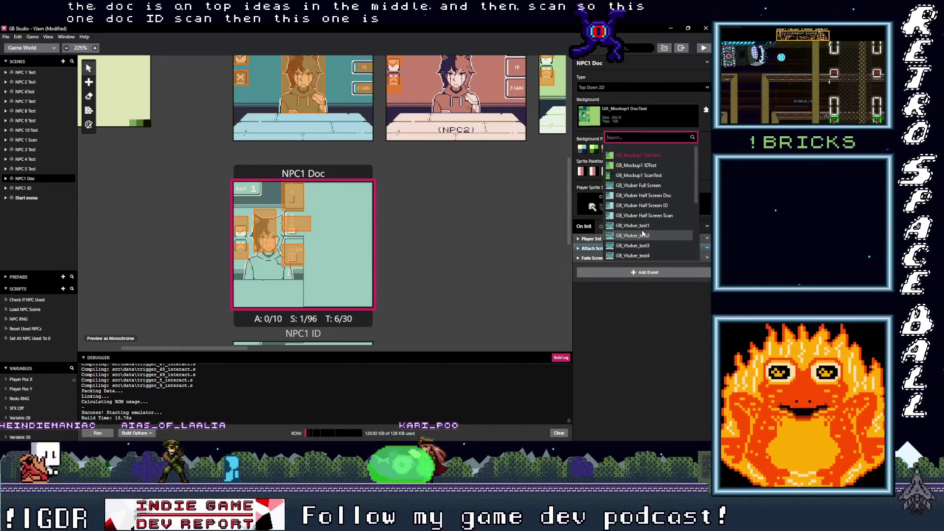
Set NPC1 Doc's background to GB_Vtuber Half Screen Doc
scroll(641, 219, "down", 3)
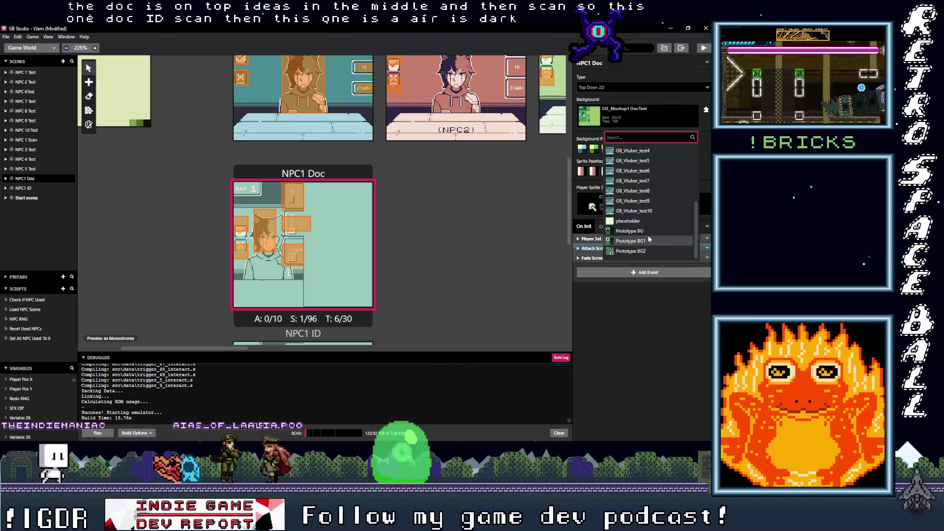
scroll(648, 235, "up", 3)
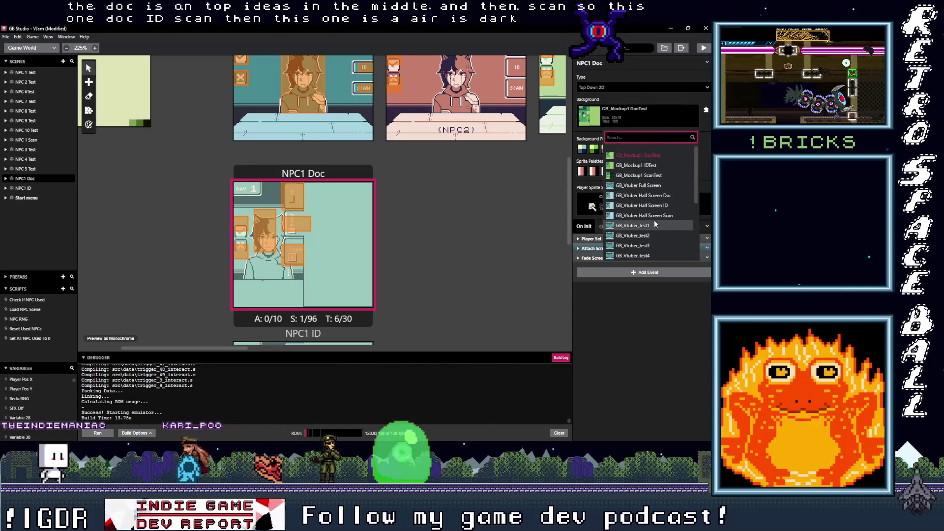
left_click(644, 196)
scroll(394, 245, "down", 3)
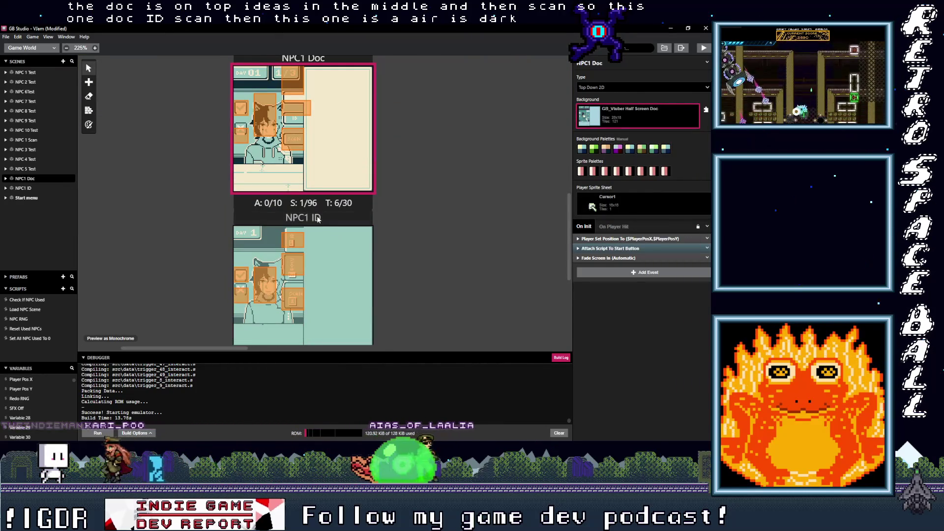
Set NPC1 ID's background to GB_Vtuber Half Screen ID, then select NPC 1 Scan
left_click(318, 219)
left_click(635, 118)
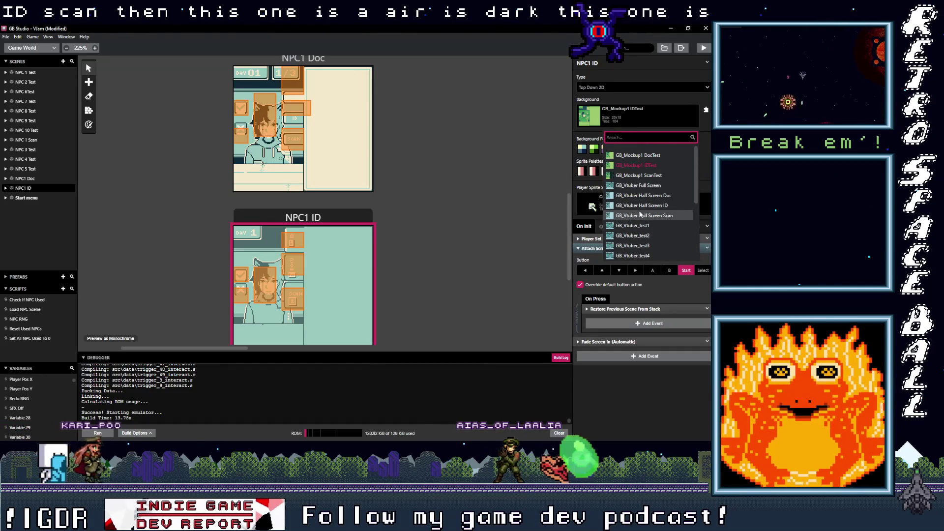
scroll(639, 216, "down", 1)
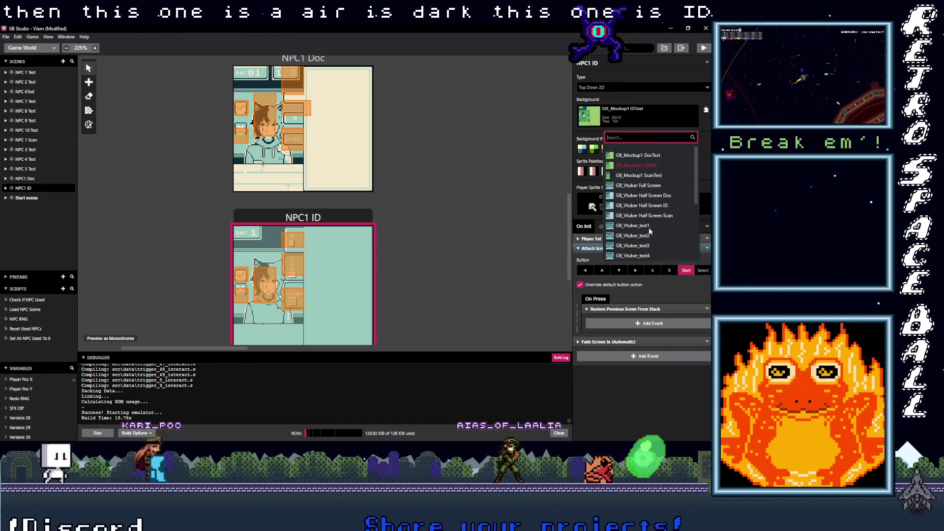
left_click(619, 204)
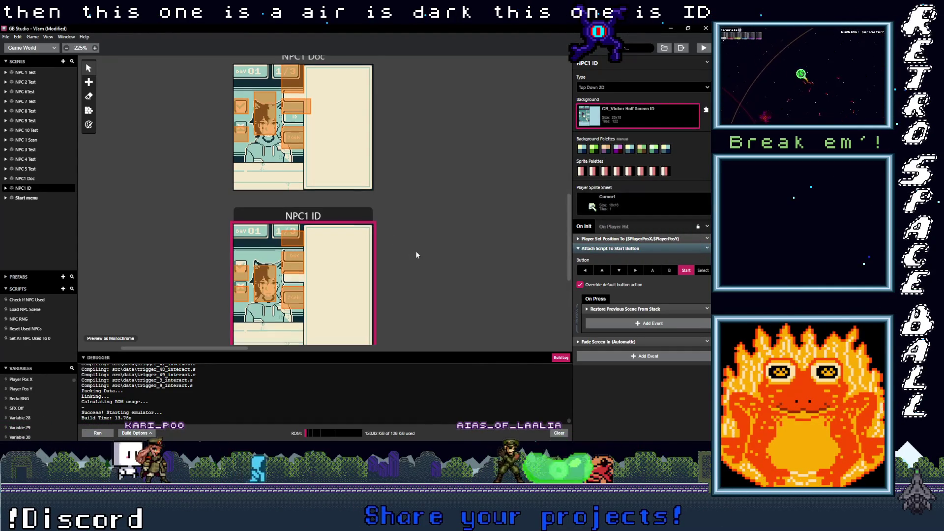
scroll(417, 255, "down", 4)
left_click(297, 187)
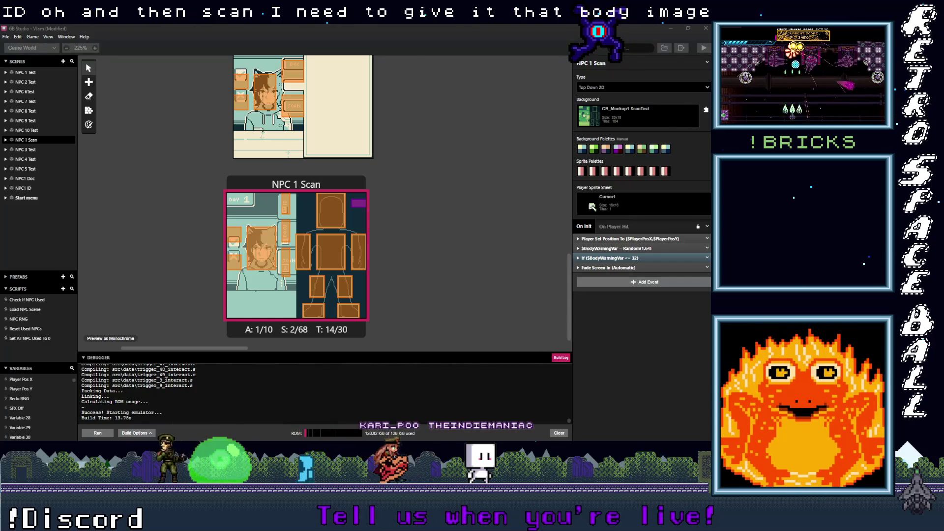
Bring the Aseprite window with GB_Vtuber Half Screen1.png to the front, leaving NPC 1 Scan unchanged
key("alt+Tab")
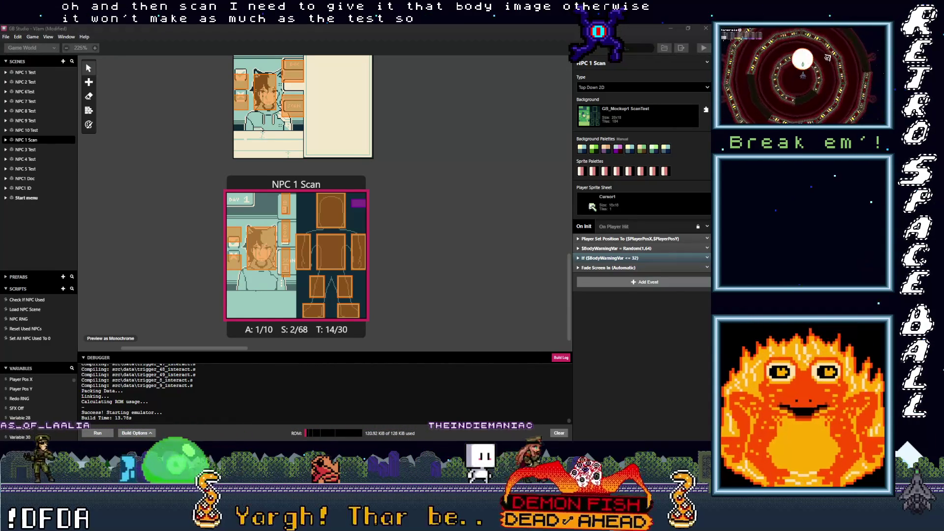
key("super+d")
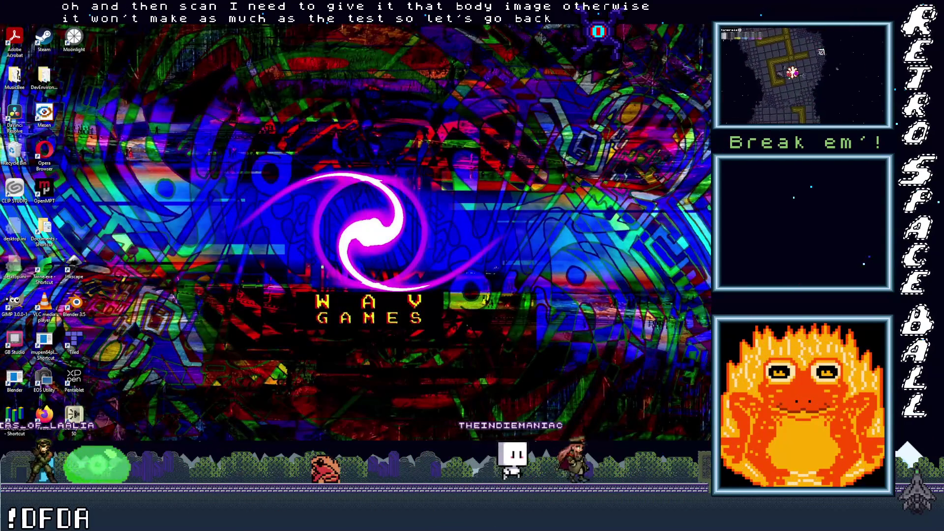
key("alt+Tab")
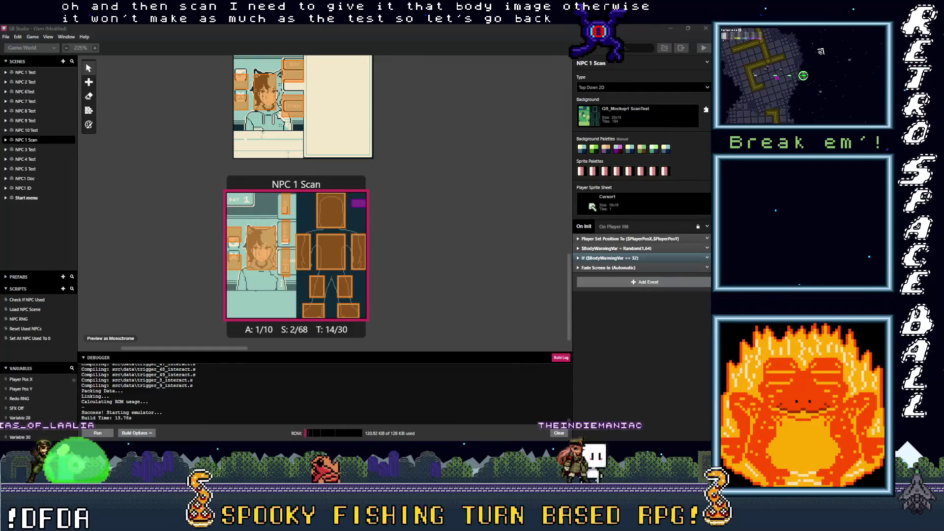
key("alt+Tab")
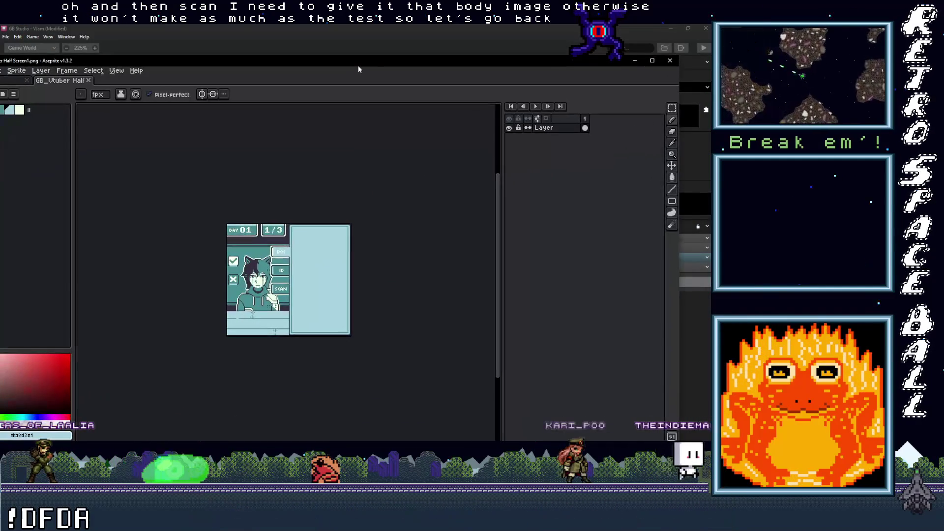
Copy the body-outline template from GB_Mockup1.png
double_click(358, 69)
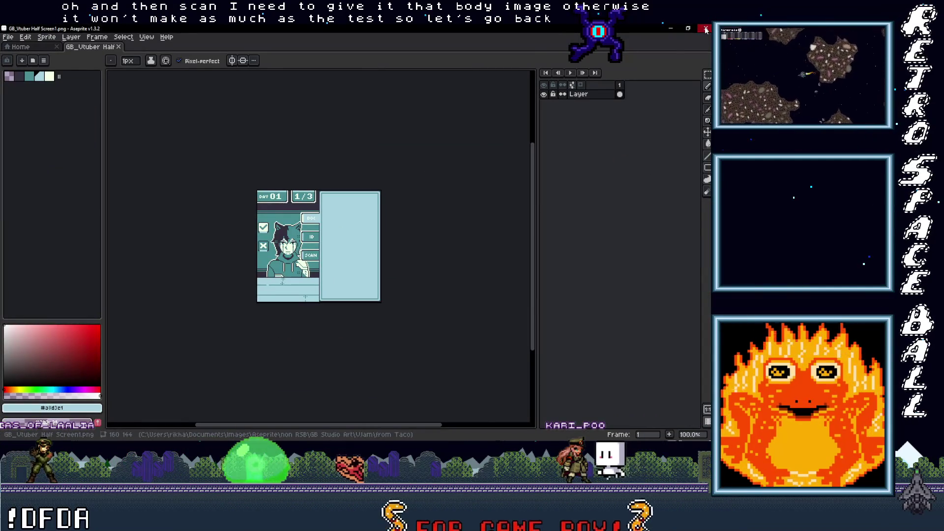
left_click(706, 30)
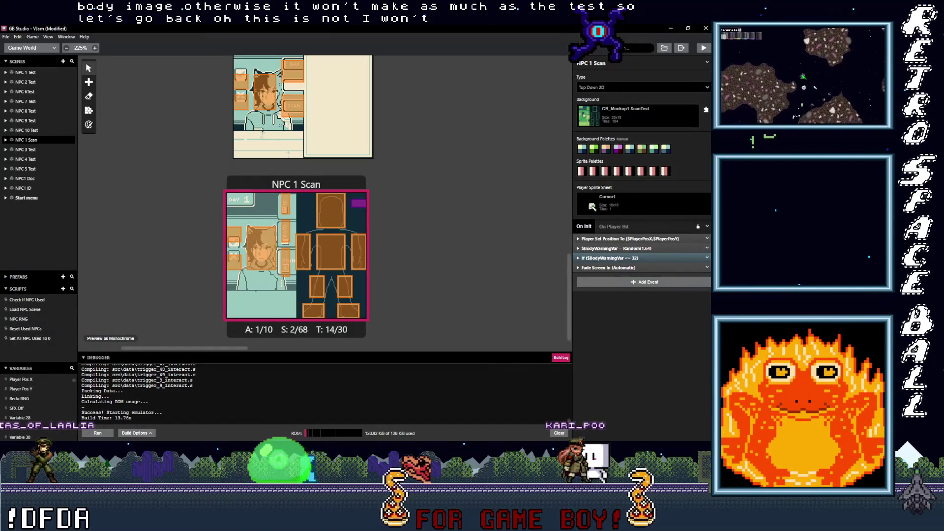
key("alt+Tab")
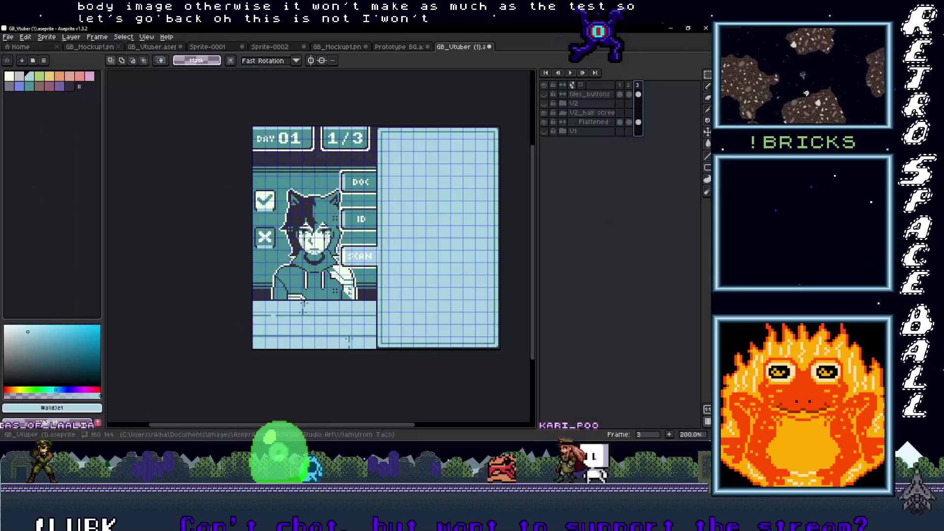
left_click(347, 48)
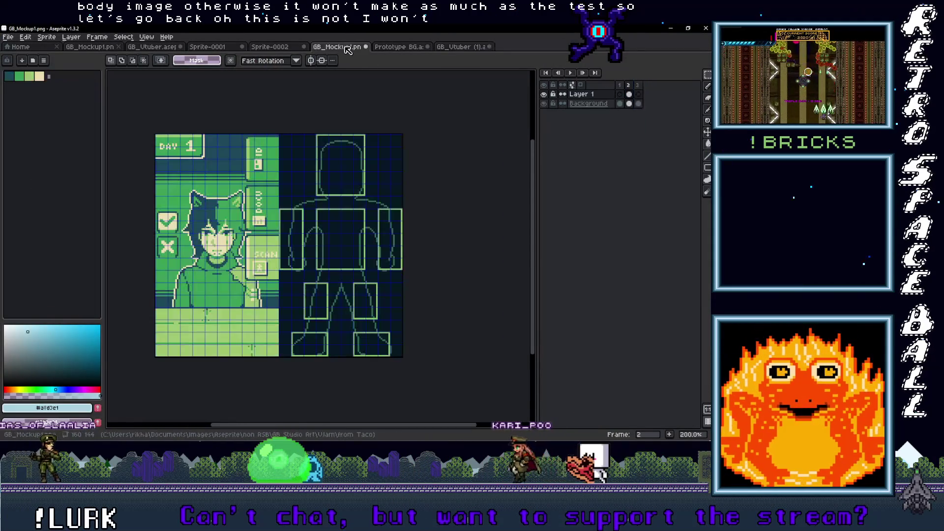
key("ctrl+z")
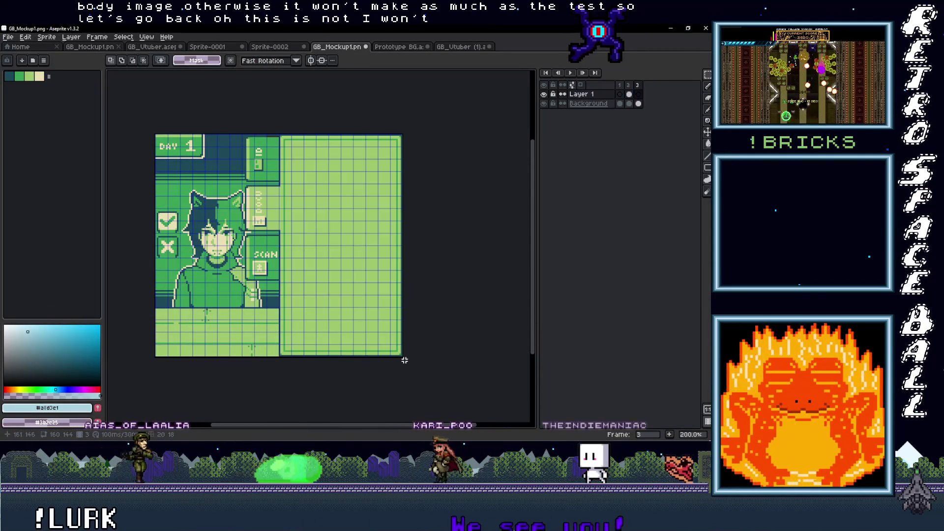
key("ctrl+y")
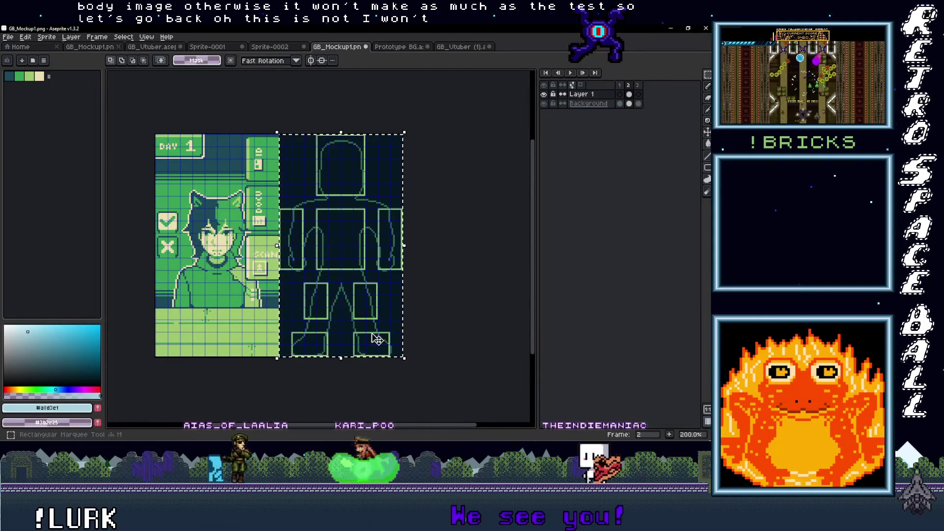
left_click(371, 310)
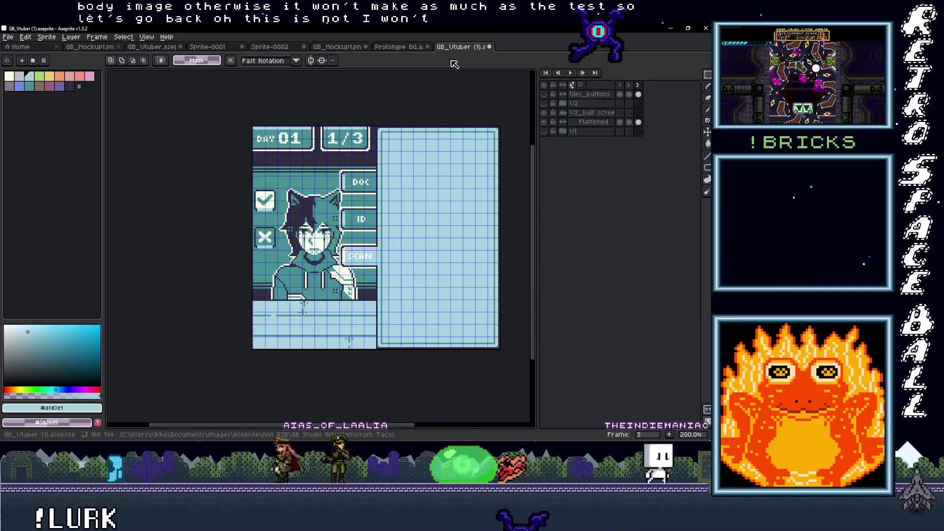
left_click(463, 47)
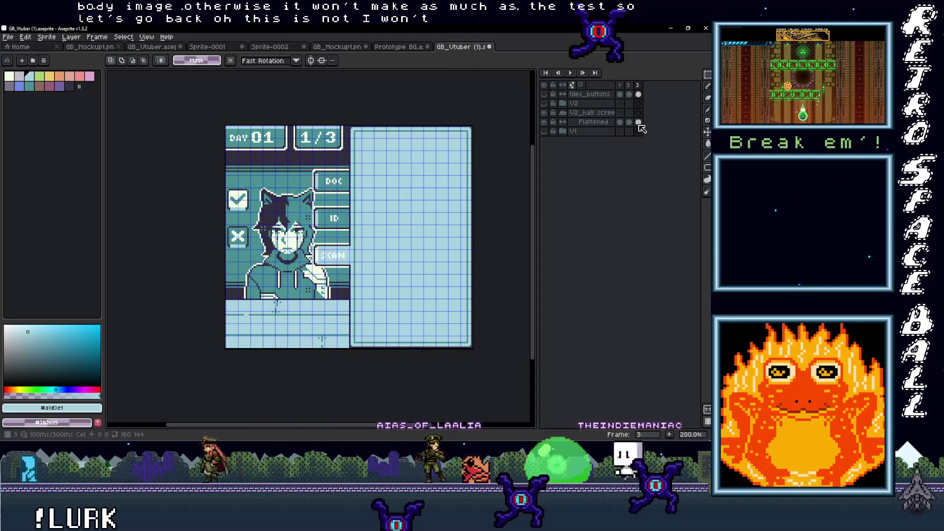
Add a new layer in GB_Vtuber (1) and paste the body outline onto it
right_click(587, 100)
mouse_move(598, 110)
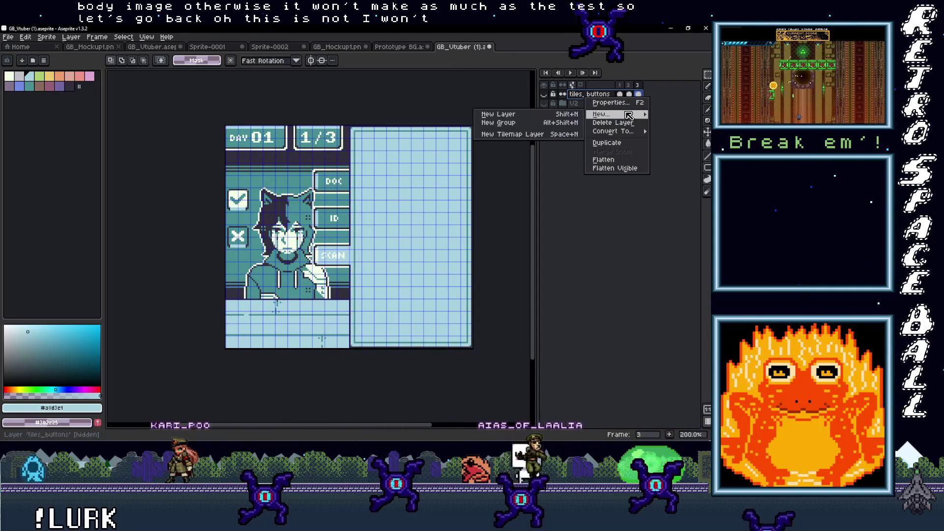
left_click(497, 111)
key("ctrl+v")
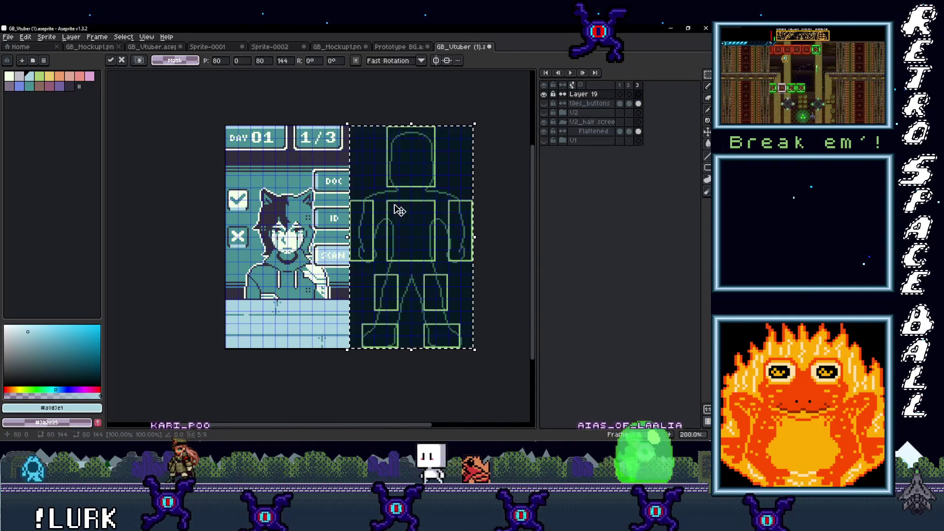
key("Return")
scroll(427, 237, "up", 1)
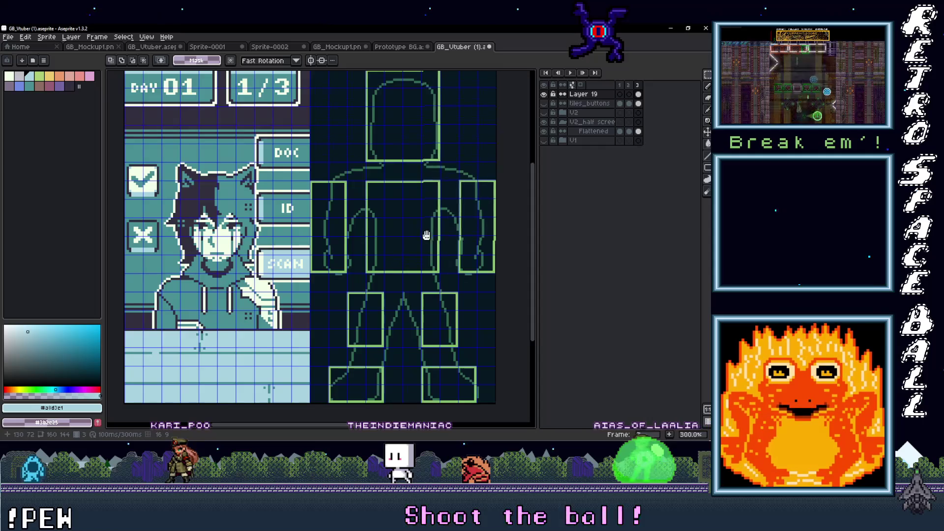
scroll(426, 207, "down", 1)
scroll(405, 225, "up", 1)
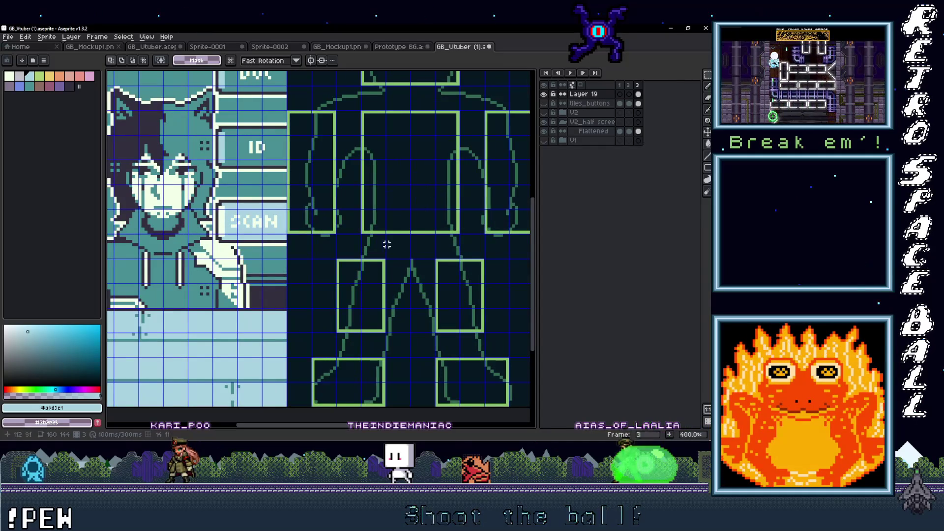
Fill the template's navy background with the canvas's dark purple-grey
left_click(281, 296)
key("g")
left_click(310, 286)
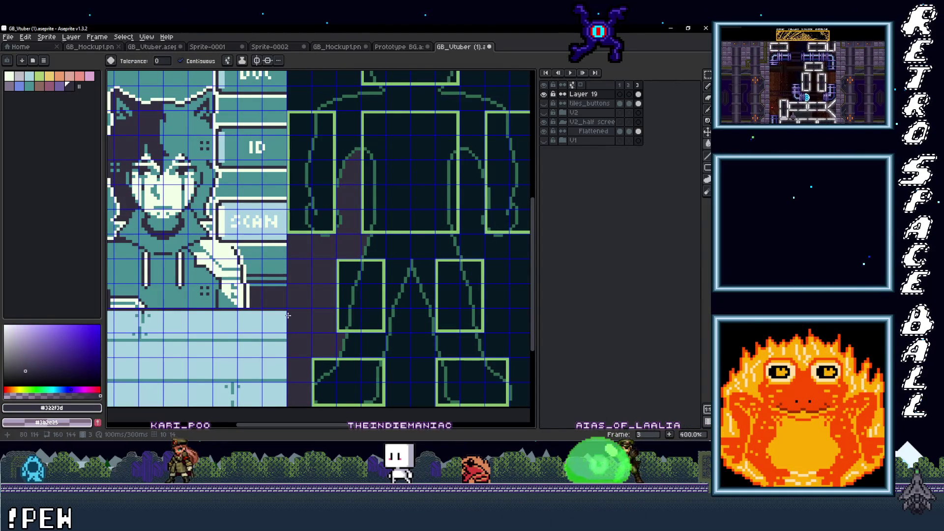
left_click(409, 192)
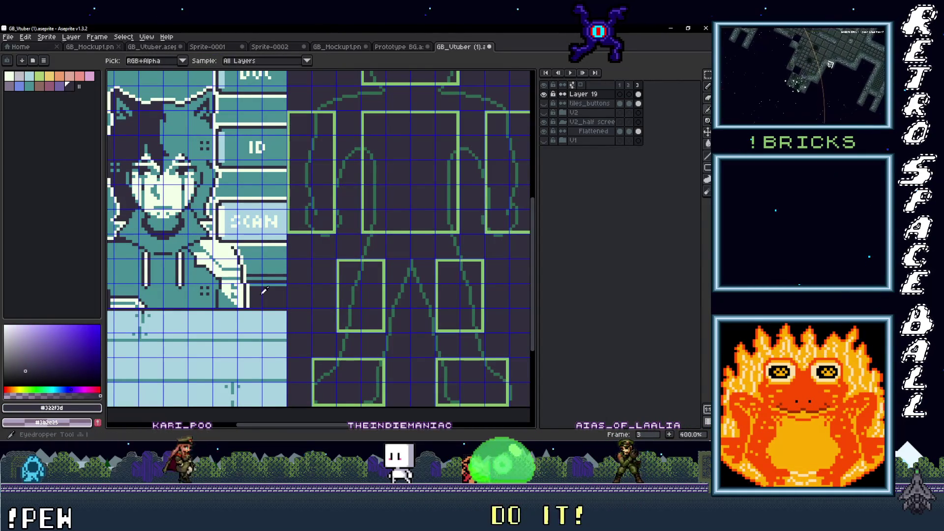
Recolour the green body outlines with the mockup's light blue
left_click(273, 258)
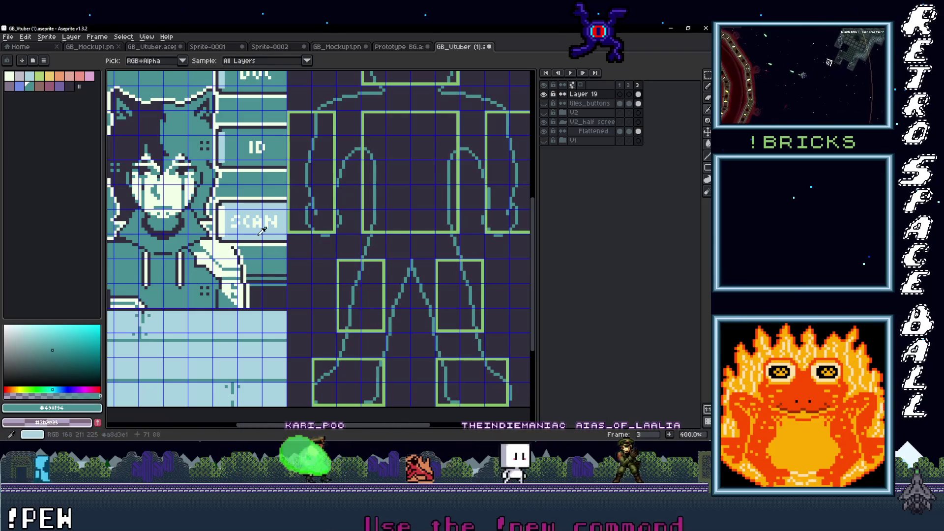
left_click(256, 340)
key("g")
left_click(412, 237)
scroll(412, 238, "down", 3)
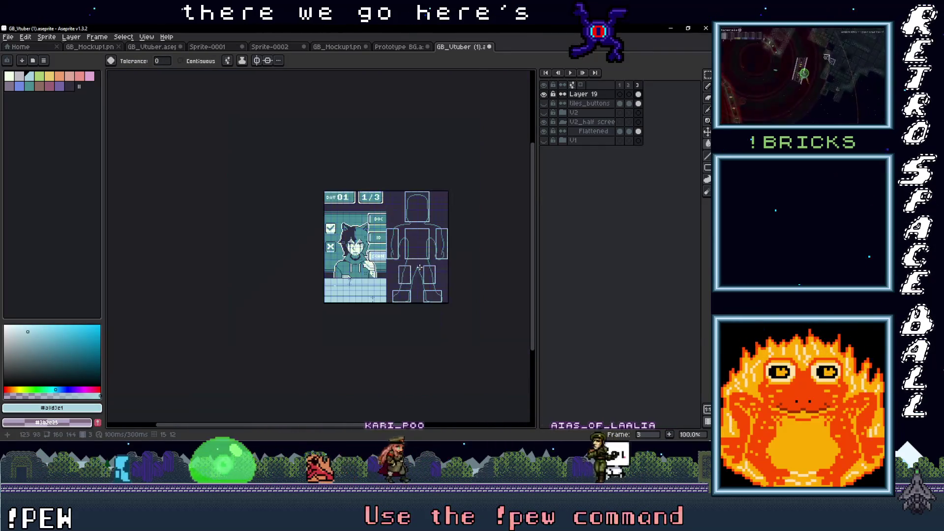
scroll(212, 185, "up", 1)
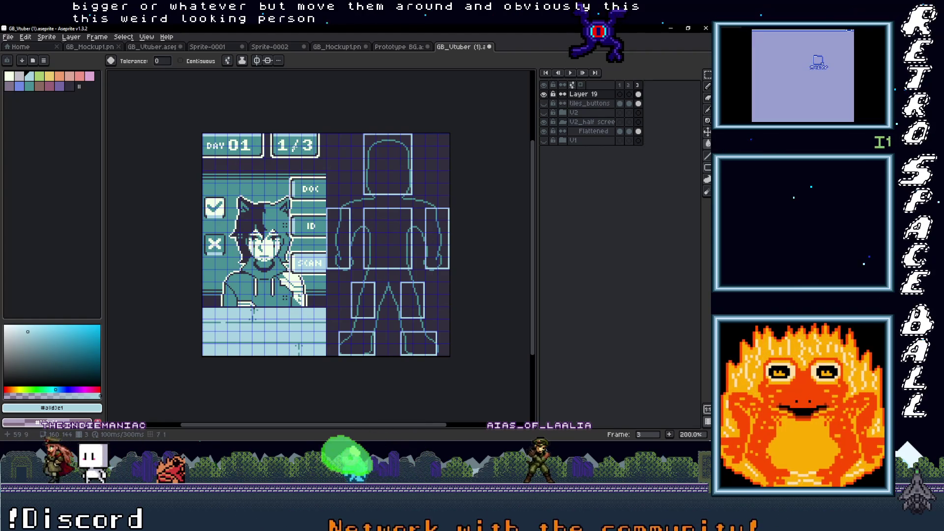
Export the selected frame over GB_Vtuber Half Screen Scan.png, confirming the overwrite, then minimize Aseprite
left_click(7, 37)
mouse_move(36, 114)
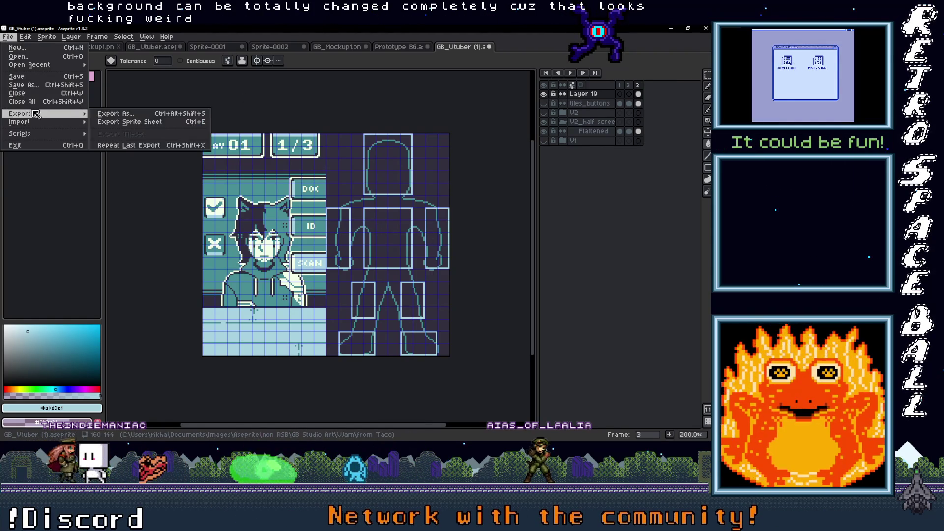
left_click(115, 113)
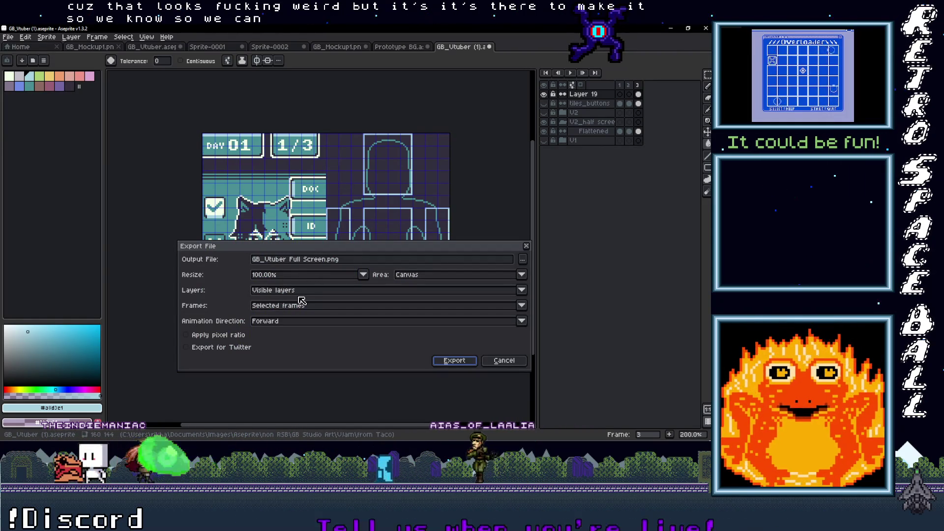
left_click(299, 292)
left_click(310, 306)
left_click(295, 325)
left_click(523, 259)
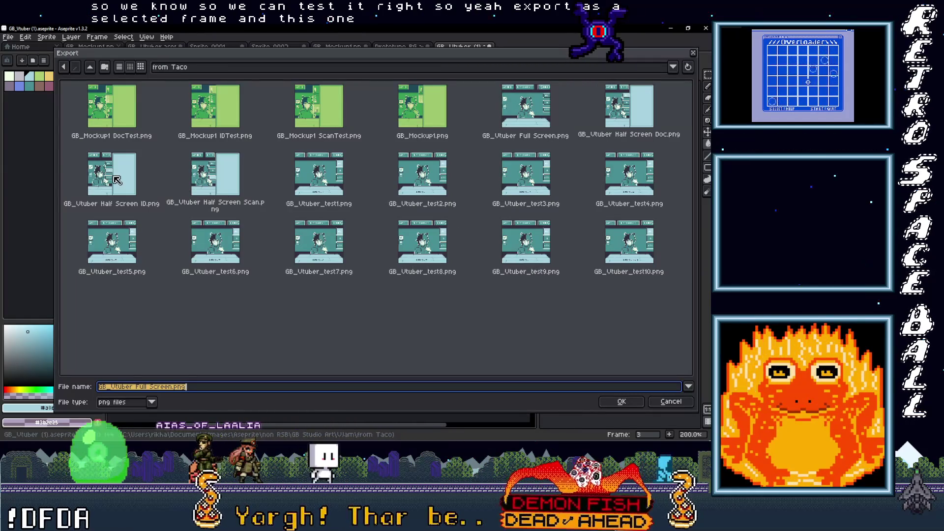
left_click(241, 170)
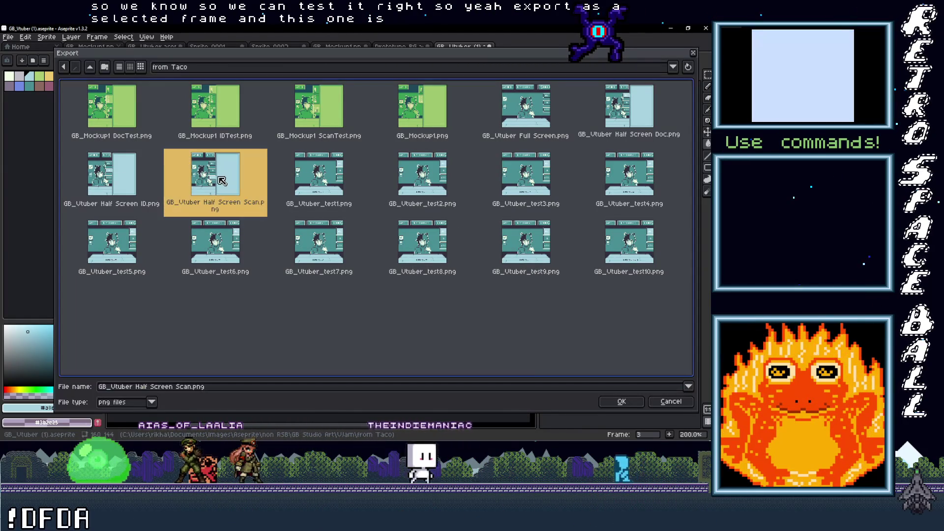
key("Return")
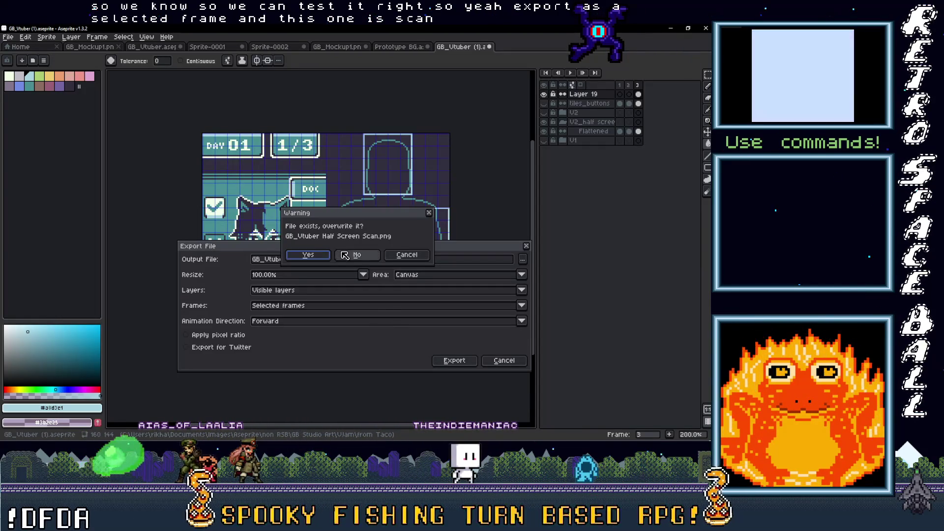
left_click(308, 255)
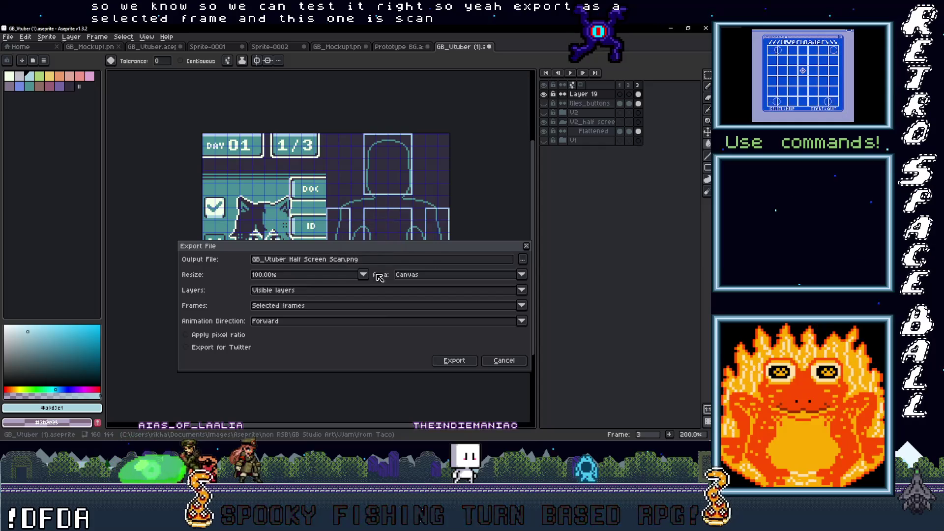
left_click(454, 361)
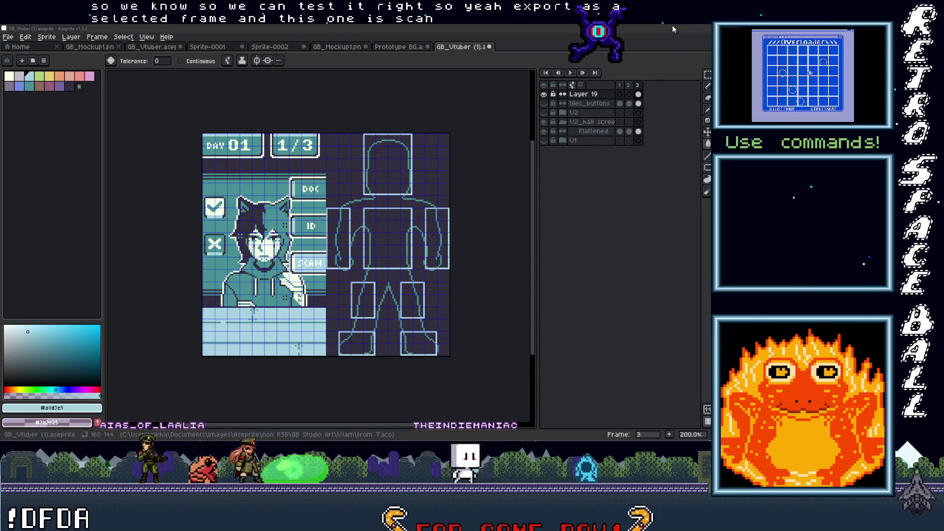
left_click(670, 29)
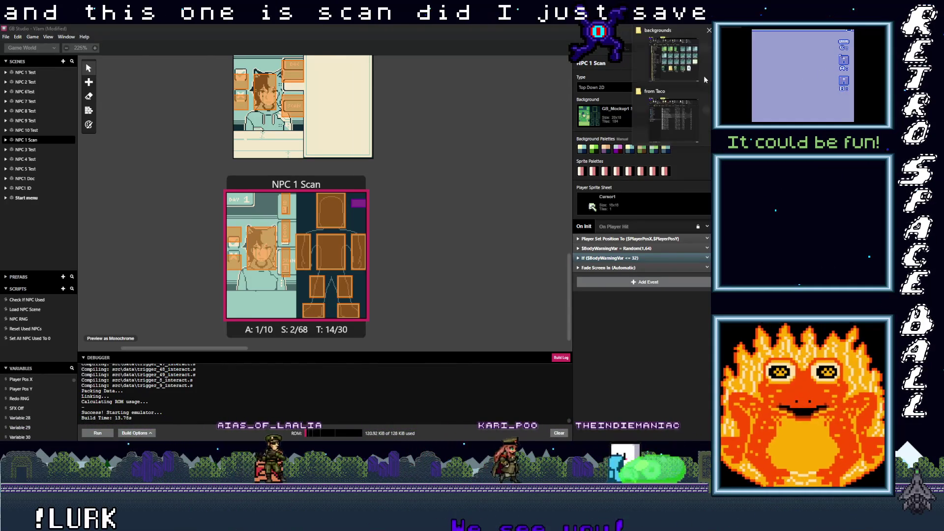
Set NPC 1 Scan's background to the refreshed GB_Vtuber Half Screen Scan
key("alt+Tab")
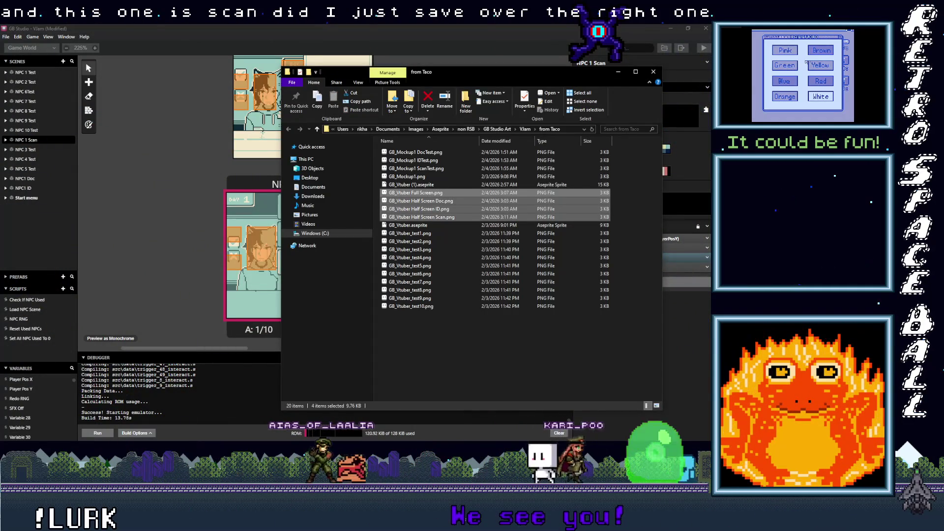
left_click(711, 88)
left_click(674, 108)
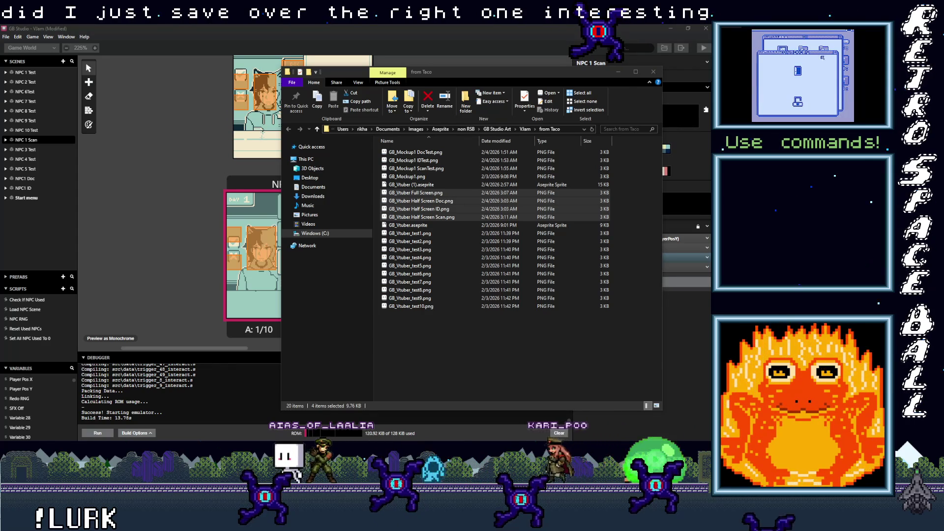
left_click(253, 176)
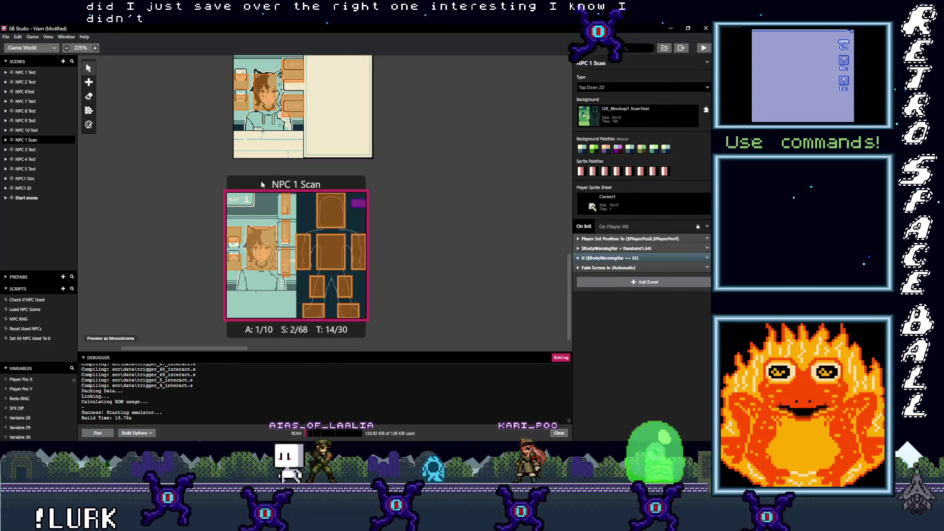
left_click(639, 108)
scroll(655, 198, "down", 2)
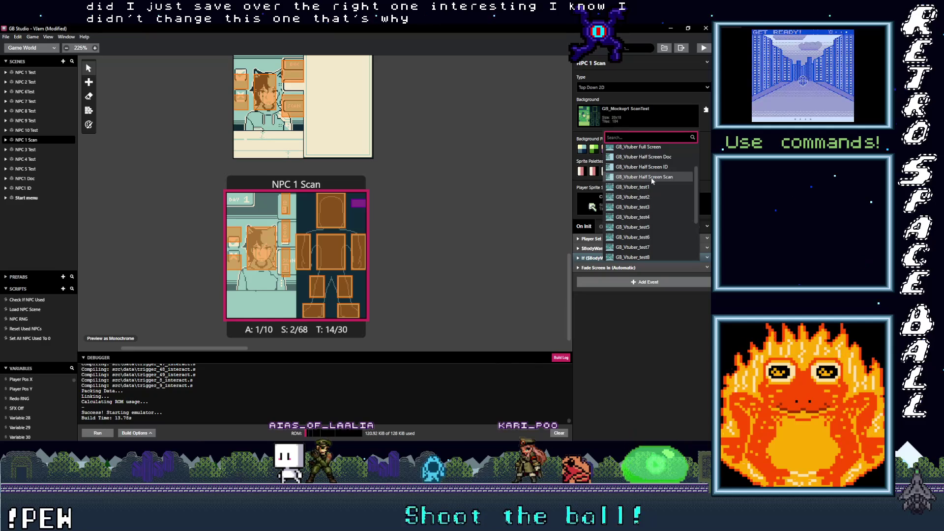
left_click(653, 178)
Copy the Half Screen Scan image file in the from Taco folder, then minimize Explorer
left_click(711, 85)
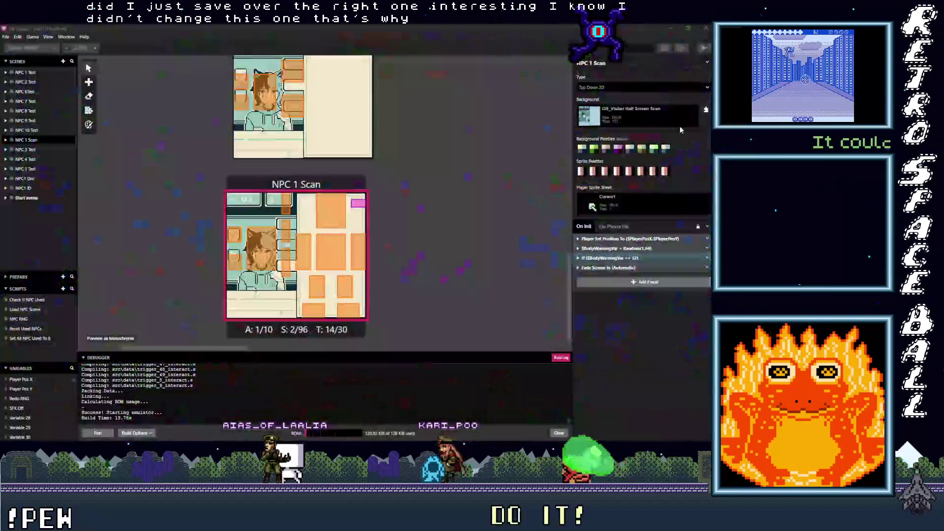
left_click(677, 123)
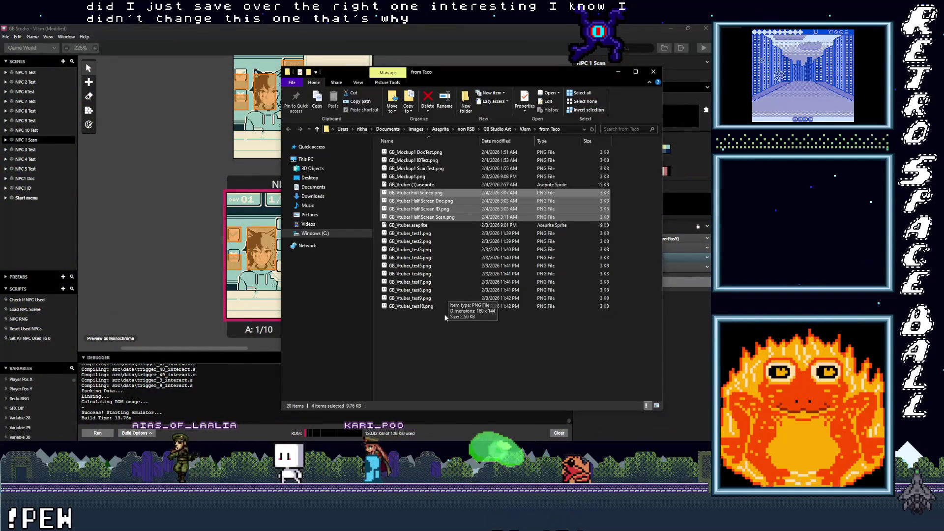
left_click(445, 329)
right_click(452, 219)
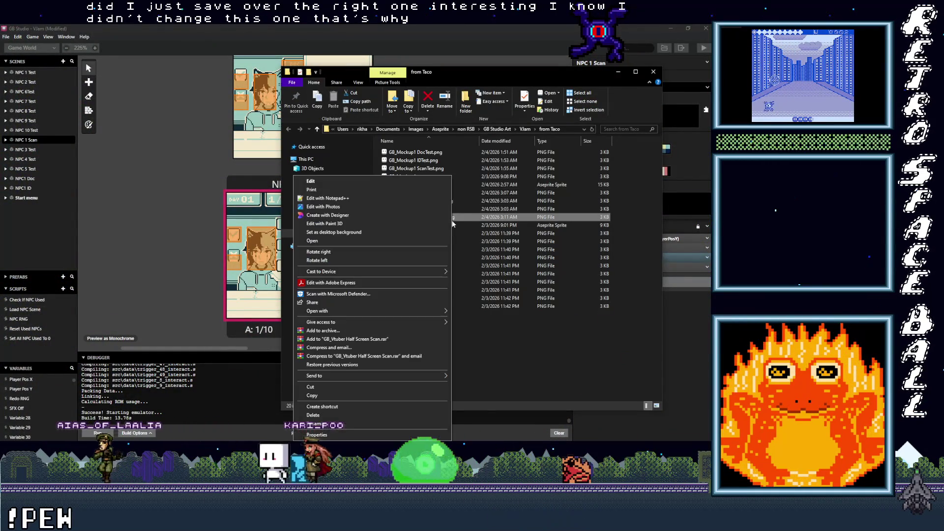
left_click(350, 396)
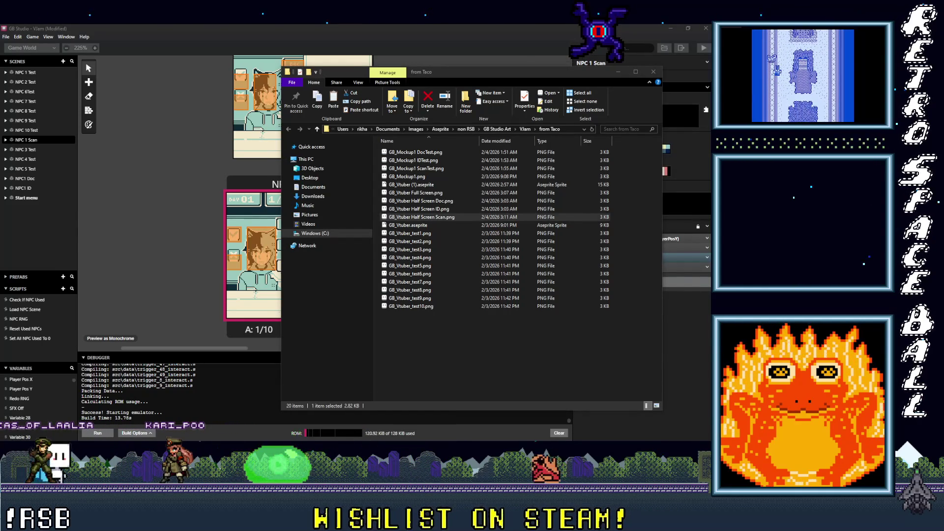
left_click(619, 73)
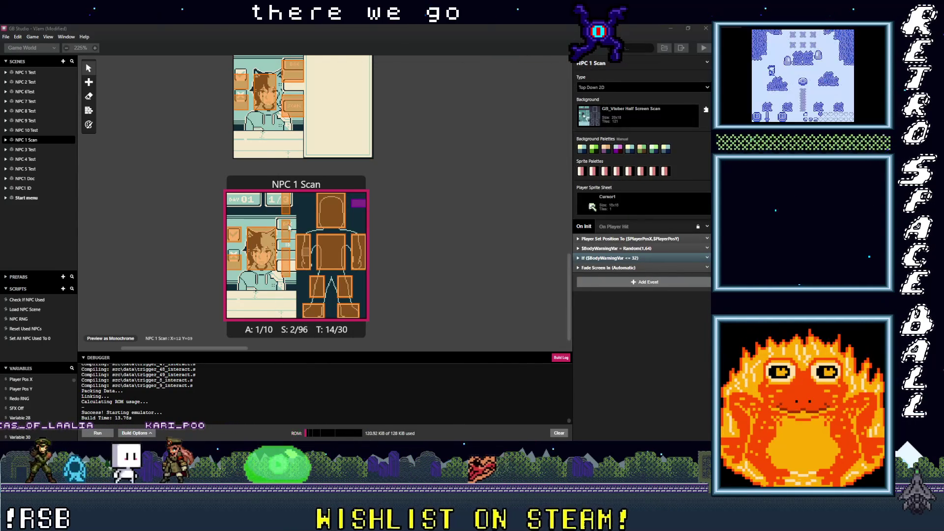
Make NPC1 Doc's Trigger 6 one tile high and move it down to Y 7 onto its button
mouse_move(300, 225)
left_mouse_down()
mouse_move(339, 230)
mouse_move(329, 225)
mouse_move(332, 270)
left_mouse_up()
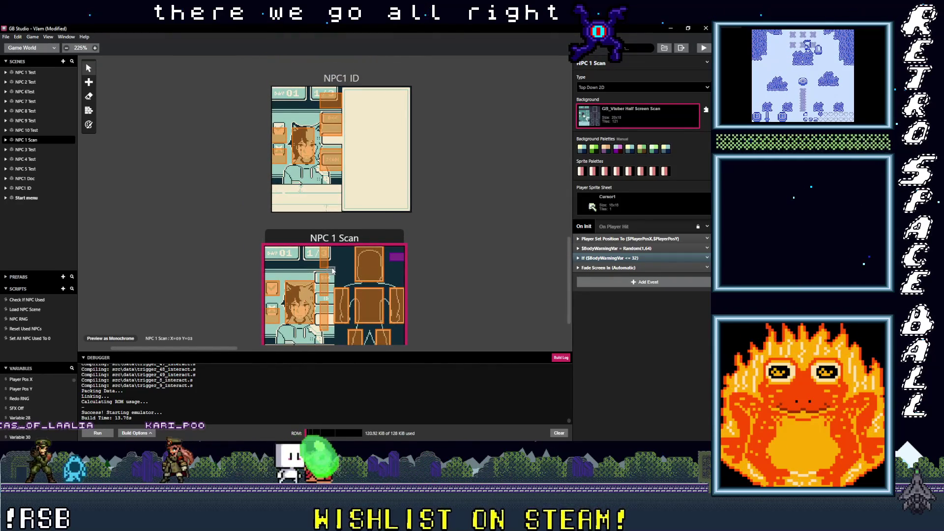
scroll(333, 270, "up", 10)
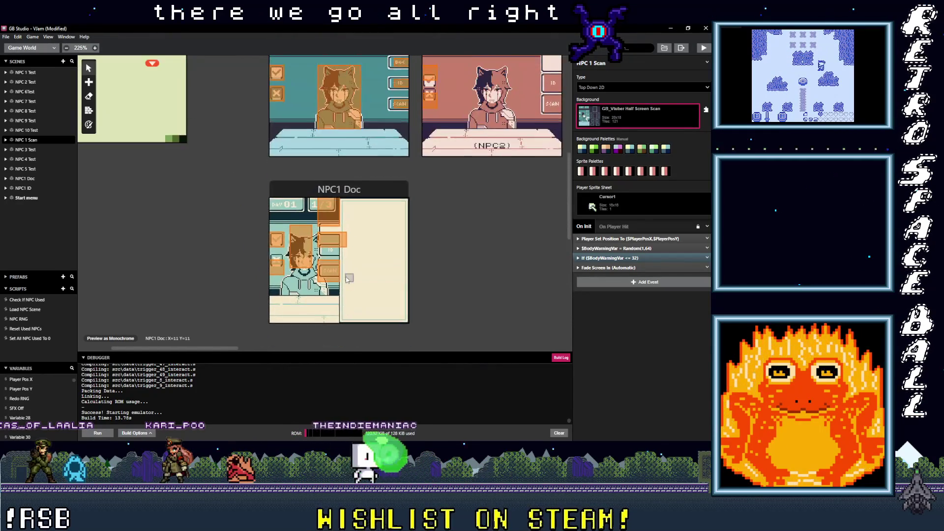
scroll(340, 208, "down", 3)
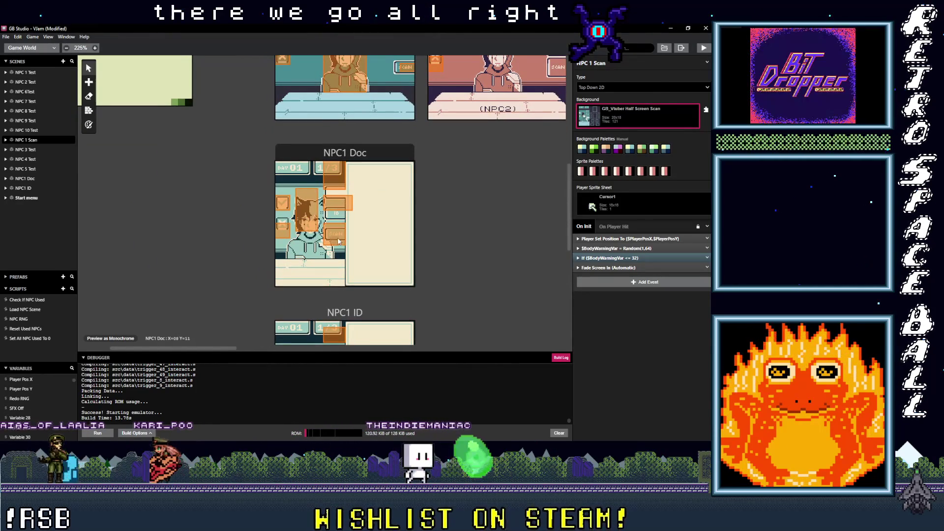
left_click(338, 242)
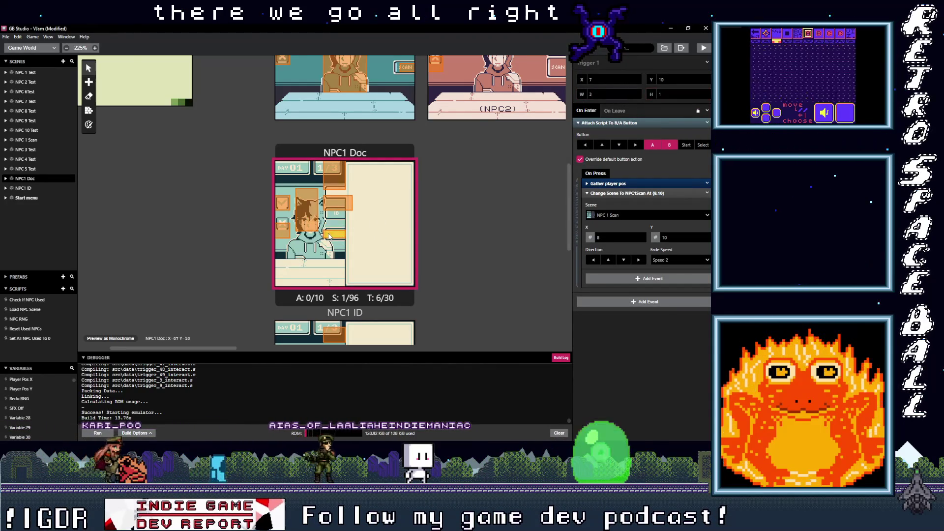
left_click(339, 203)
left_click(706, 96)
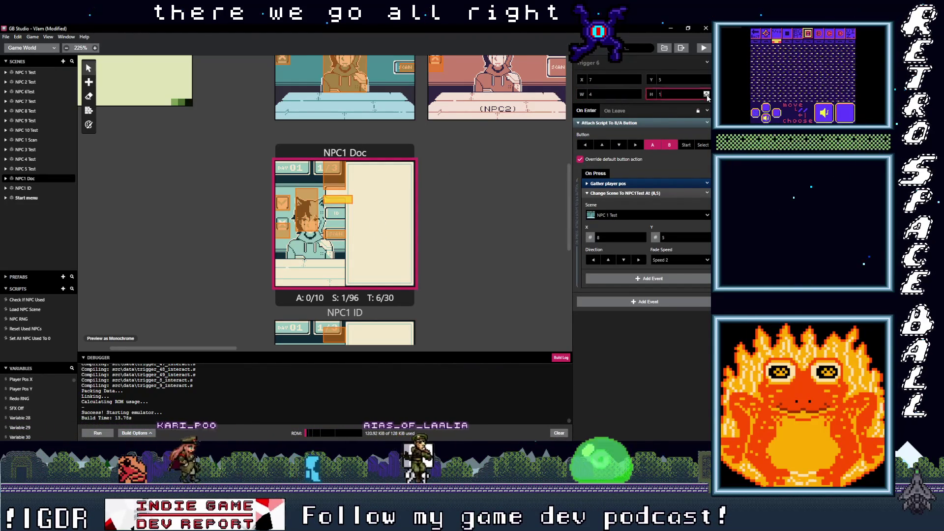
left_click_drag(327, 203, 328, 217)
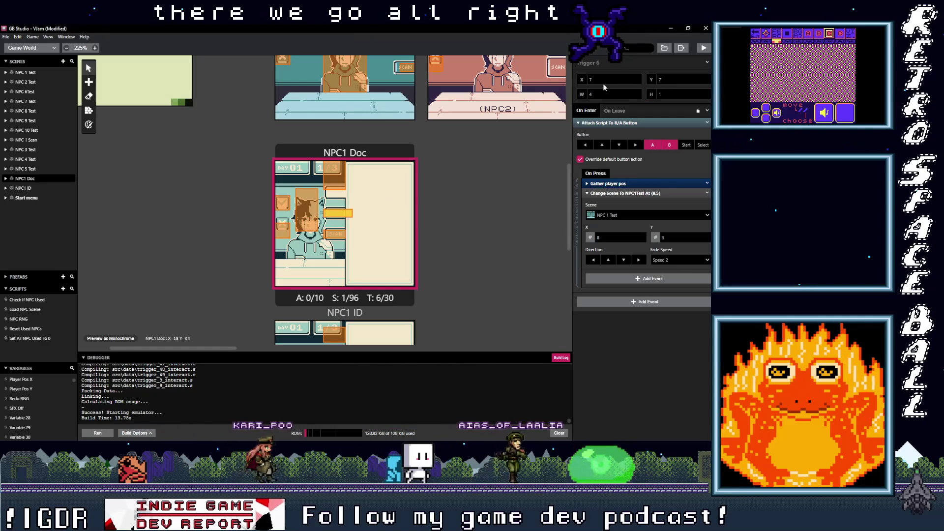
Make Trigger 2 one tile wider and shorter to fit its button
left_click(335, 182)
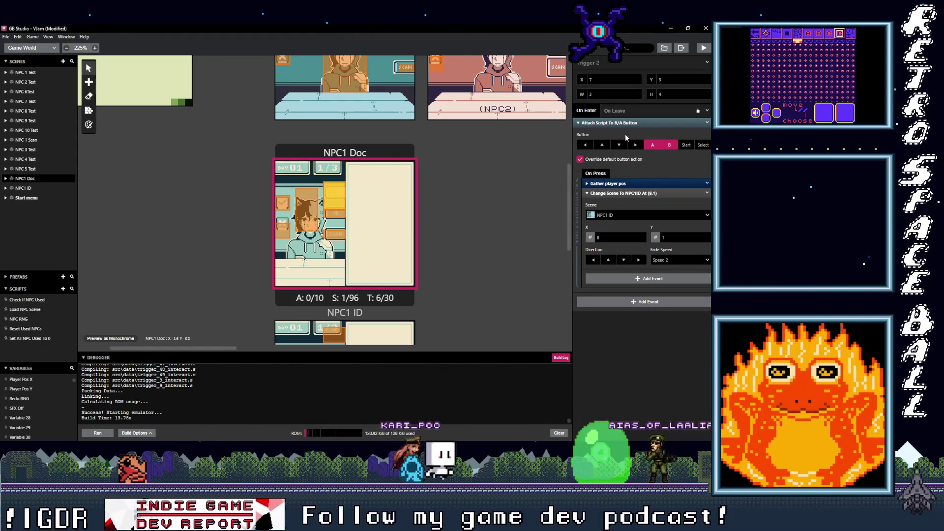
left_click(638, 93)
left_click(707, 96)
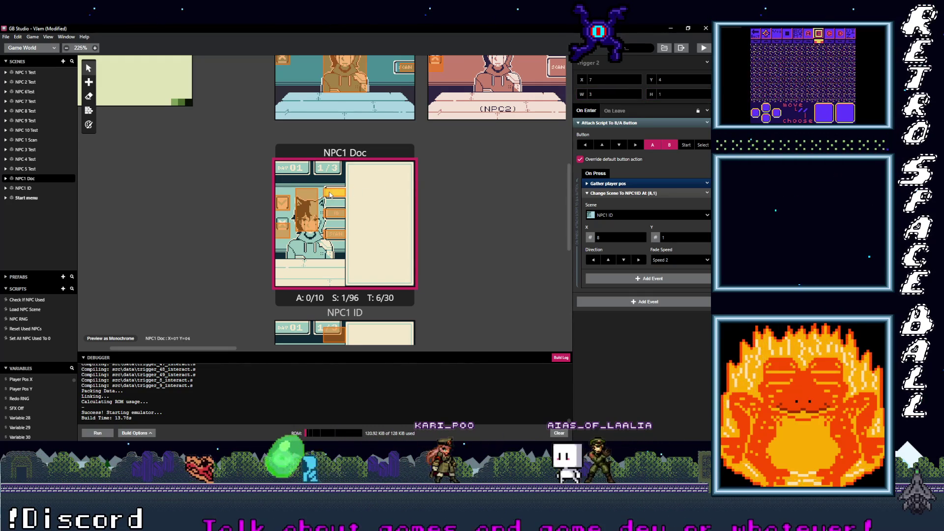
left_click(393, 201)
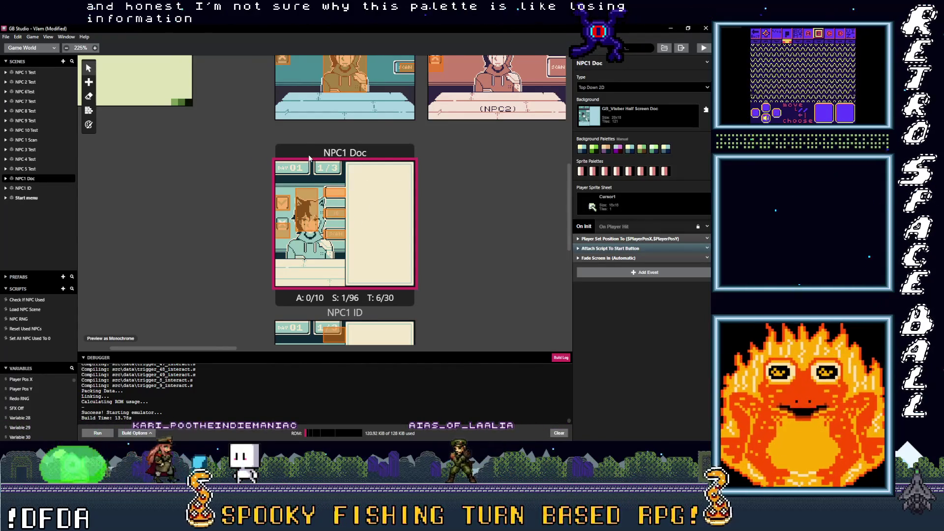
Switch NPC1 Doc's and NPC1 ID's background palettes from Manual to Automatic
left_click(89, 126)
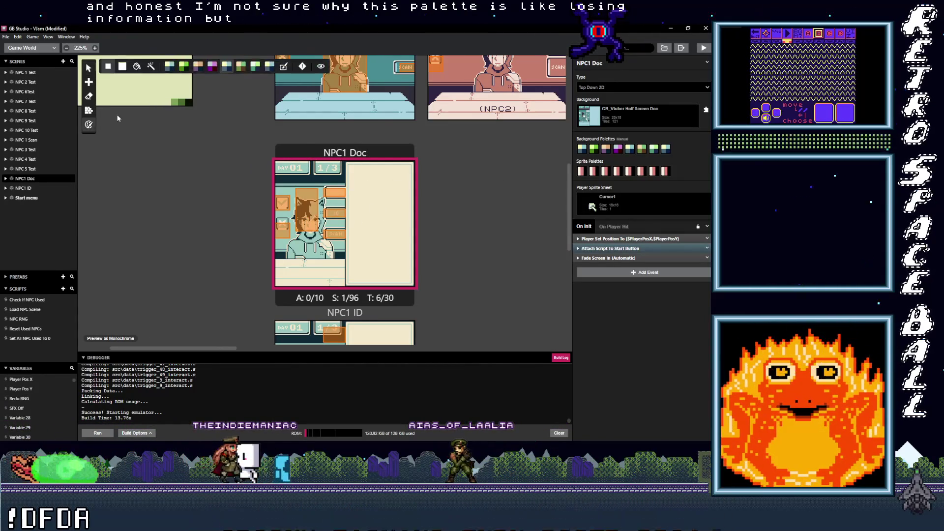
left_click(284, 66)
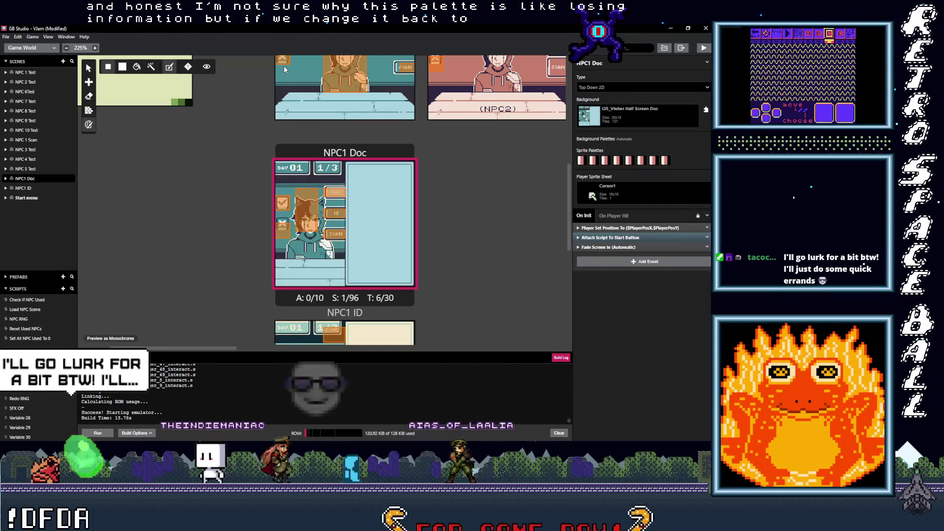
scroll(401, 240, "down", 5)
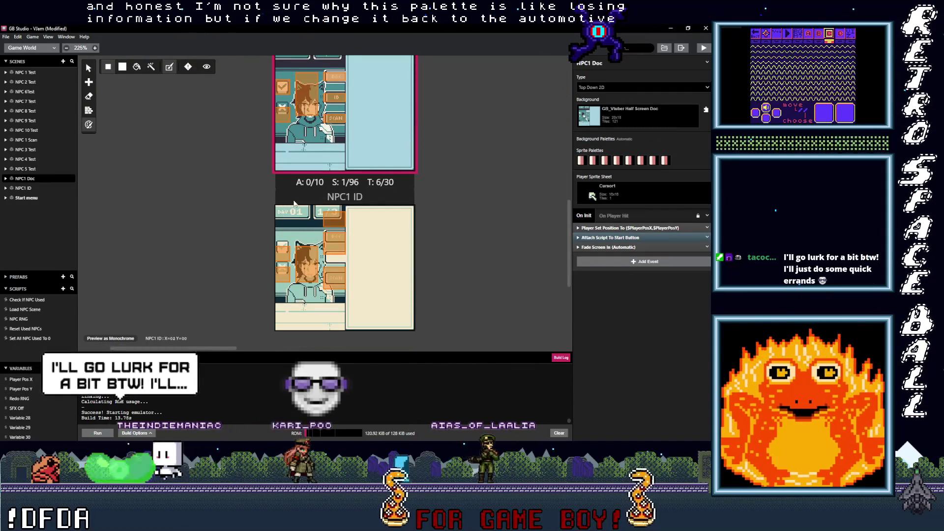
left_click(393, 246)
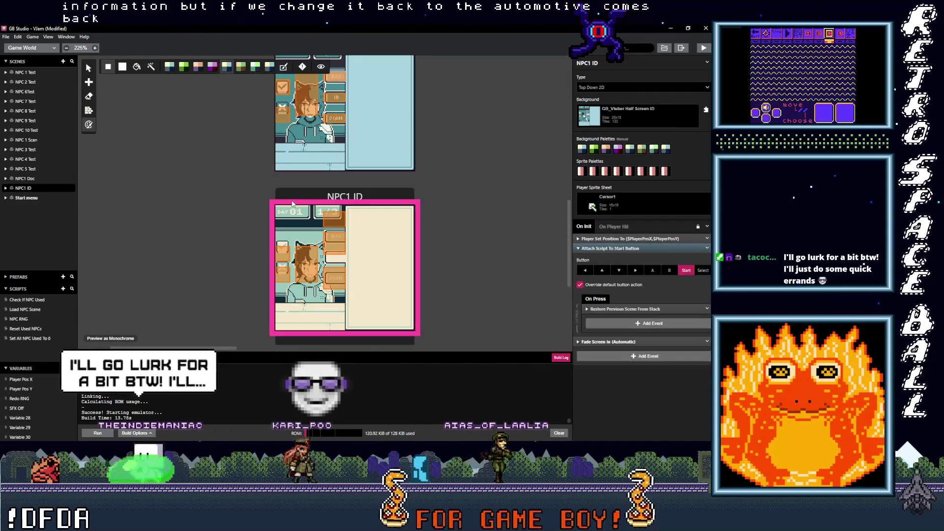
left_click(284, 66)
Check NPC 1 Scan's warning: 197 unique tiles, over the 192 limit
scroll(251, 234, "down", 3)
left_click(275, 236)
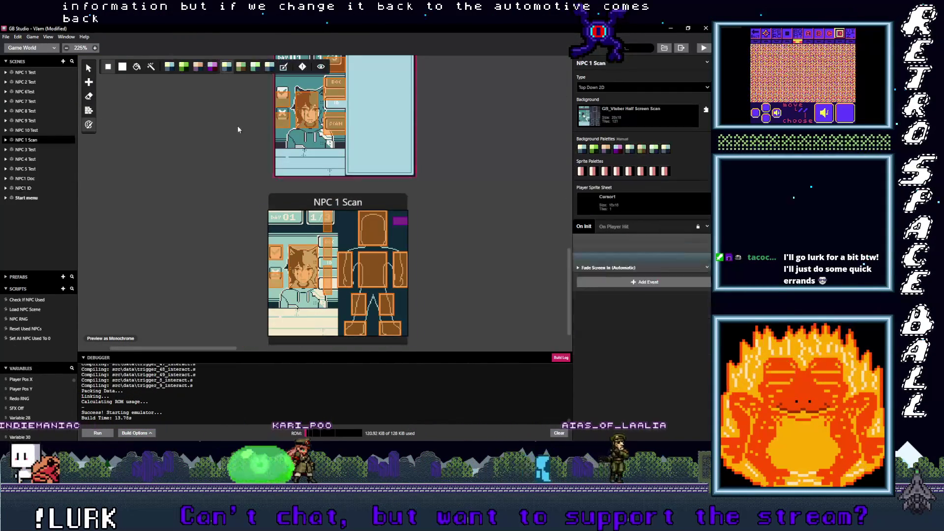
scroll(220, 234, "up", 3)
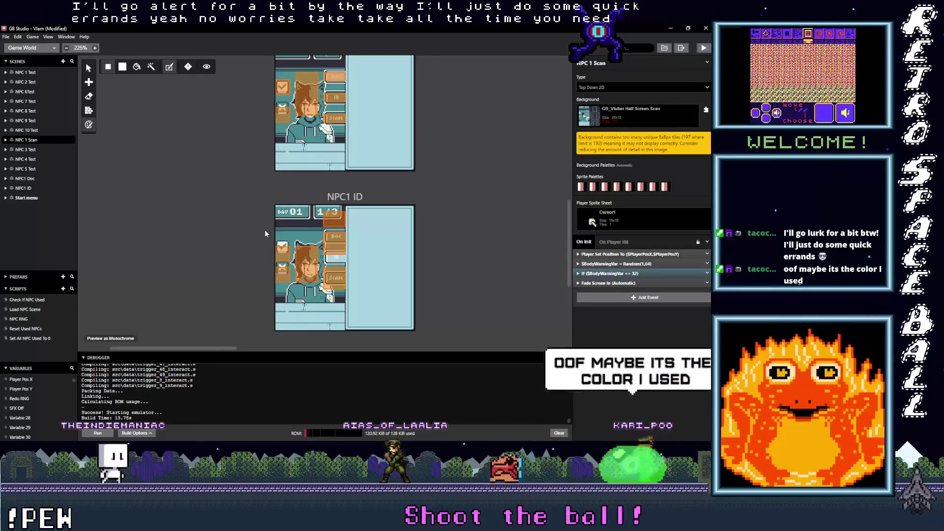
scroll(264, 278, "up", 5)
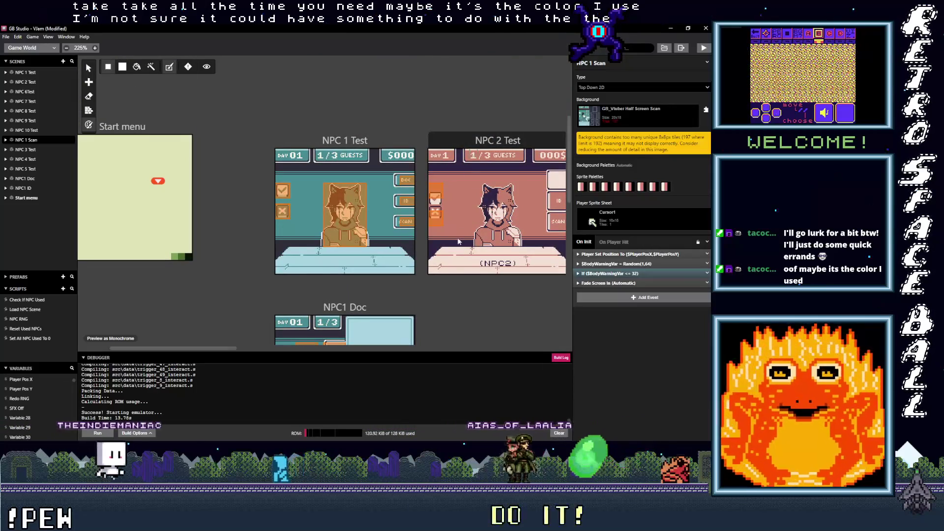
scroll(456, 298, "down", 5)
scroll(456, 279, "up", 5)
scroll(451, 276, "down", 3)
scroll(450, 246, "up", 3)
left_click(459, 143)
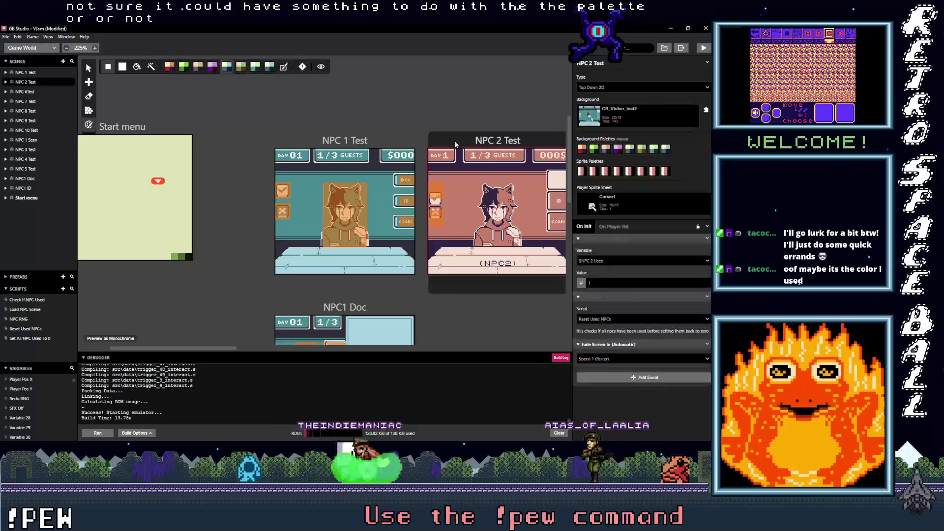
left_click(344, 143)
scroll(364, 243, "down", 5)
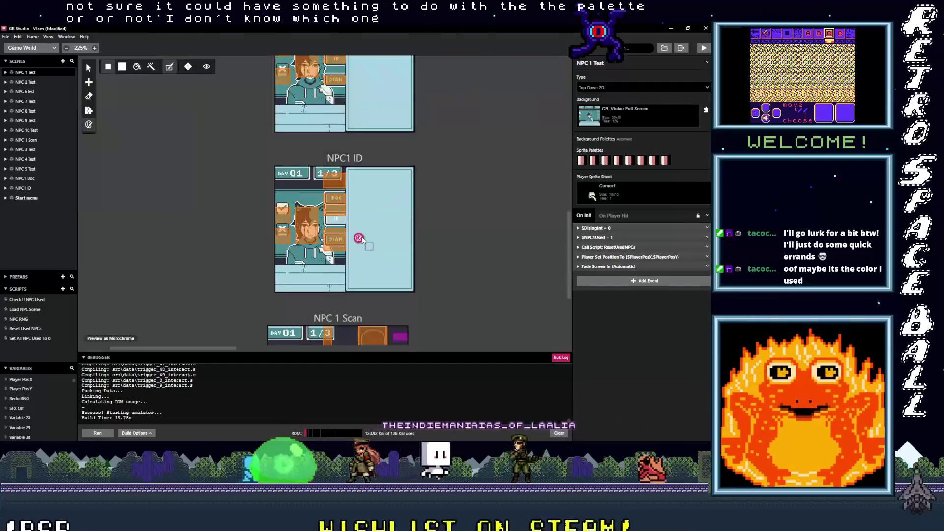
scroll(344, 197, "down", 3)
left_click(345, 203)
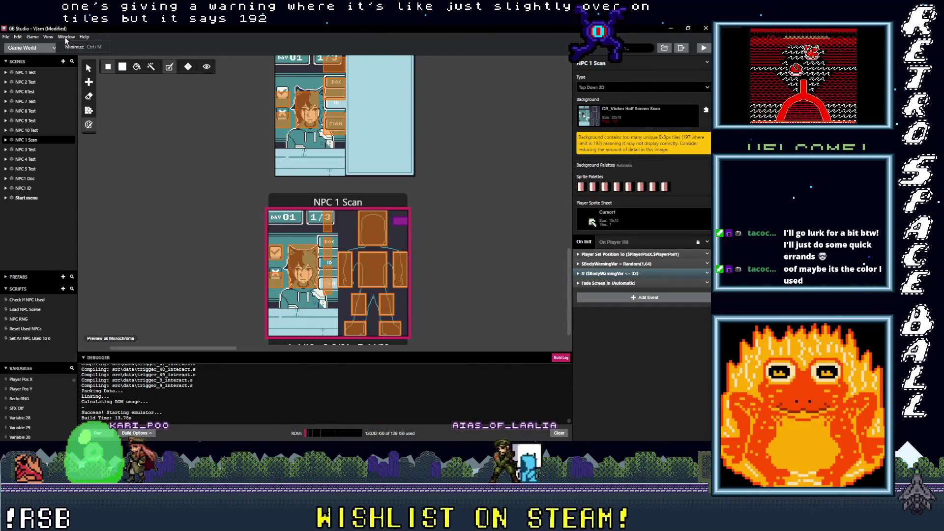
Set Color Mode to Color Only in GB Studio's project Settings, then return to Game World
mouse_move(29, 41)
left_click(124, 40)
left_click(44, 48)
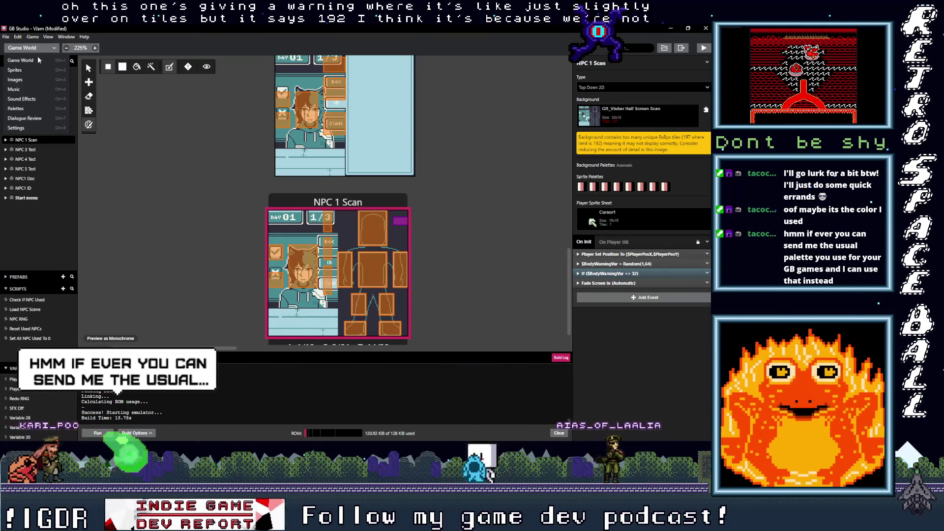
left_click(30, 129)
left_click(358, 95)
left_click(352, 130)
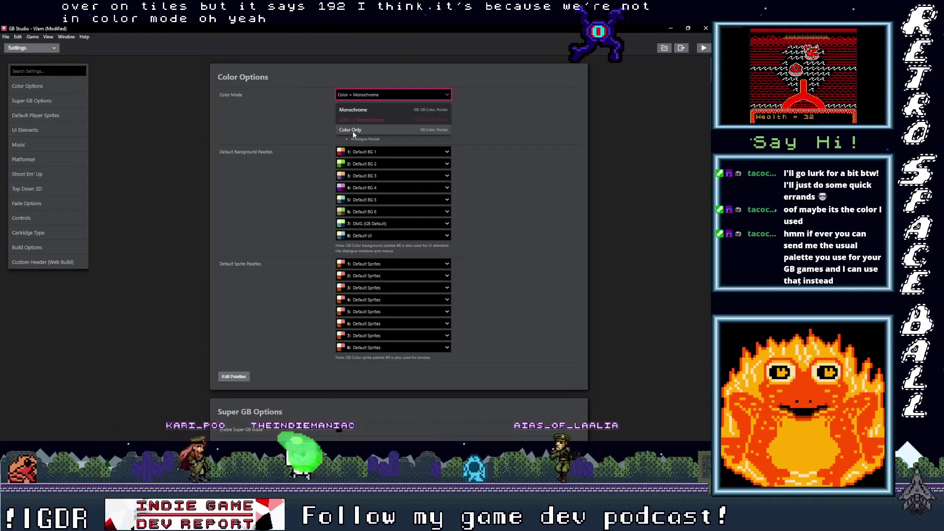
left_click(30, 47)
left_click(31, 60)
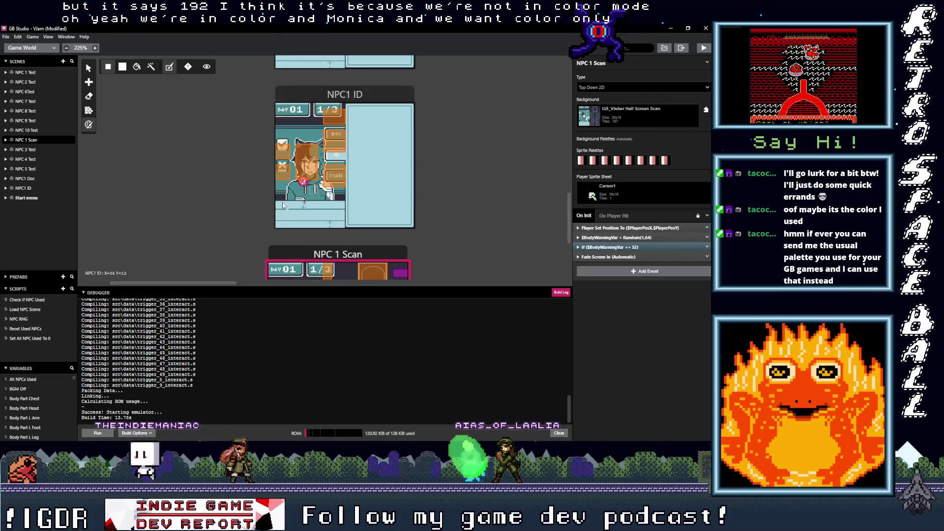
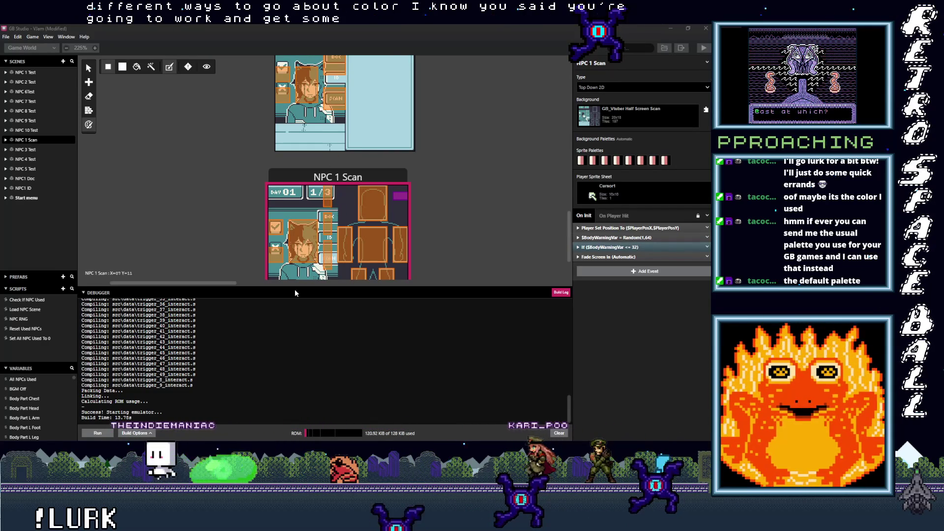
Shrink the Debugger log to enlarge the canvas, then toggle NPC 1 Scan's Auto Color off and back on
left_click_drag(295, 291, 296, 363)
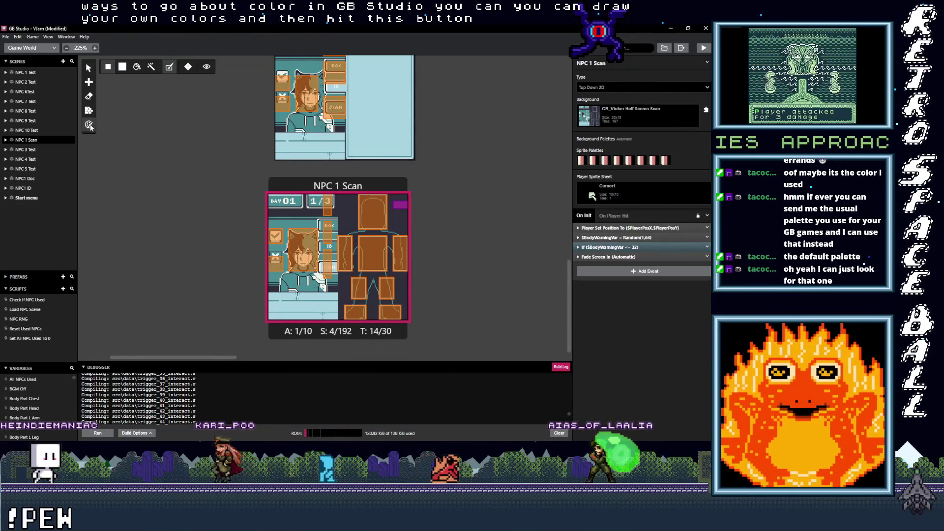
left_click(167, 69)
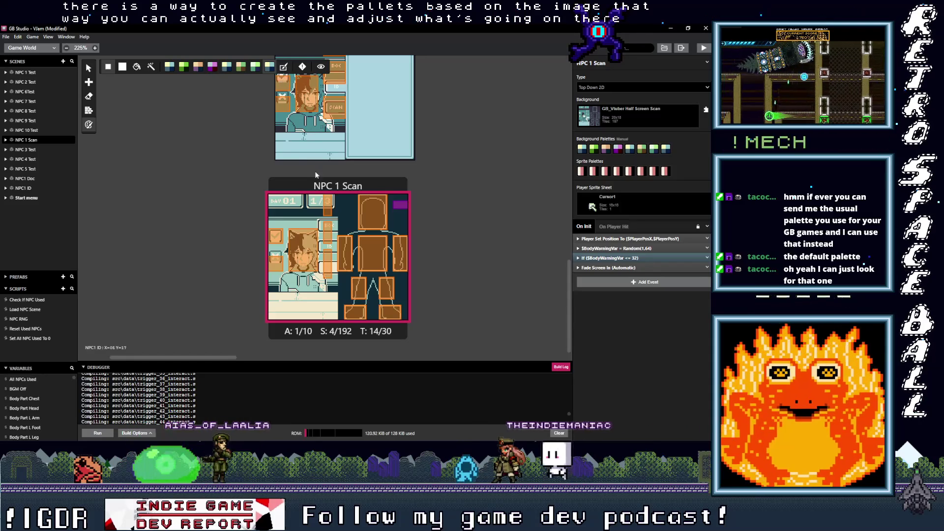
left_click(285, 69)
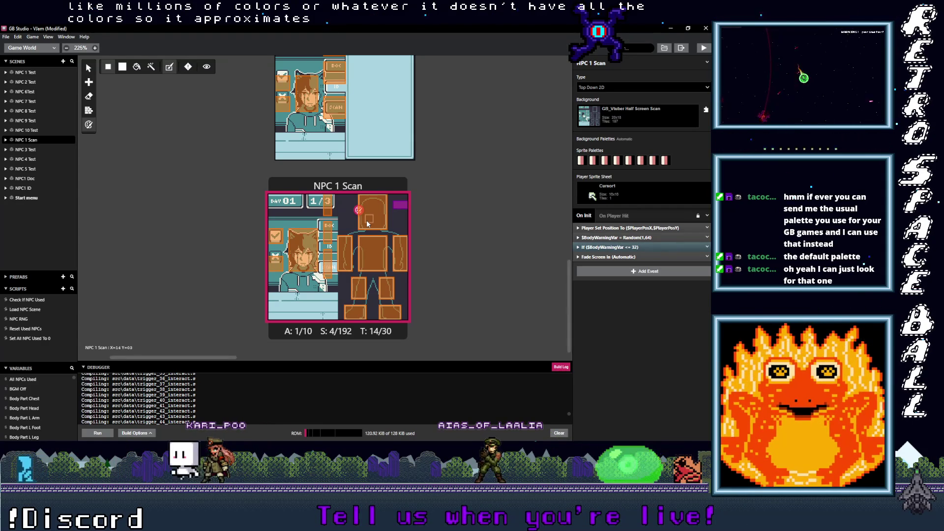
Move the NPC 1 Scan actor one tile up and left, then select the NPC1 ID scene
left_click_drag(367, 224, 360, 216)
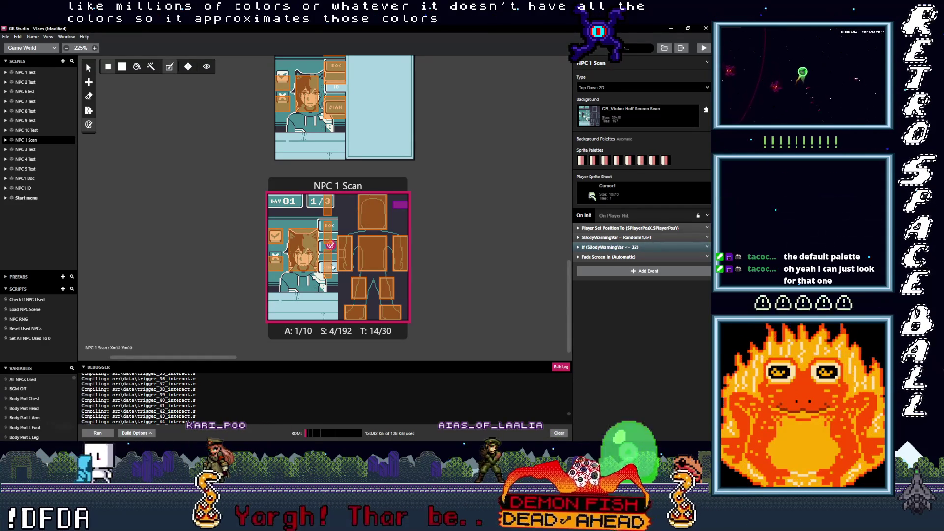
scroll(340, 270, "up", 3)
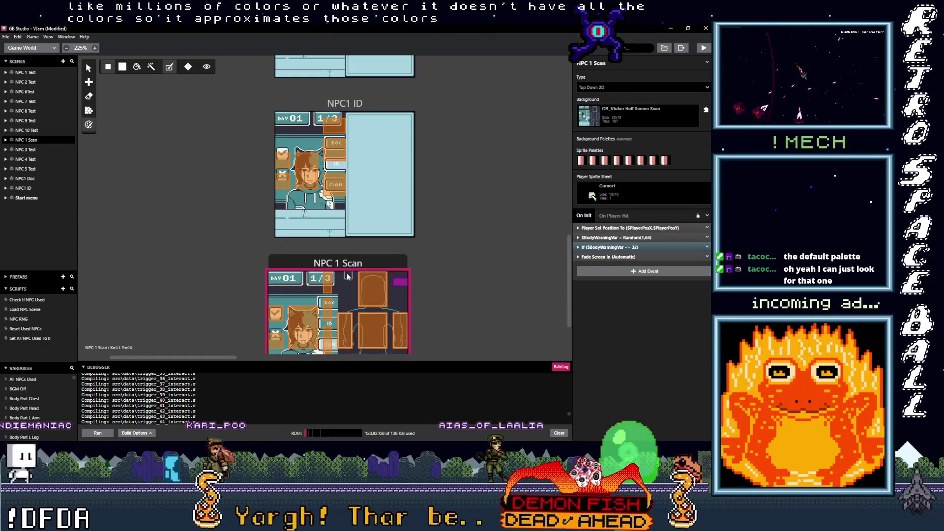
scroll(347, 277, "down", 2)
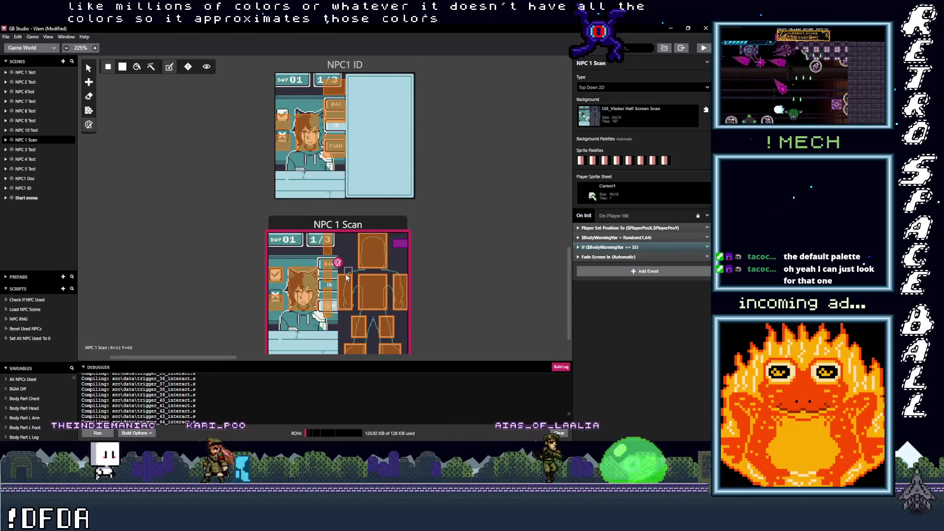
scroll(346, 274, "up", 3)
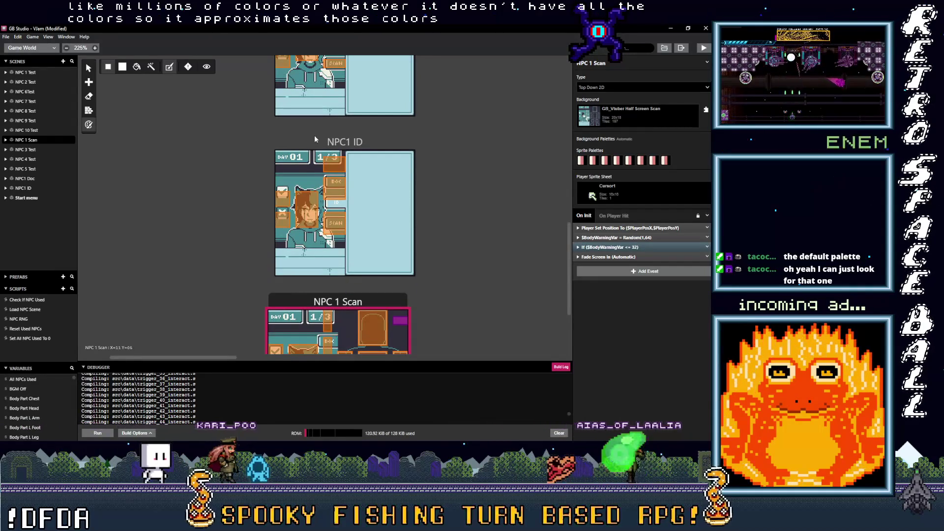
left_click(318, 144)
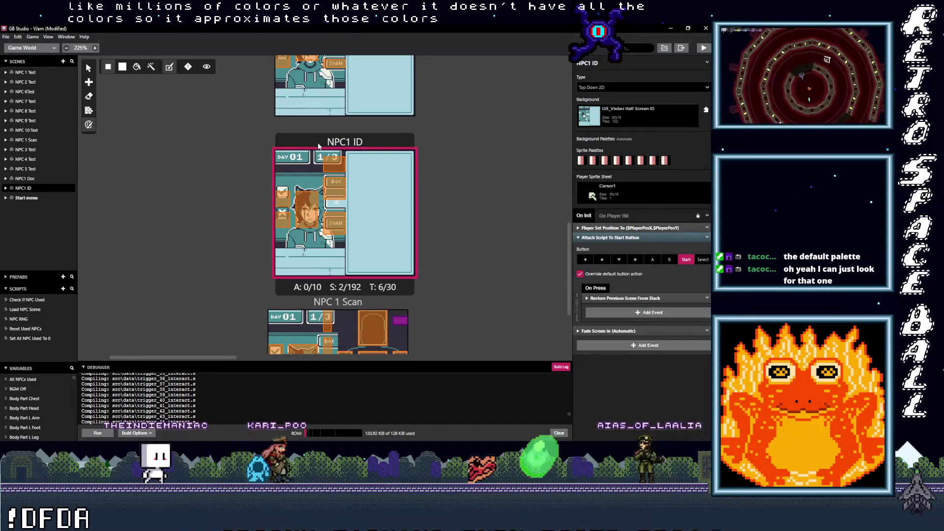
left_click(170, 67)
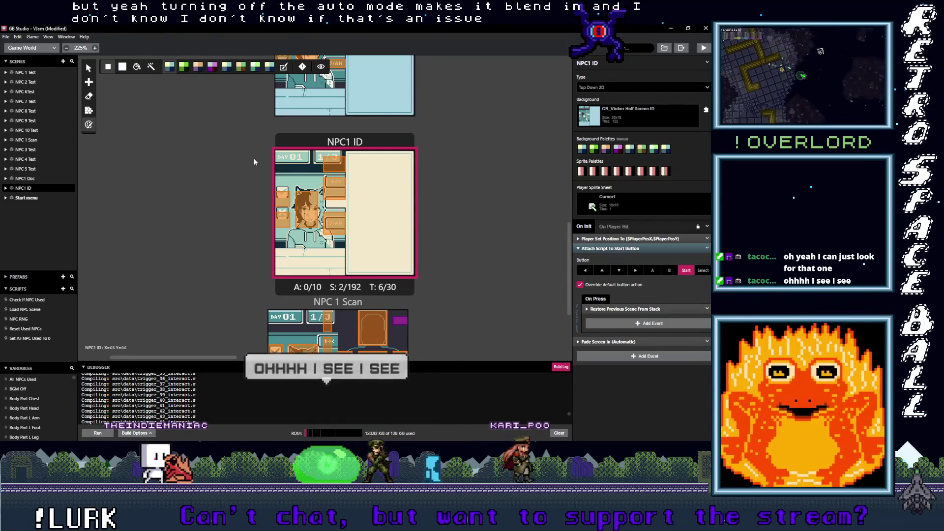
key("ctrl+z")
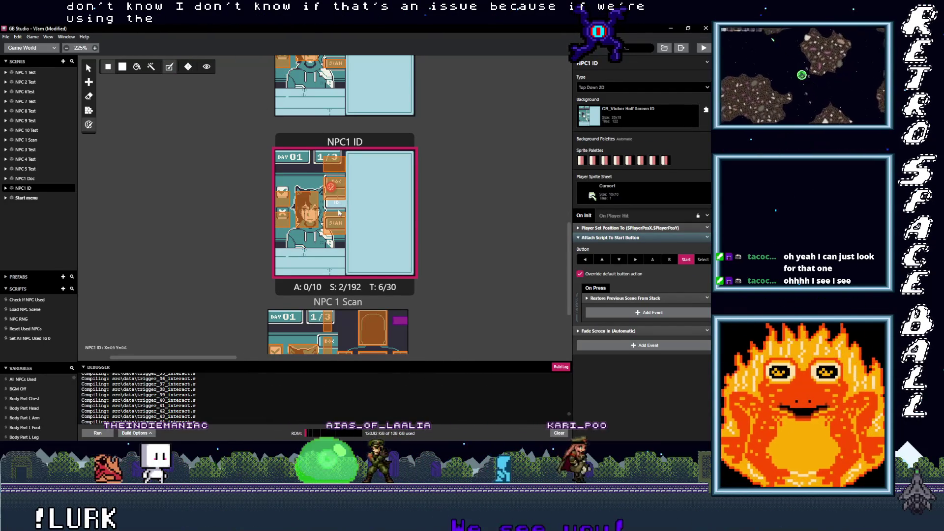
scroll(229, 268, "down", 1)
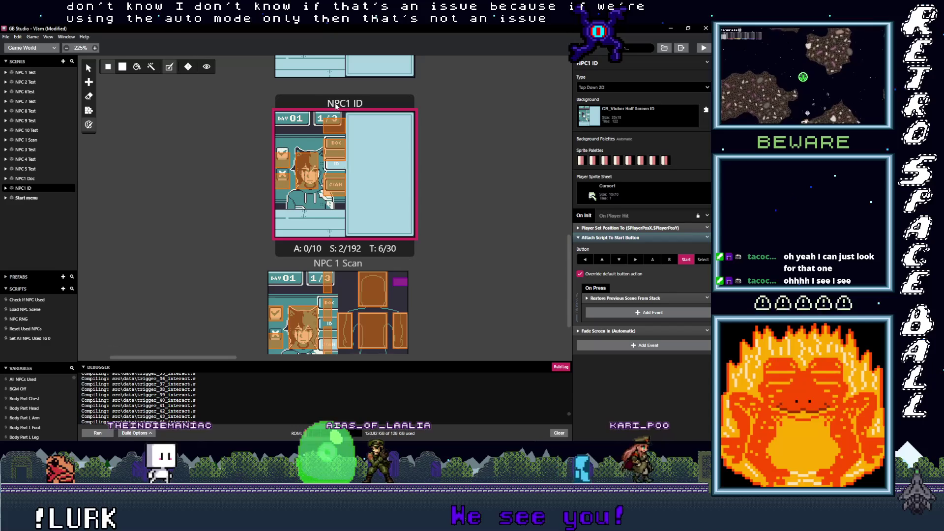
key("ctrl+shift+z")
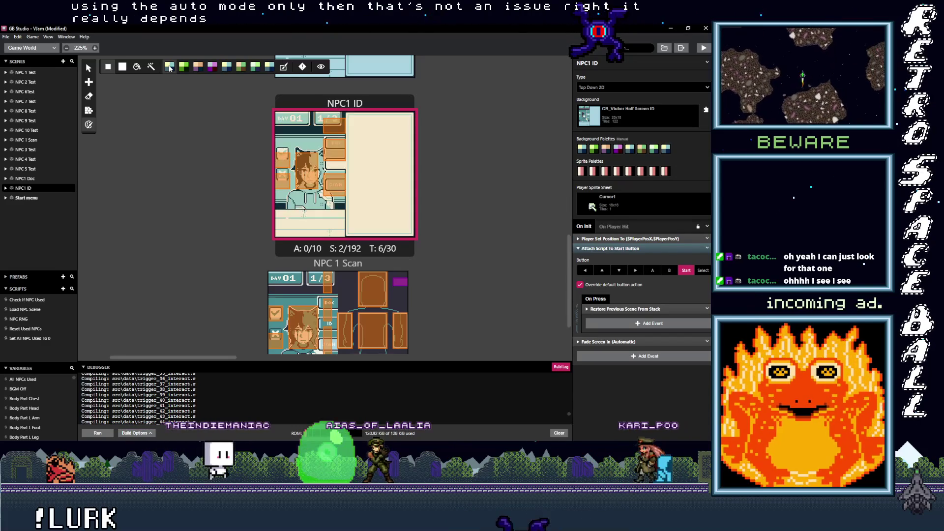
key("ctrl+z")
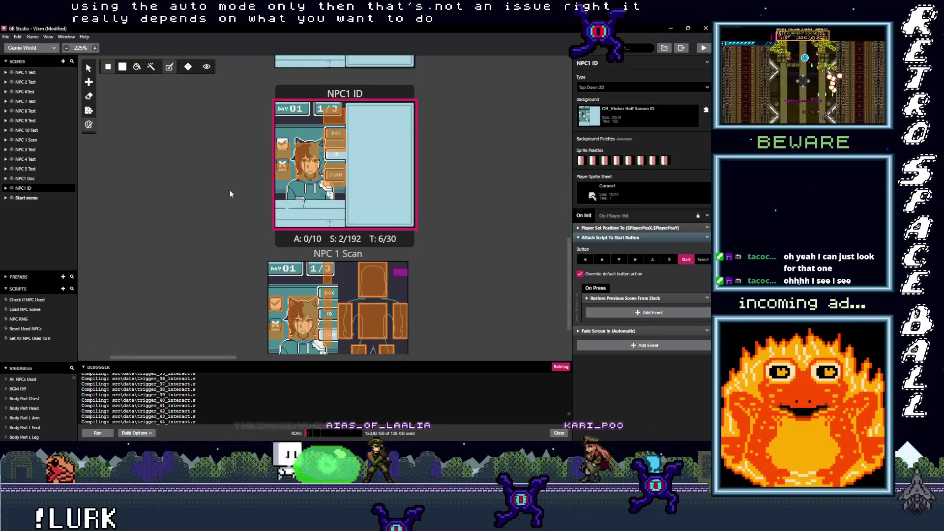
scroll(229, 189, "down", 2)
left_click(294, 192)
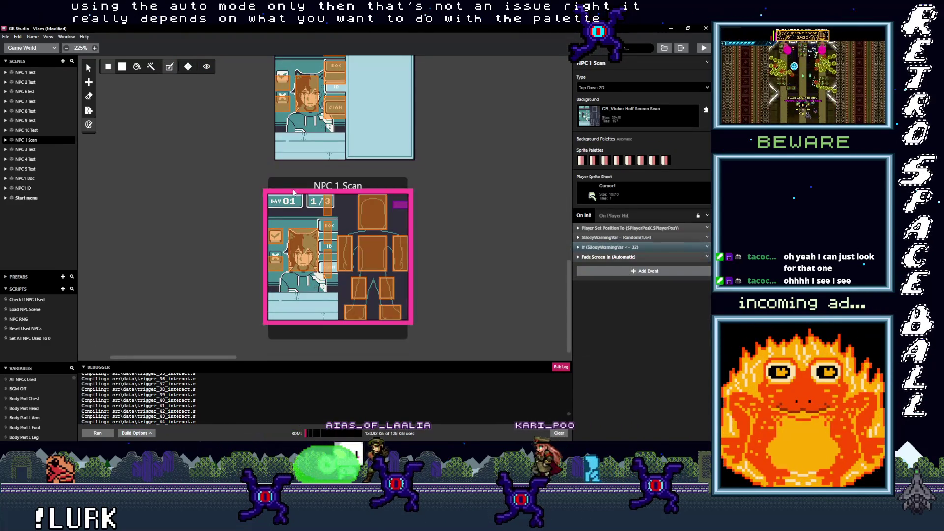
left_click(169, 68)
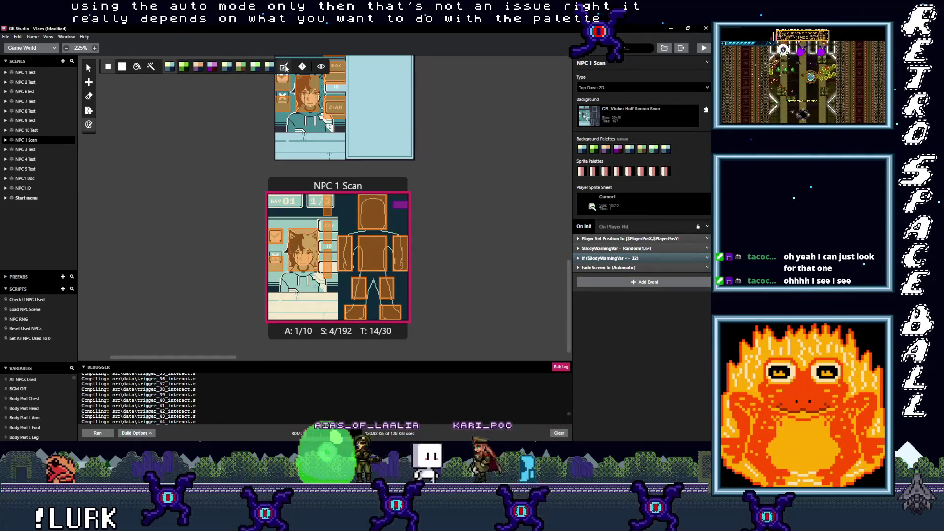
key("ctrl+z")
scroll(246, 199, "up", 2)
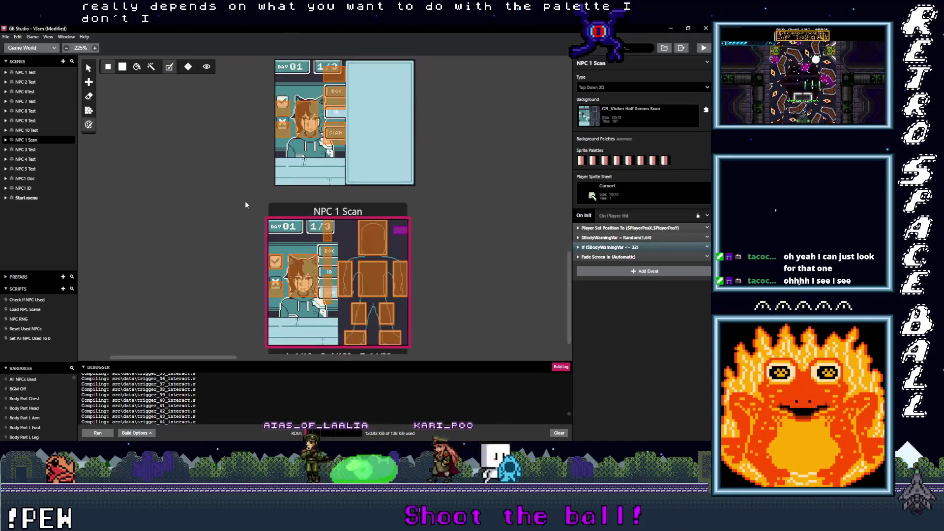
scroll(321, 228, "up", 2)
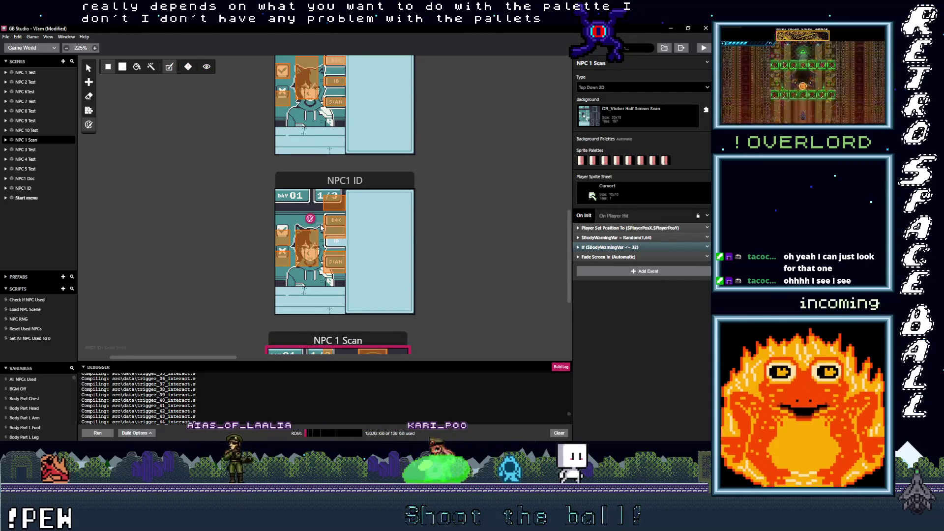
scroll(268, 231, "up", 8)
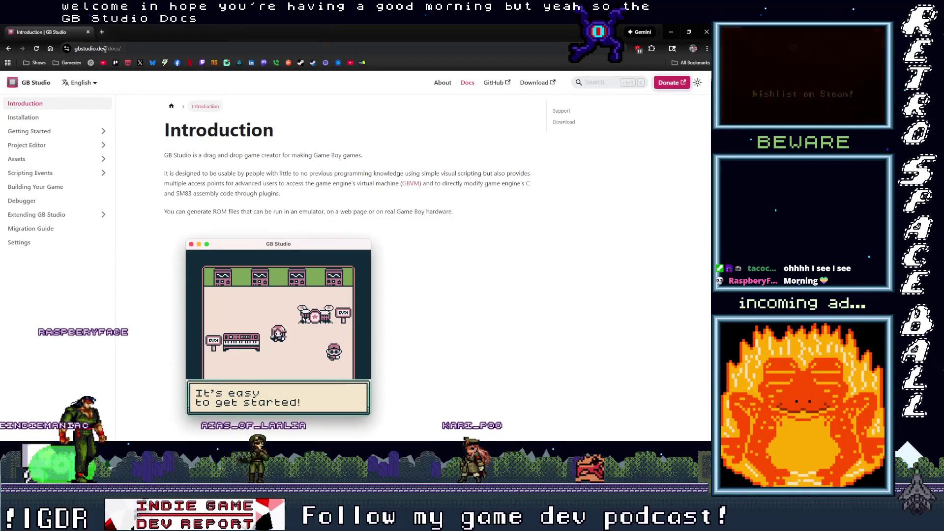
Copy the docs page address and search the docs for 'color' to open the Color page
left_click(134, 49)
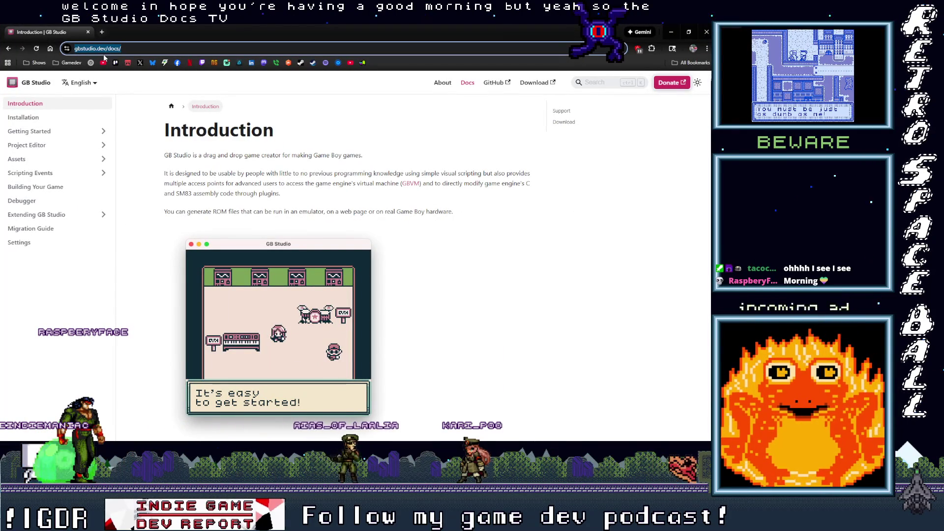
key("alt+Tab")
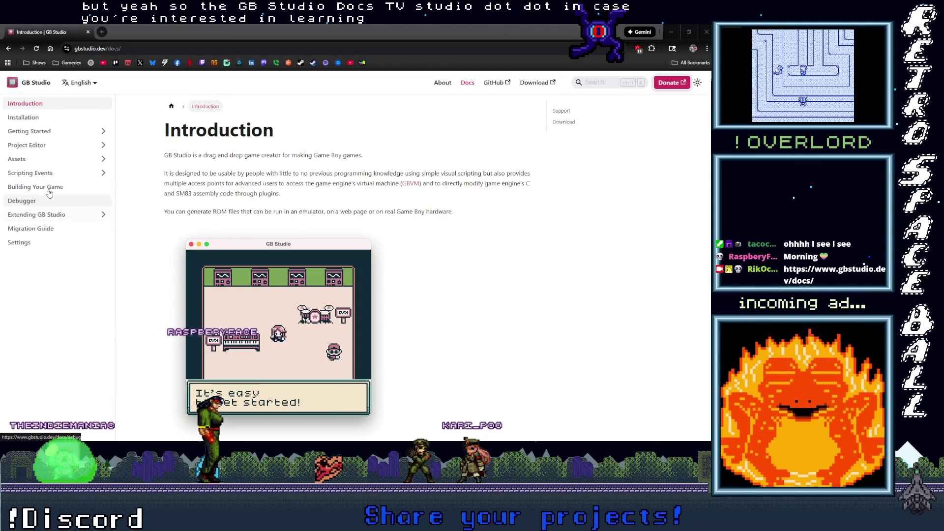
left_click(595, 83)
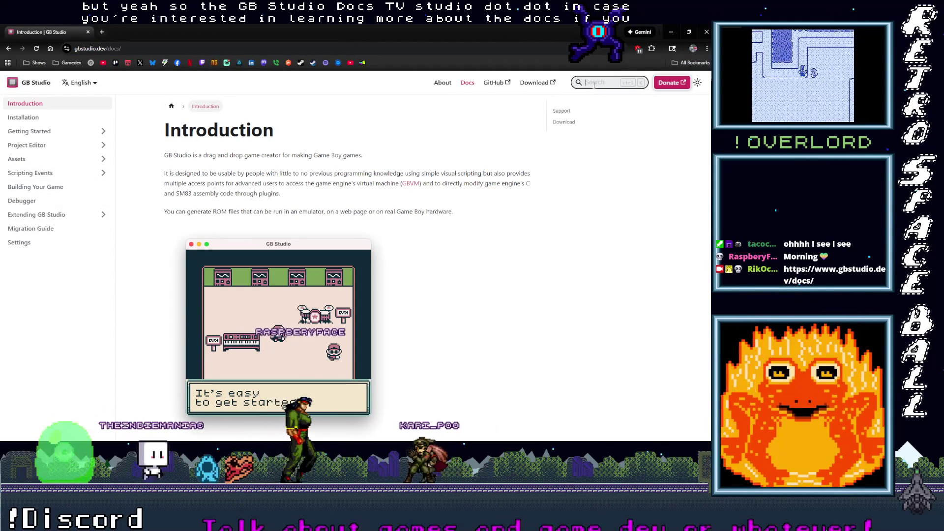
type("color")
key("Return")
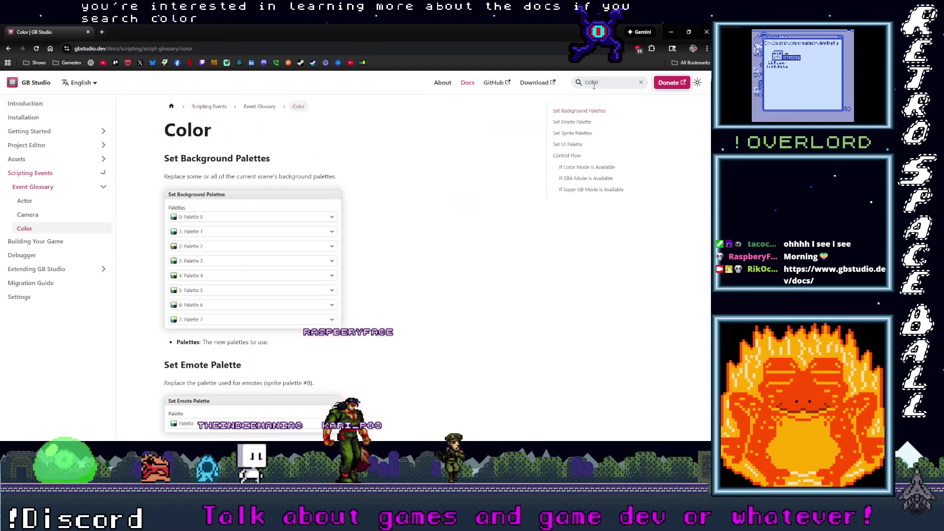
Scroll through the Color page, then start a new docs search for 'pale'
scroll(388, 294, "down", 6)
scroll(388, 294, "down", 15)
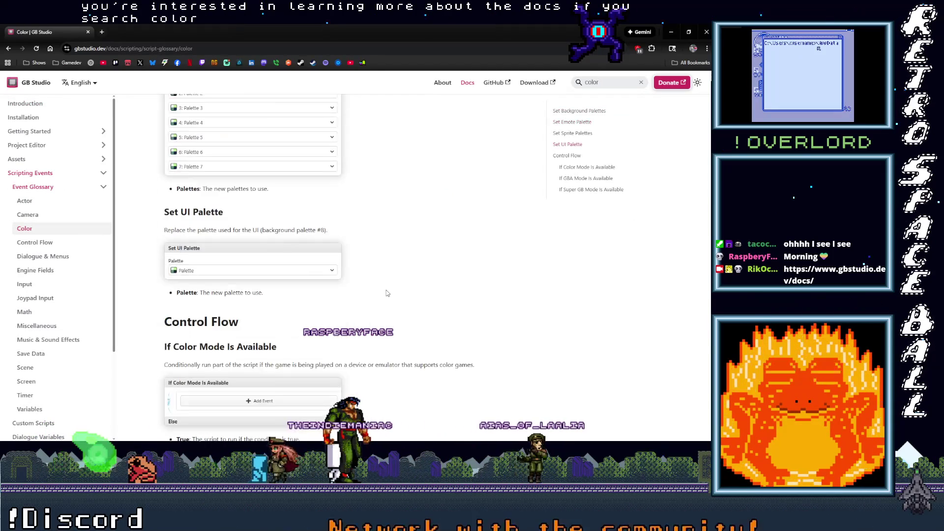
scroll(374, 298, "up", 20)
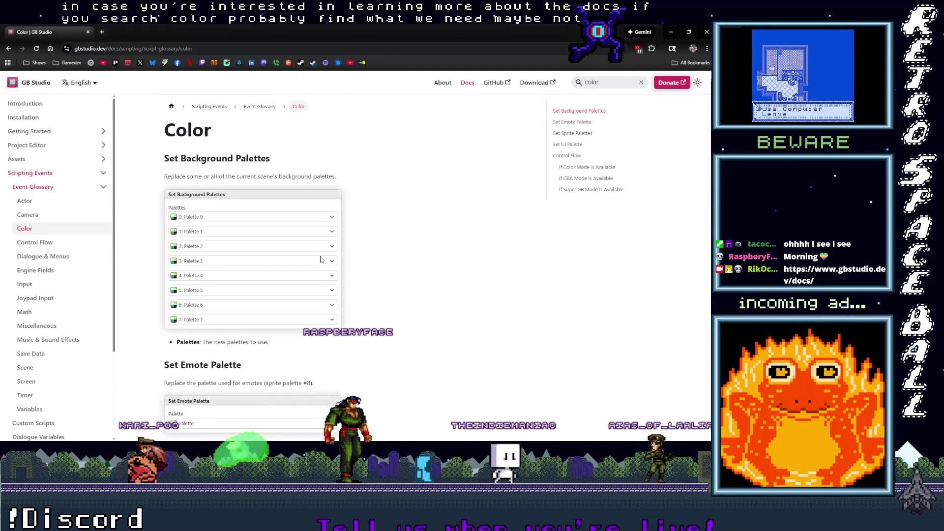
key("ctrl+k")
type("pale")
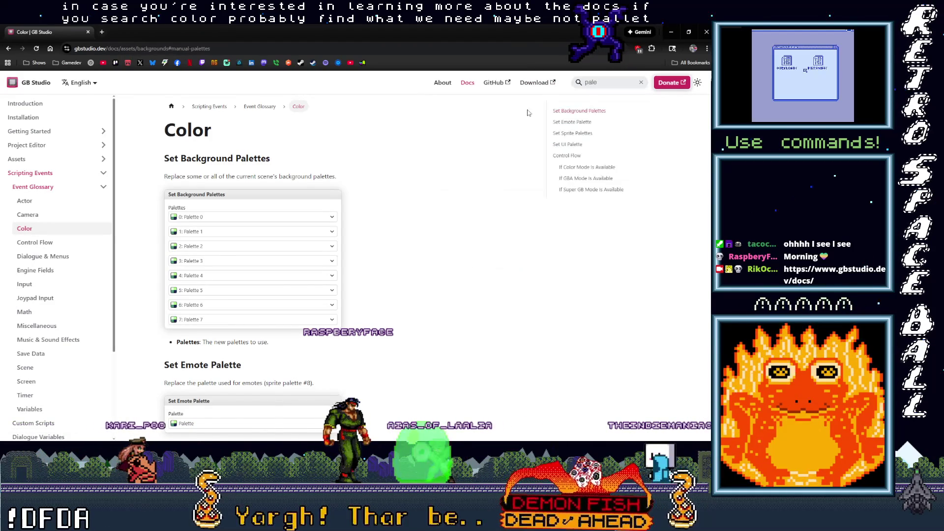
Open the Backgrounds Manual Palettes section and copy its page address
left_click(473, 106)
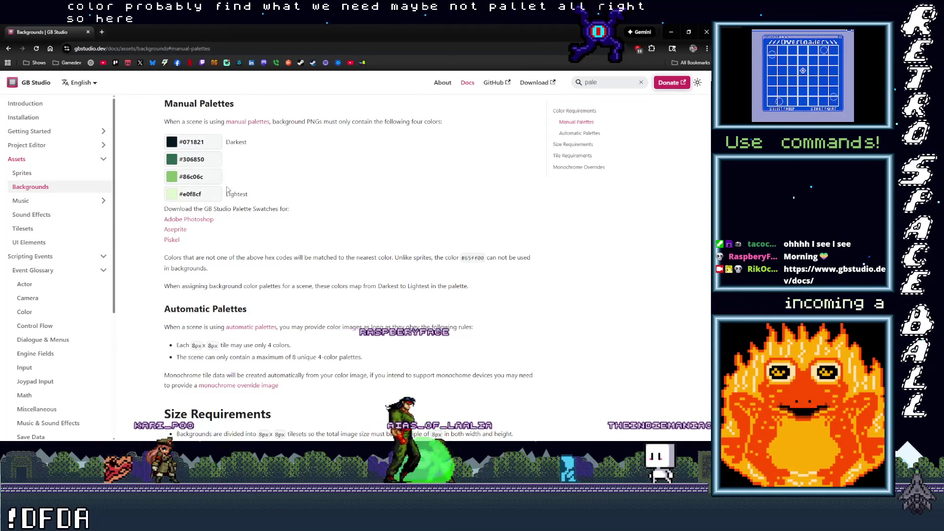
left_click(241, 51)
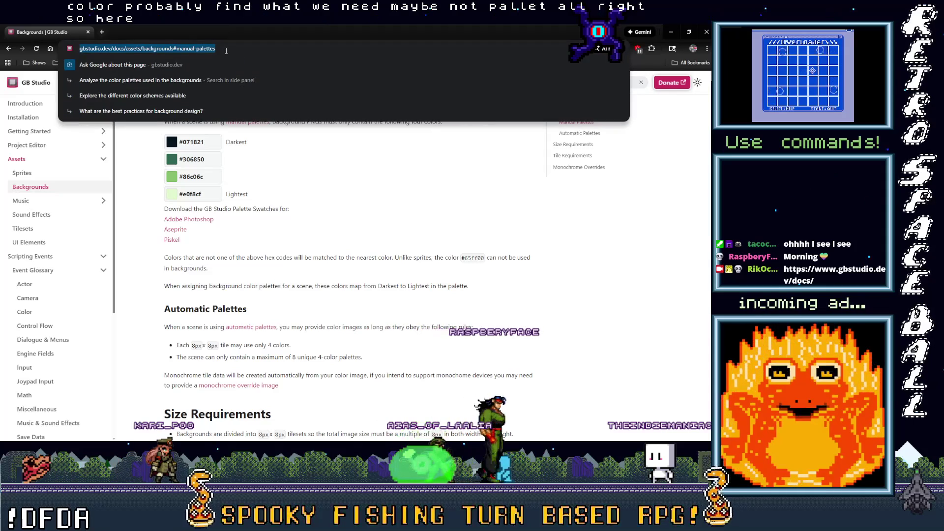
key("Escape")
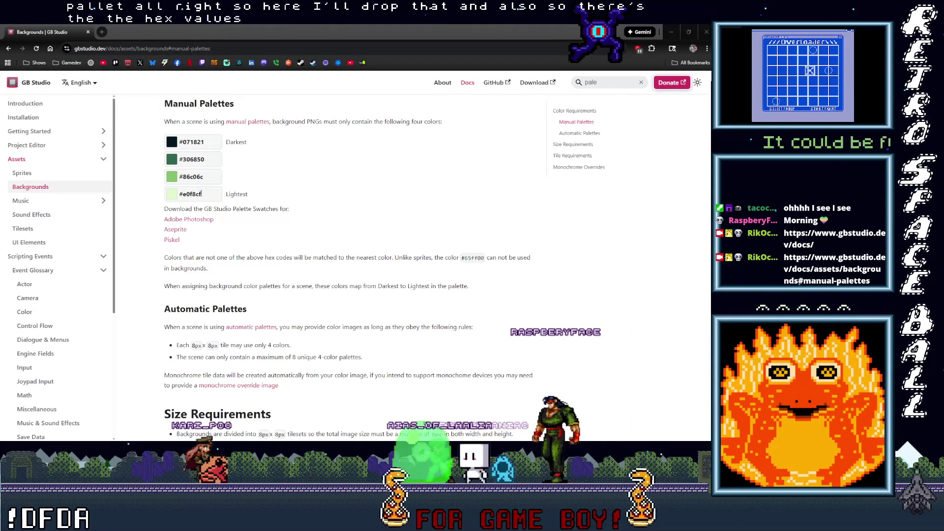
scroll(263, 220, "down", 15)
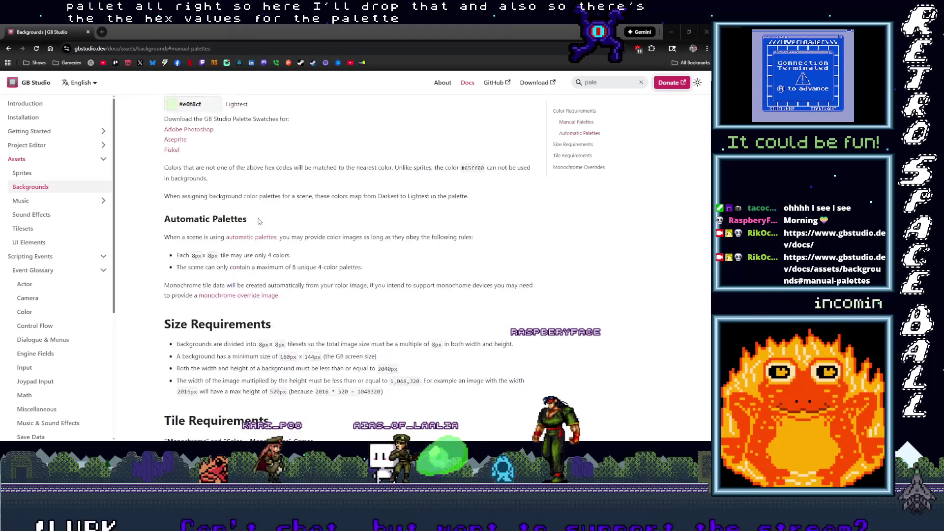
scroll(238, 221, "down", 5)
scroll(232, 236, "up", 10)
scroll(211, 272, "down", 10)
scroll(212, 272, "down", 3)
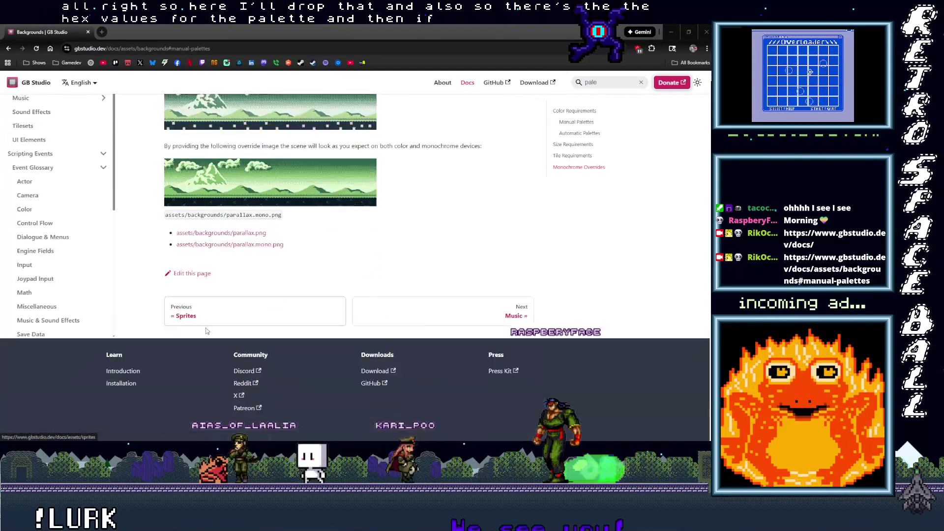
Return to the Sprites page and highlight the transparent colour #65ff00 in its image requirements
left_click(184, 298)
scroll(147, 300, "down", 2)
scroll(147, 300, "down", 12)
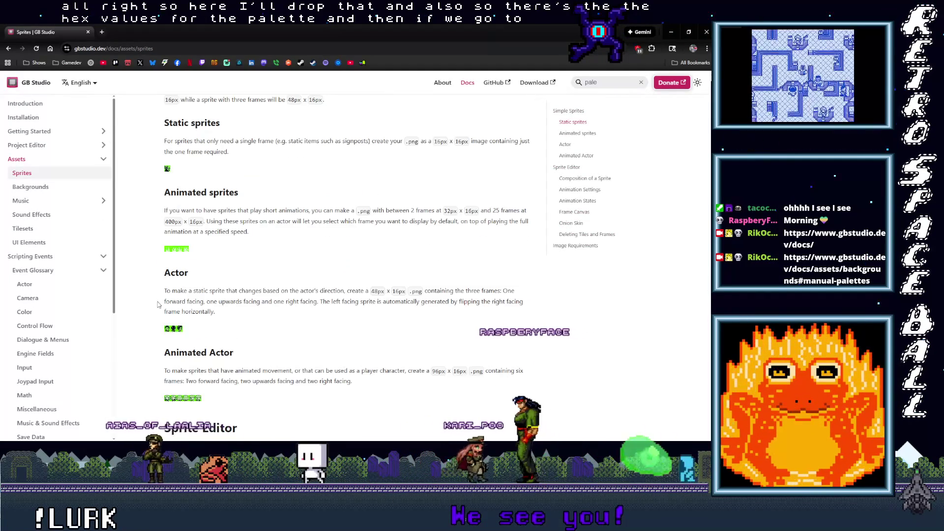
scroll(155, 310, "down", 15)
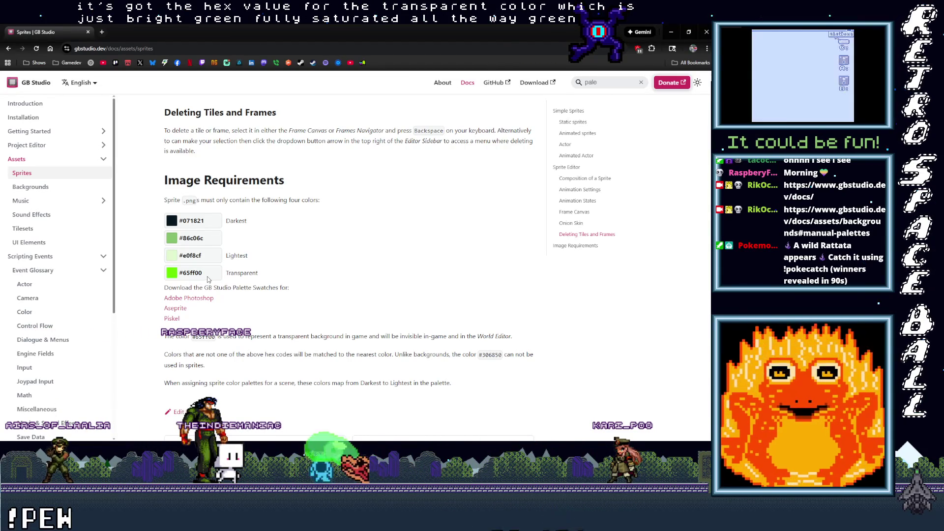
left_click_drag(206, 280, 181, 277)
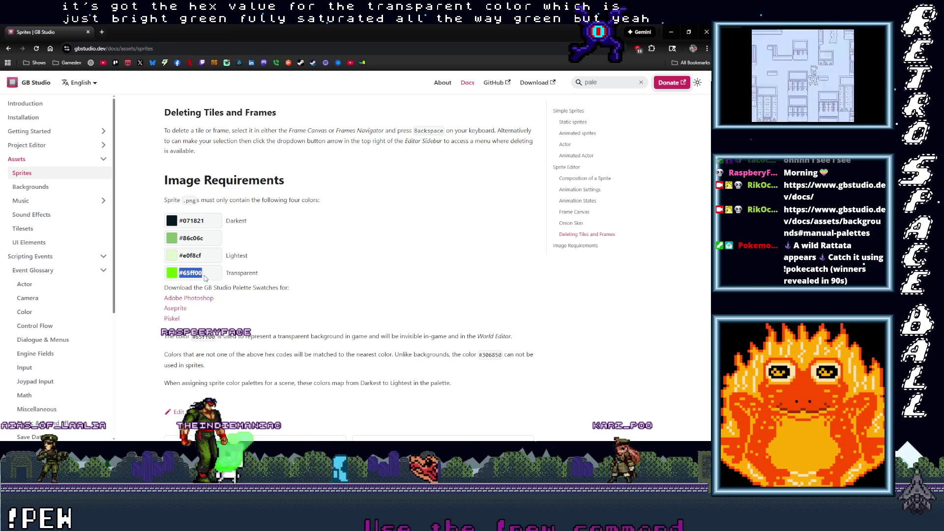
left_click(248, 273)
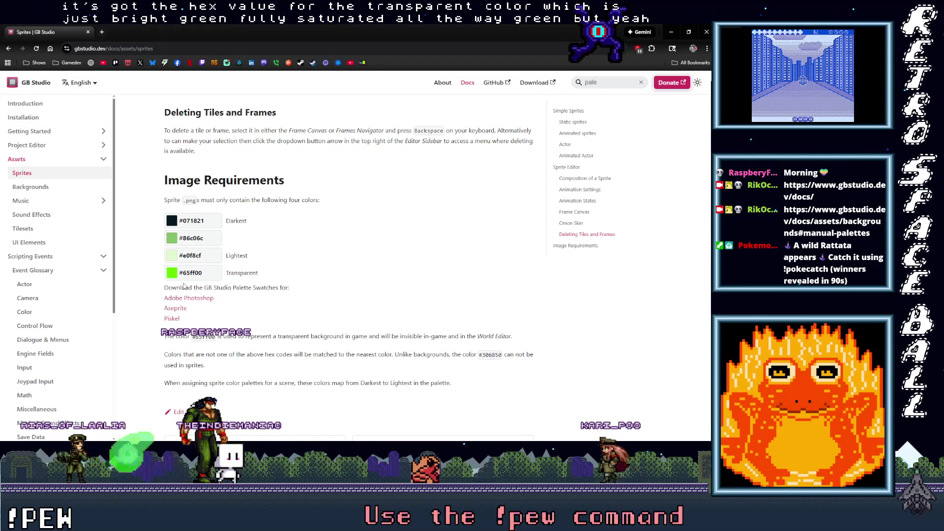
Copy the Sprites page link, go back to Manual Palettes and select hex code #306850
left_click(113, 49)
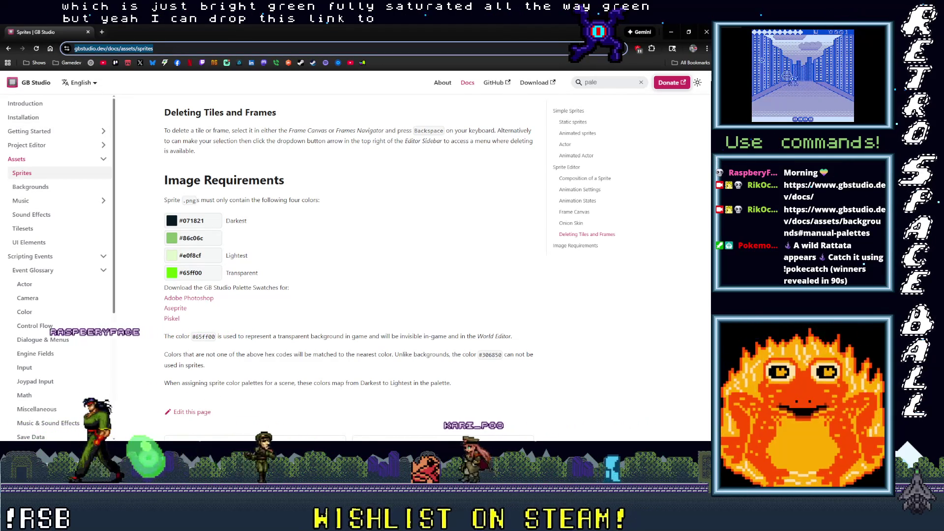
key("alt+Tab")
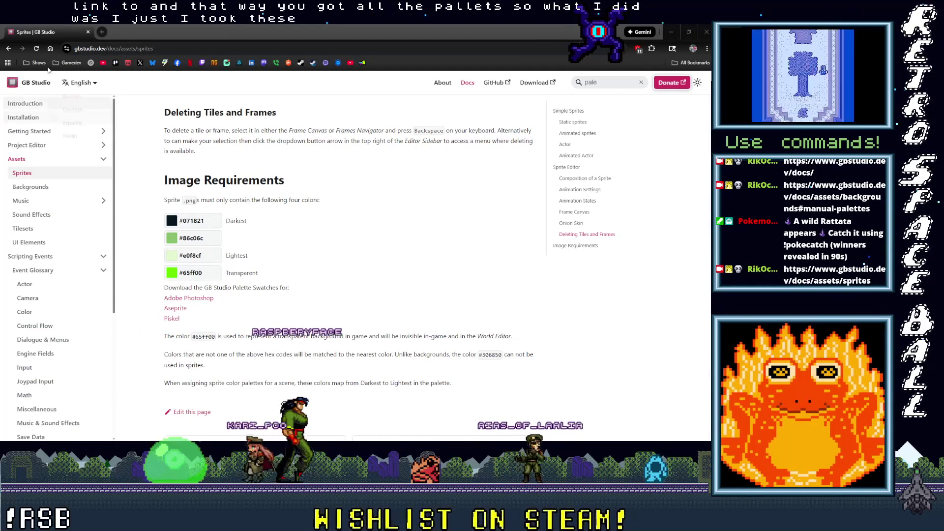
left_click(10, 50)
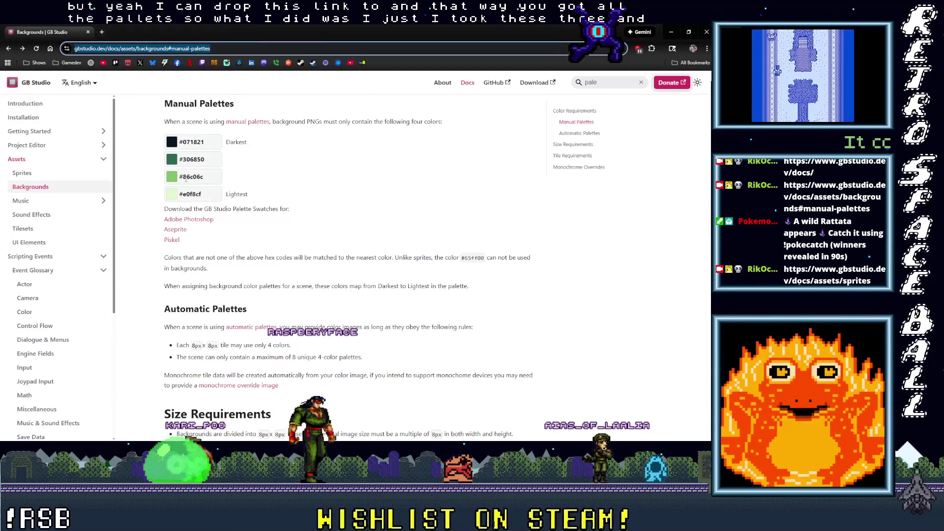
double_click(191, 159)
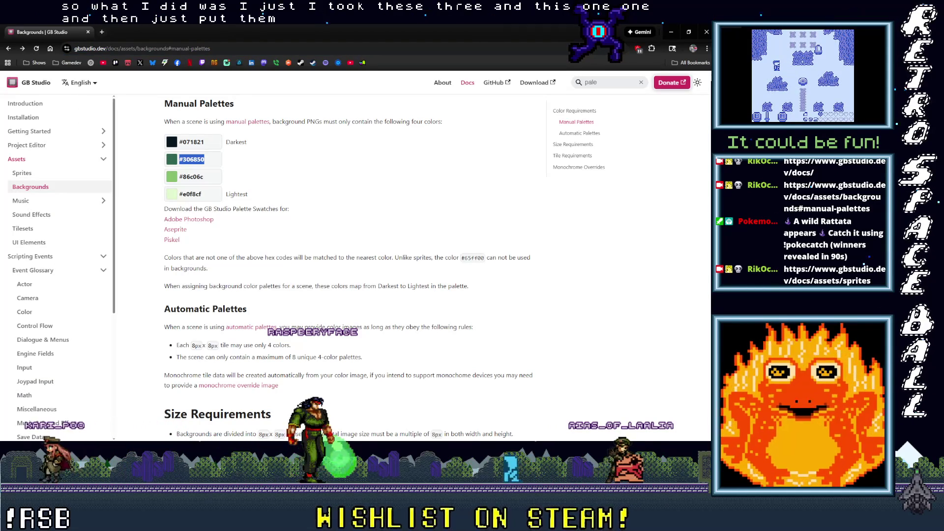
key("alt+Tab")
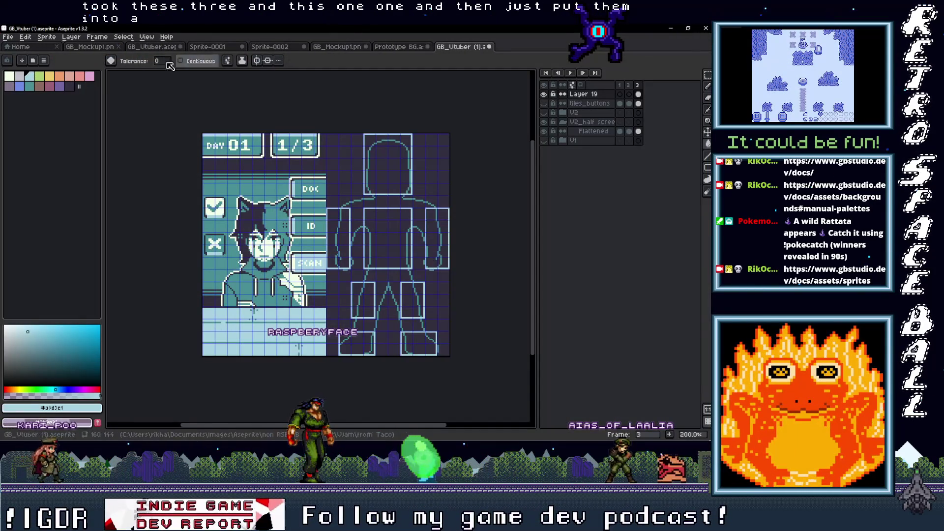
left_click(397, 48)
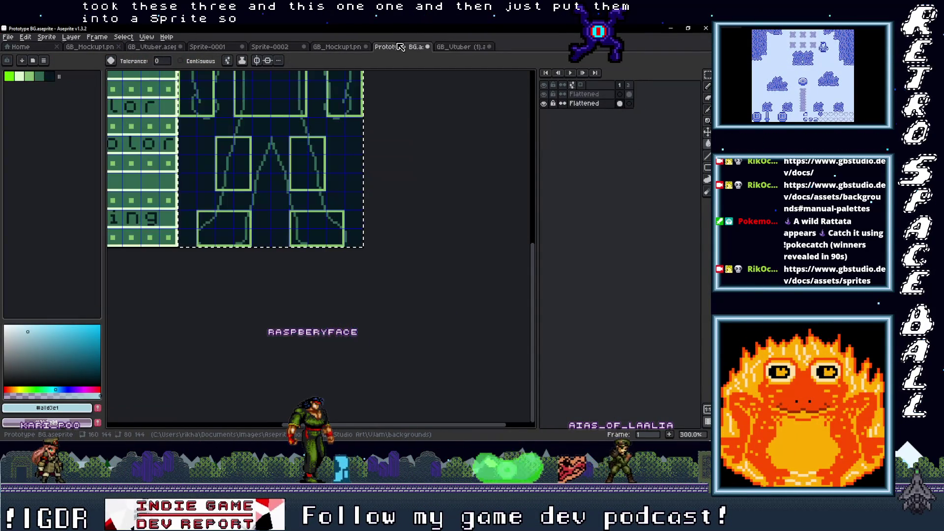
left_click(48, 77)
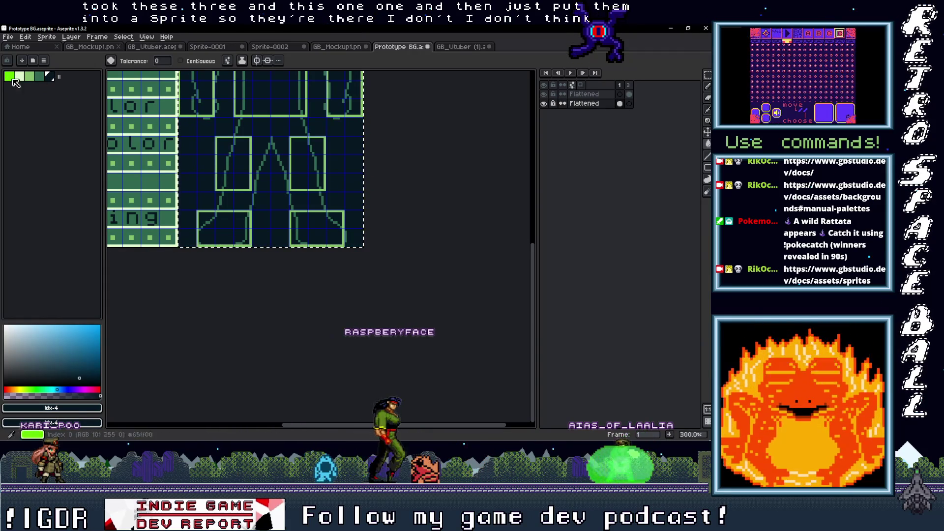
left_click_drag(61, 76, 57, 76)
scroll(284, 217, "up", 1)
scroll(264, 205, "down", 2)
left_click(9, 37)
mouse_move(38, 134)
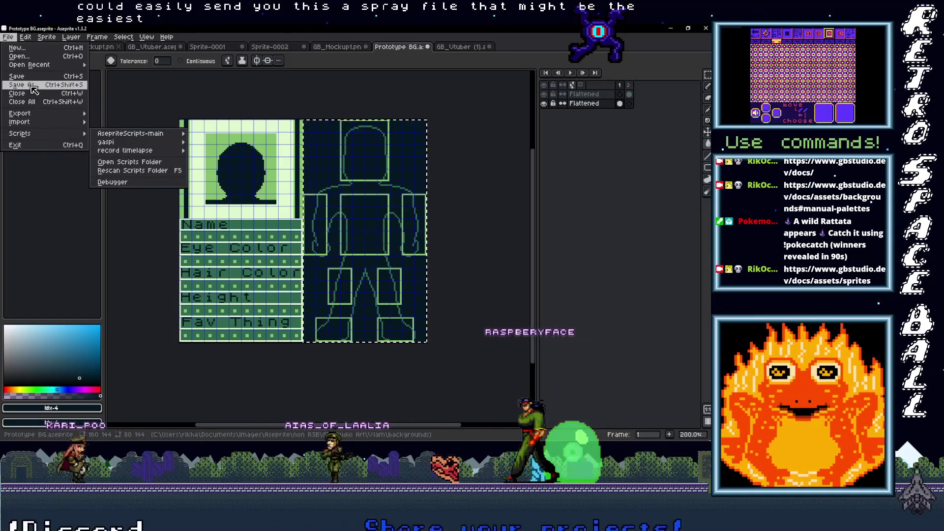
left_click(35, 86)
key("Return")
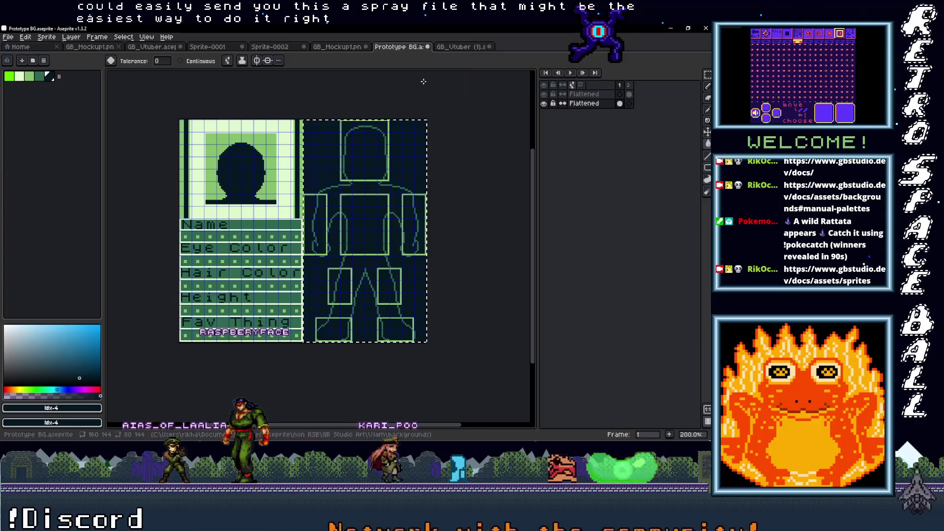
key("alt+Tab")
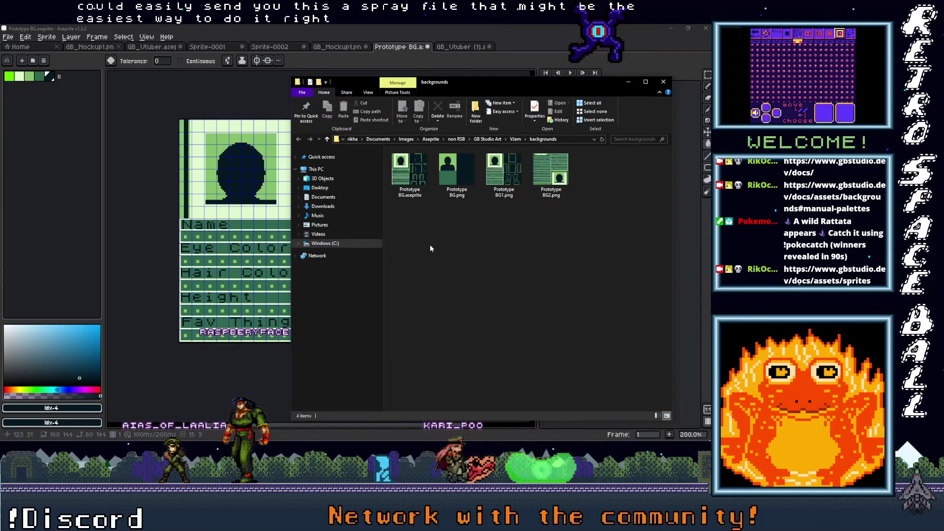
left_click(426, 177)
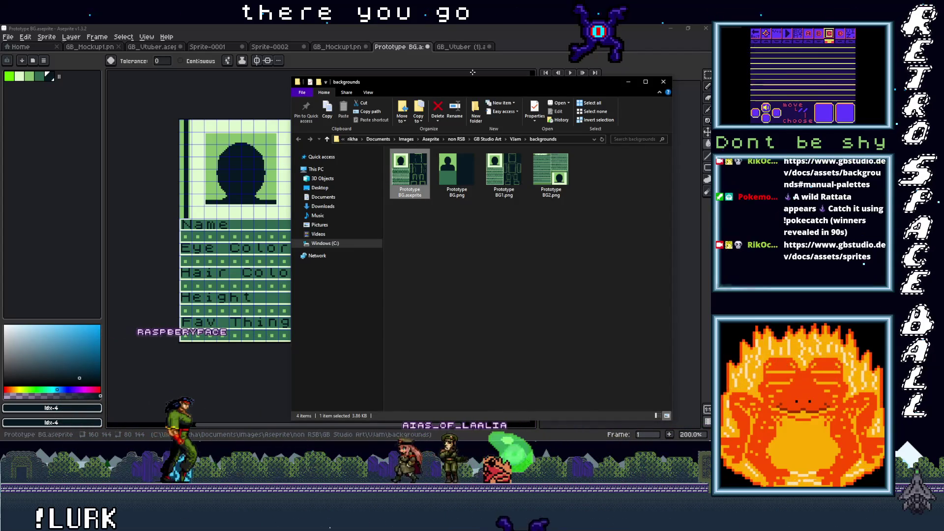
left_click(629, 82)
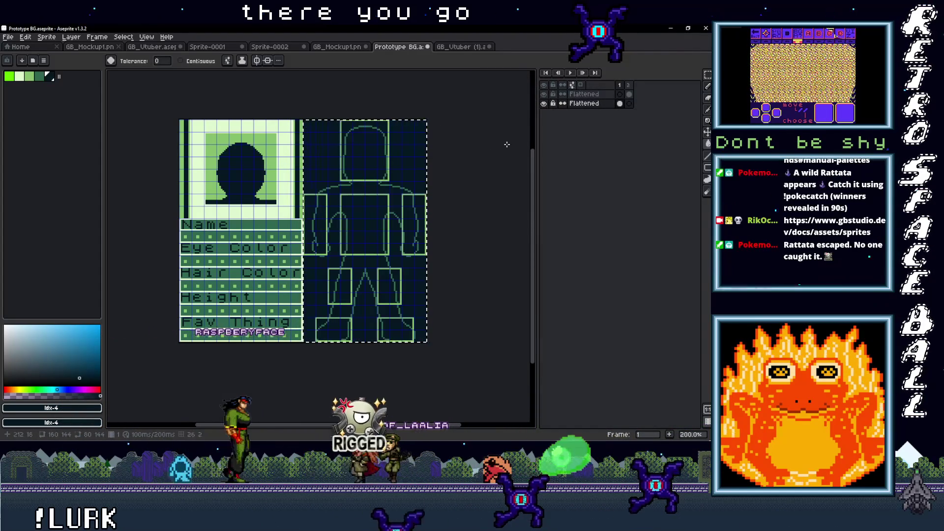
left_click(461, 47)
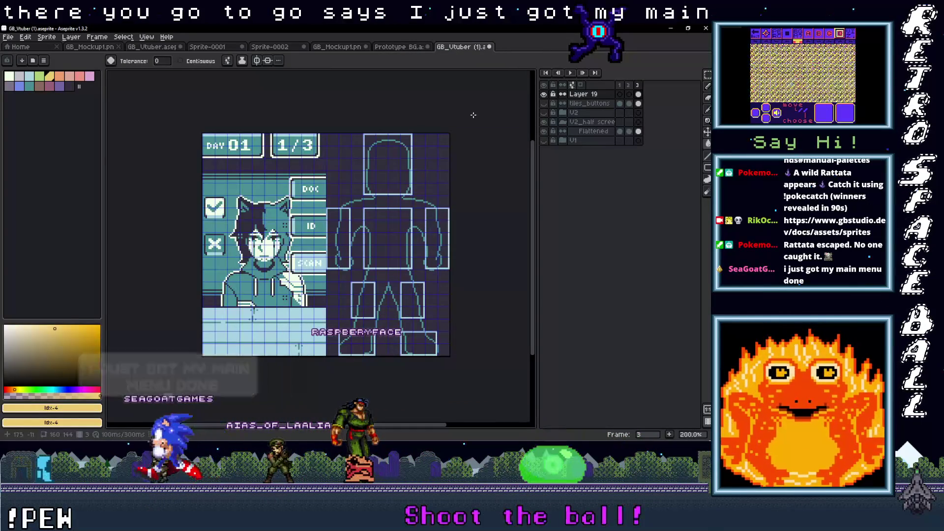
Switch to the GB Studio editor and pan to the Start menu, NPC1 Doc and NPC1 ID scenes
key("alt+Tab")
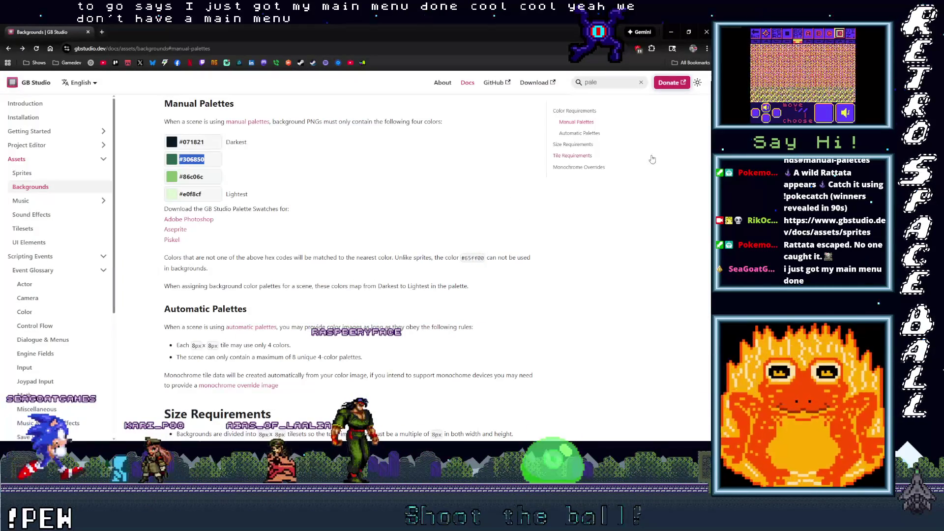
key("alt+Tab")
mouse_move(194, 265)
left_mouse_down()
mouse_move(317, 307)
mouse_move(266, 242)
left_mouse_up()
left_click_drag(506, 324, 451, 261)
scroll(452, 261, "down", 1)
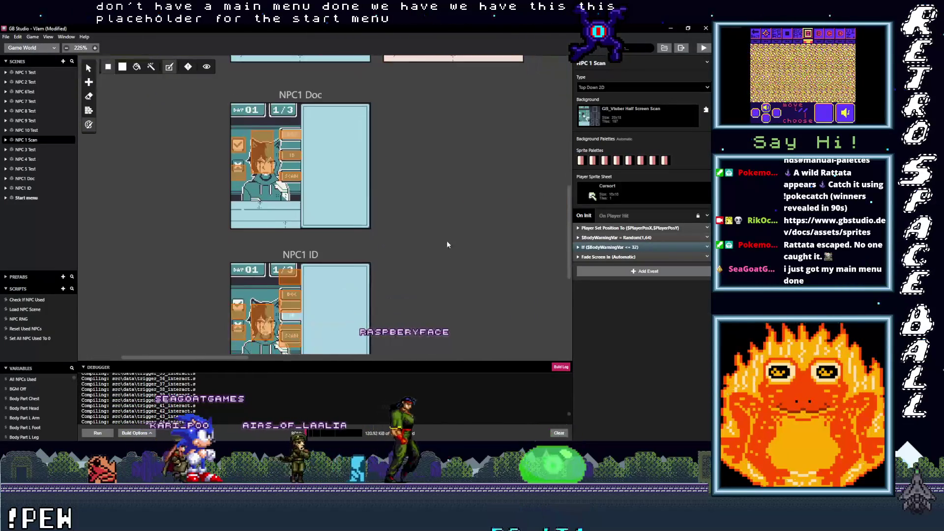
In NPC1 Doc, move Trigger 5 onto the new button and Trigger 6 up two tiles
left_click(260, 172)
left_click_drag(260, 172, 266, 192)
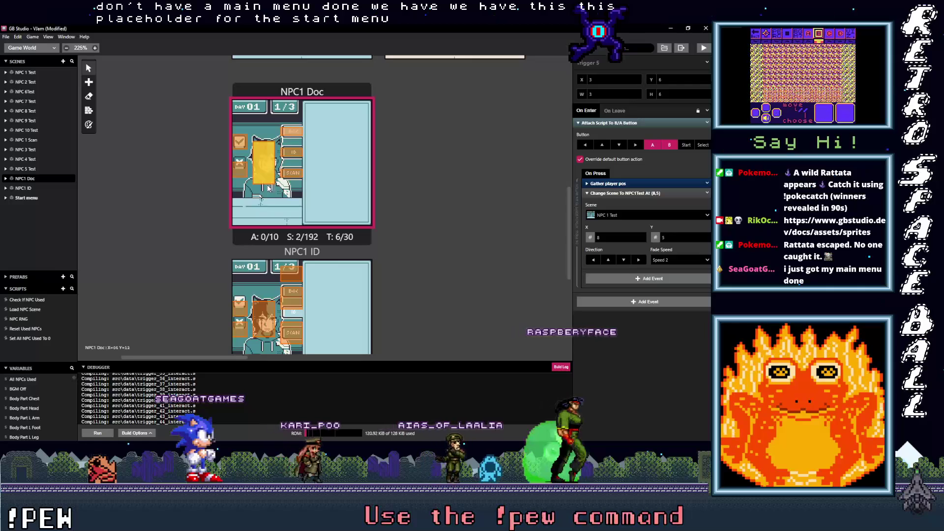
scroll(409, 314, "down", 3)
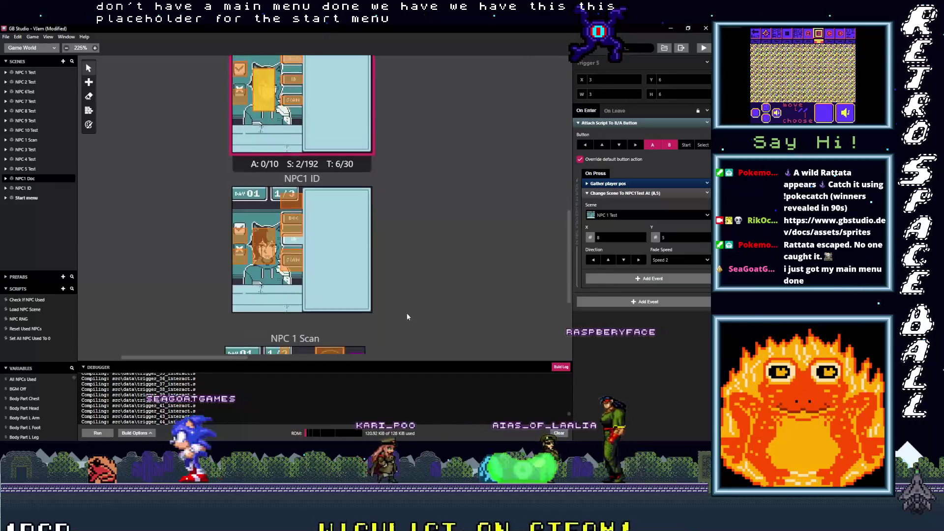
scroll(324, 236, "up", 3)
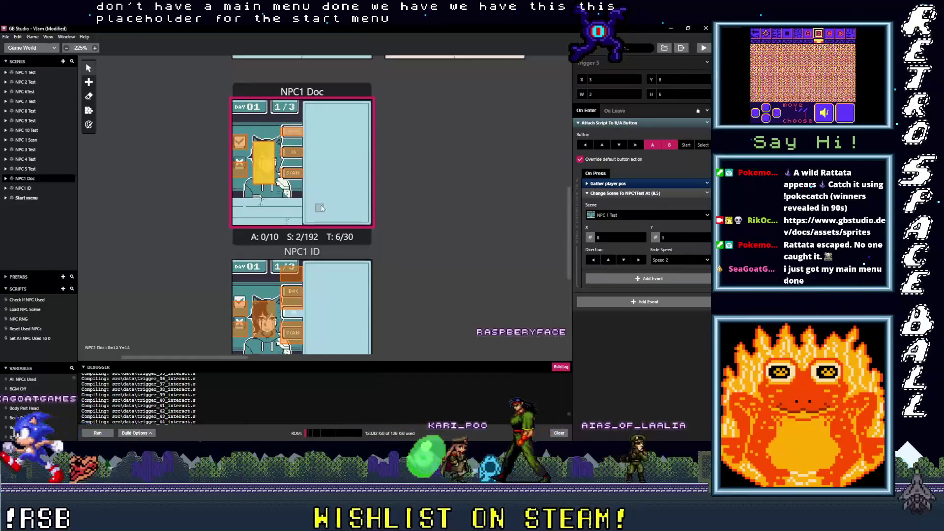
scroll(315, 223, "down", 1)
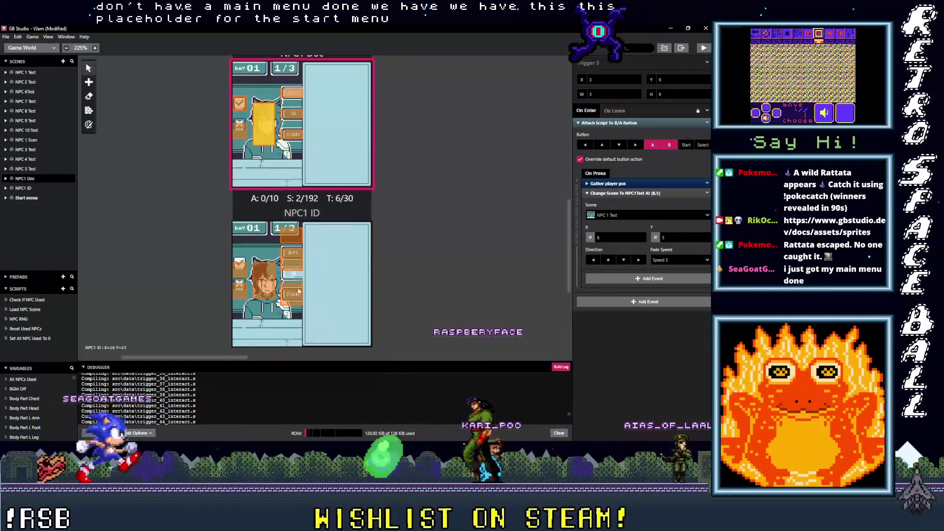
left_click(288, 95)
left_click(315, 98)
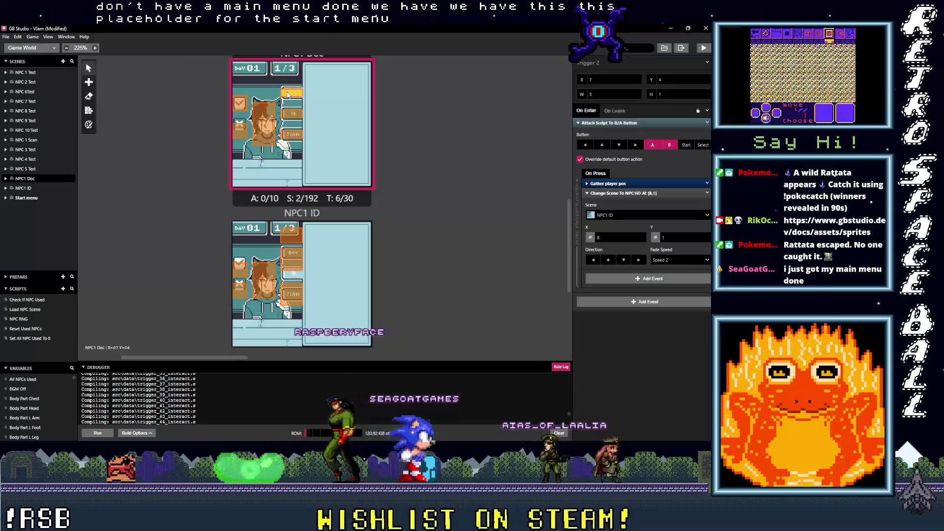
left_click_drag(315, 98, 315, 91)
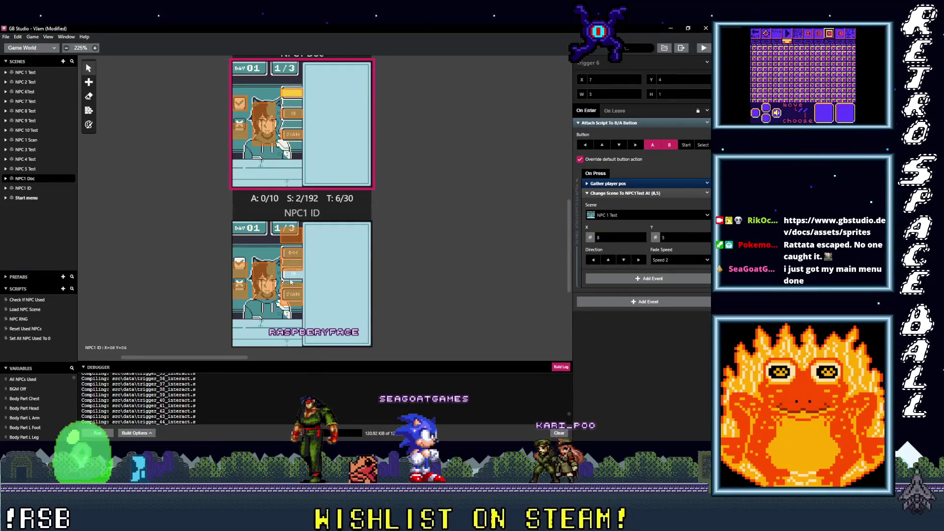
In NPC1 ID, set the ID trigger and the SCAN Trigger 2 to height 1
left_click(289, 266)
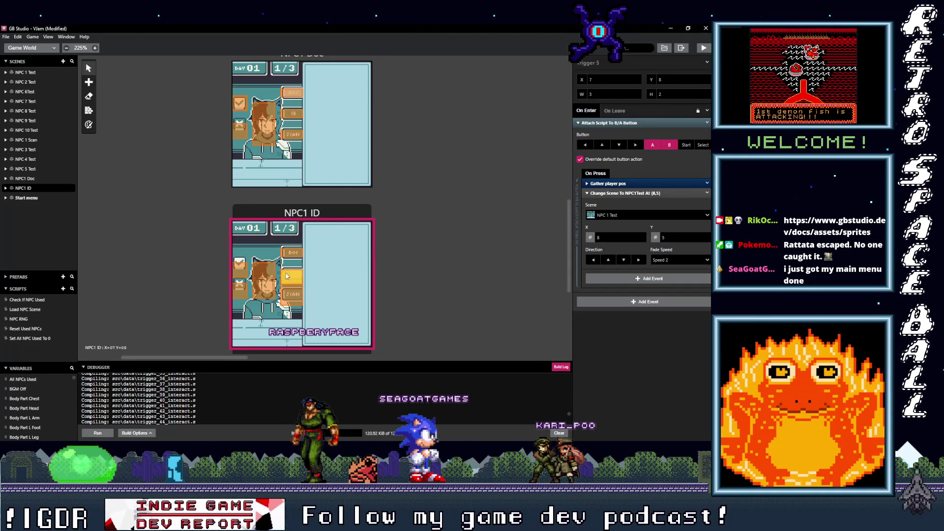
double_click(677, 91)
type("1")
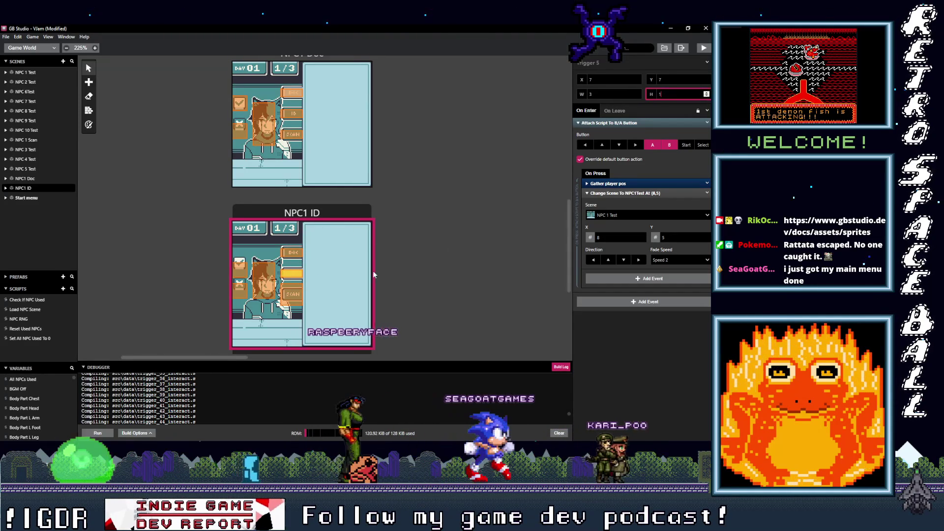
left_click(286, 298)
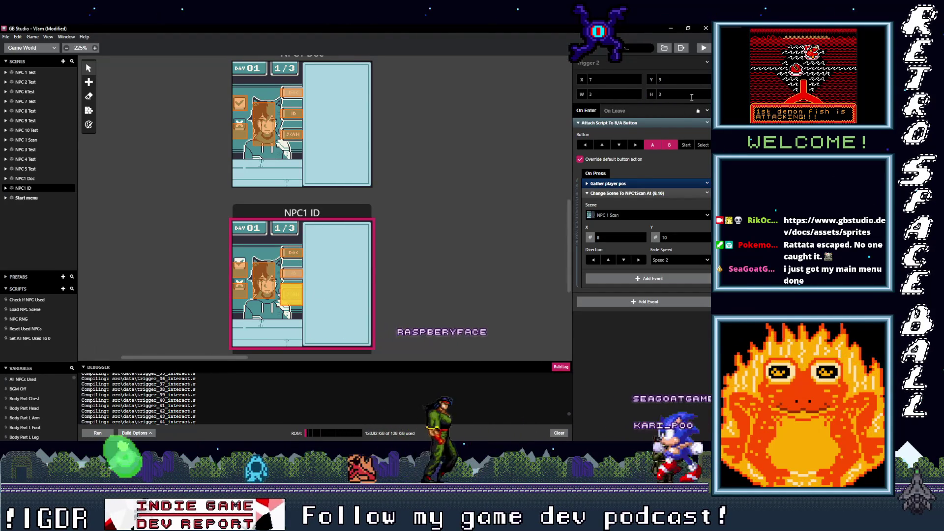
left_click(707, 95)
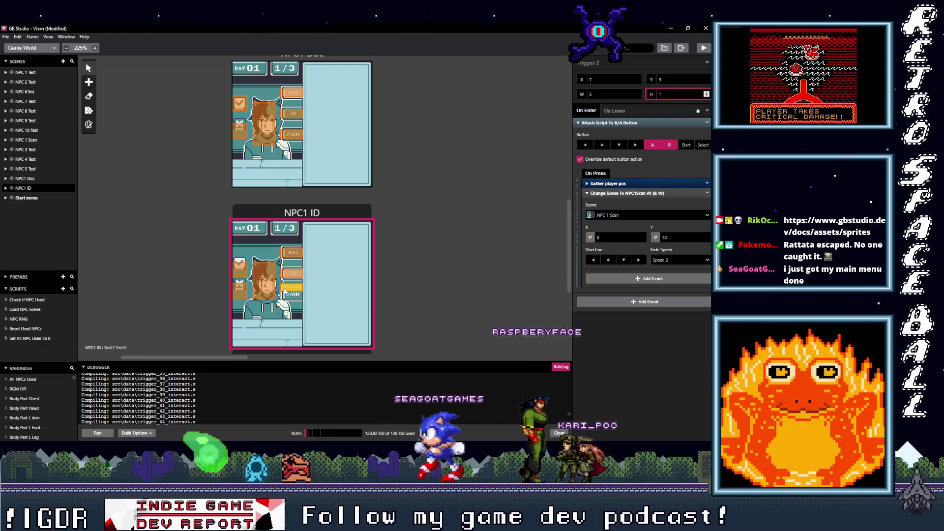
scroll(347, 285, "down", 3)
scroll(296, 222, "up", 4)
left_click(250, 163)
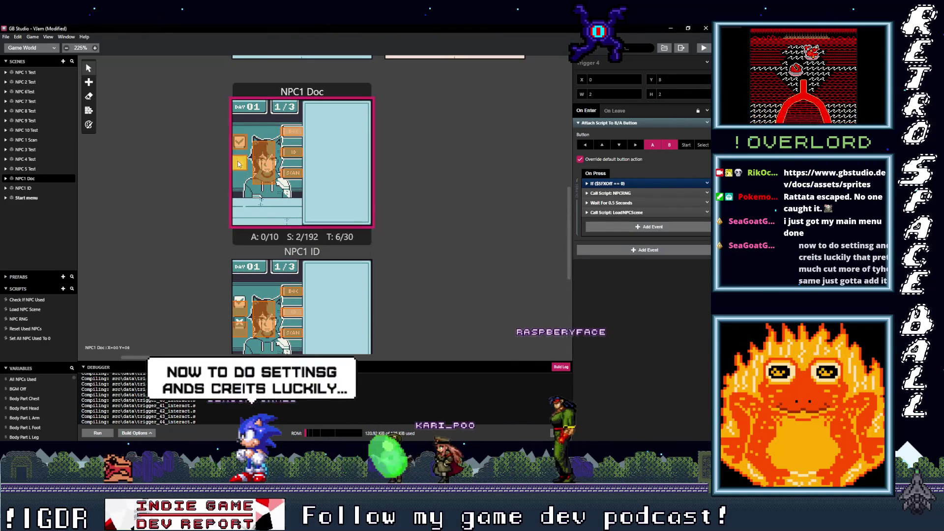
In NPC 1 Scan, move the ID trigger, Trigger 14, down one tile and make it 2×1
scroll(243, 237, "down", 2)
left_click(241, 244)
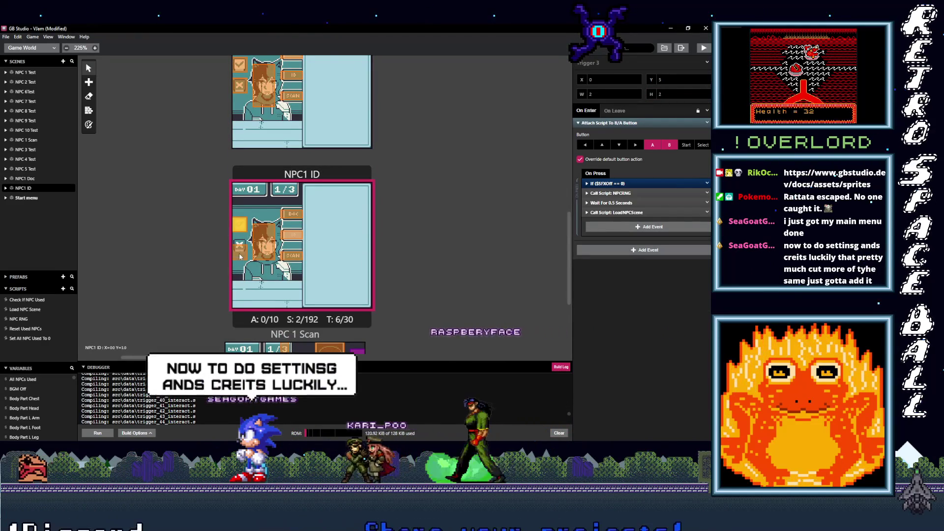
scroll(272, 271, "down", 3)
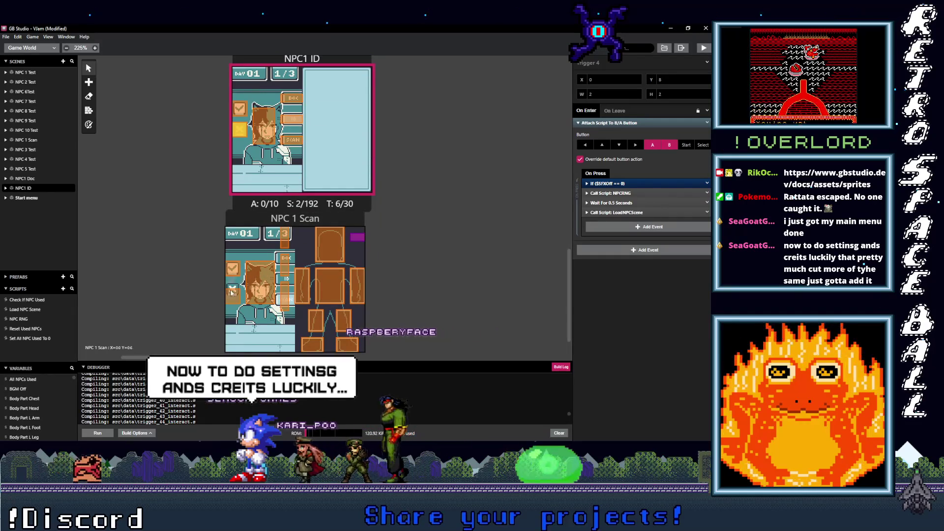
left_click(230, 291)
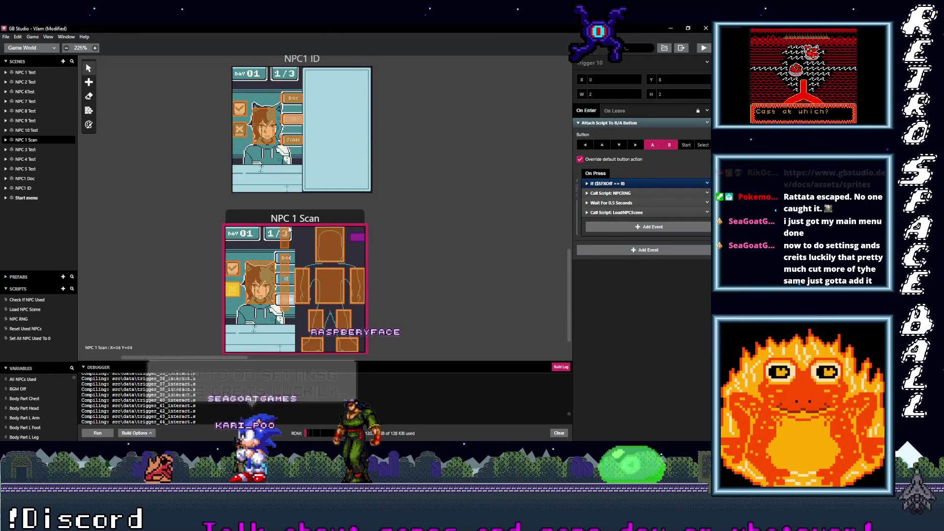
left_click(285, 239)
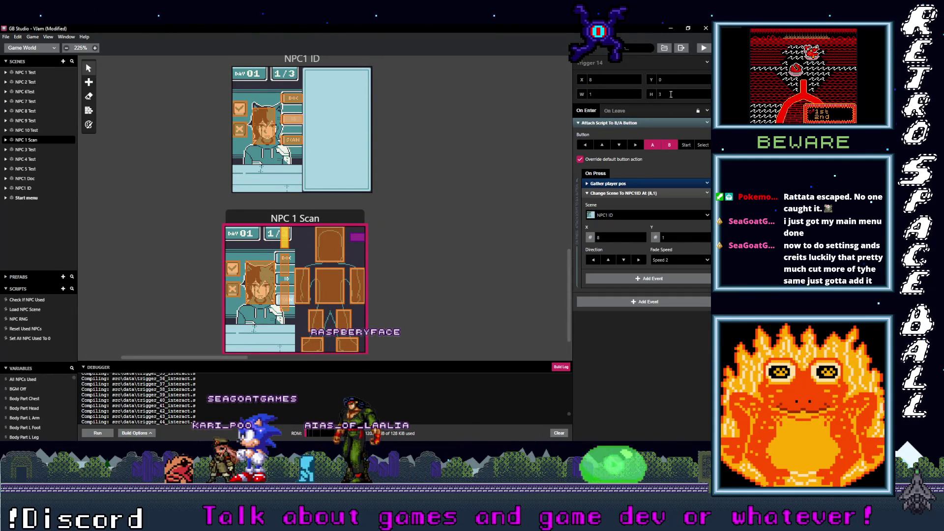
left_click(707, 78)
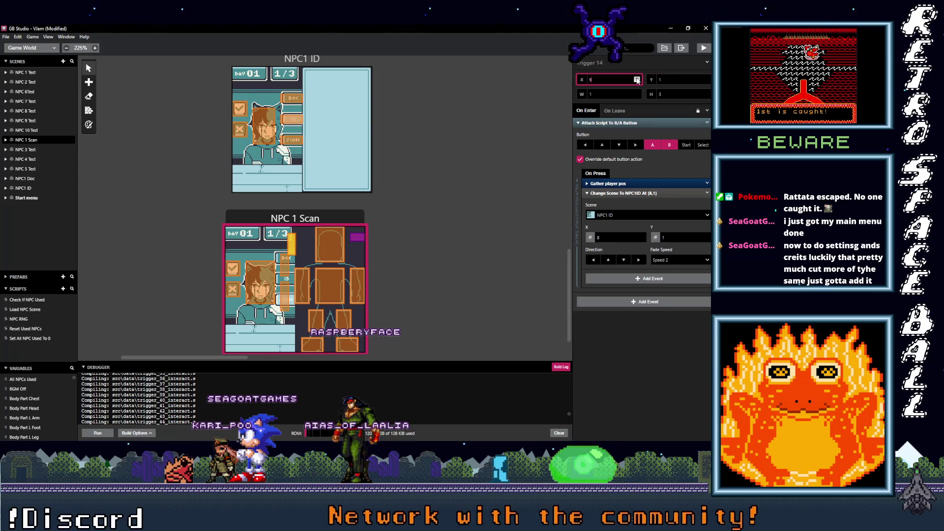
left_click(638, 94)
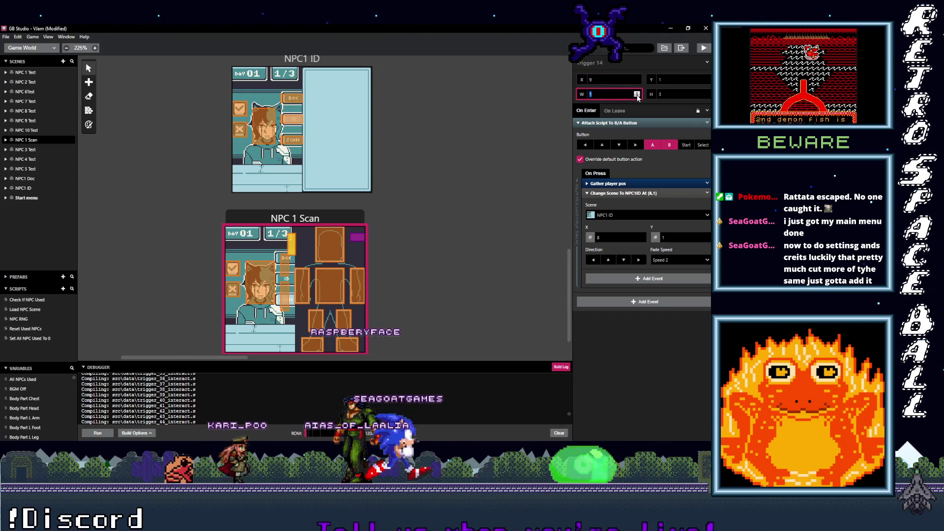
type("5")
double_click(707, 95)
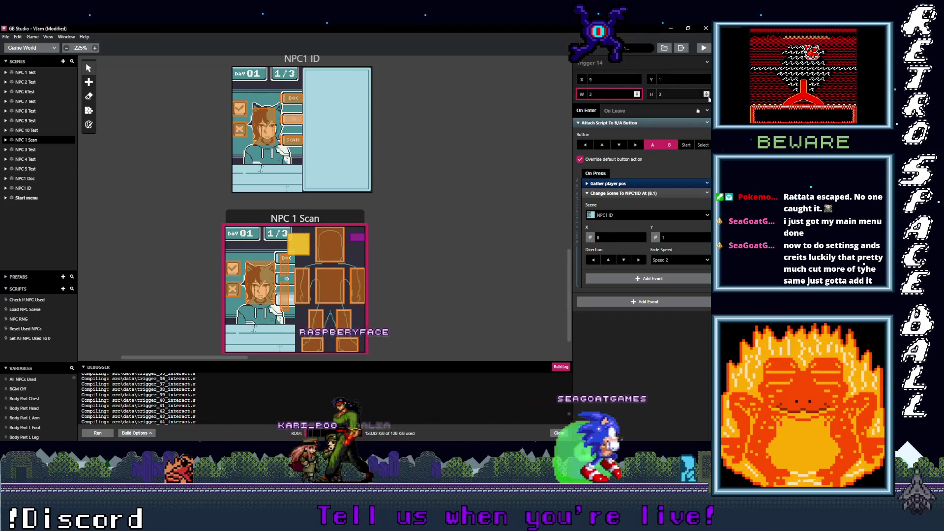
Make the Doc trigger, Trigger 13, three tiles wide and one tile tall
left_click(283, 268)
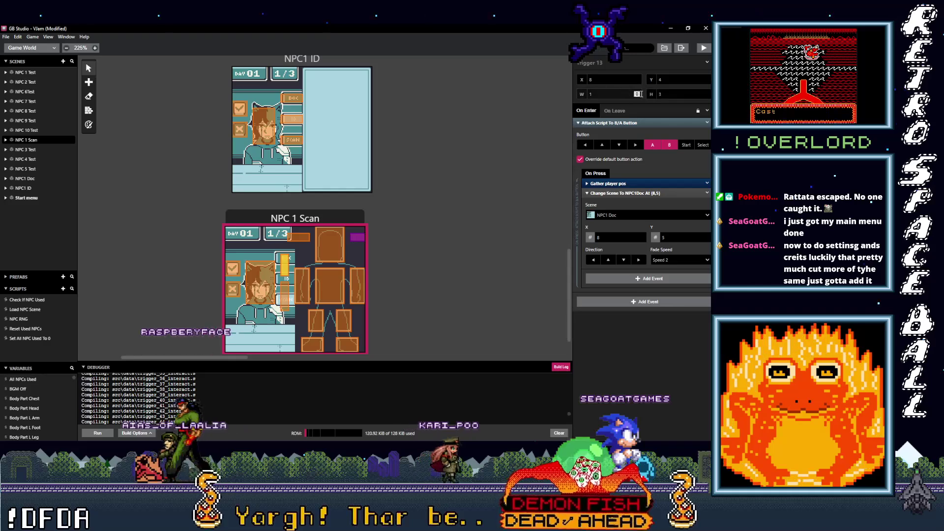
double_click(637, 92)
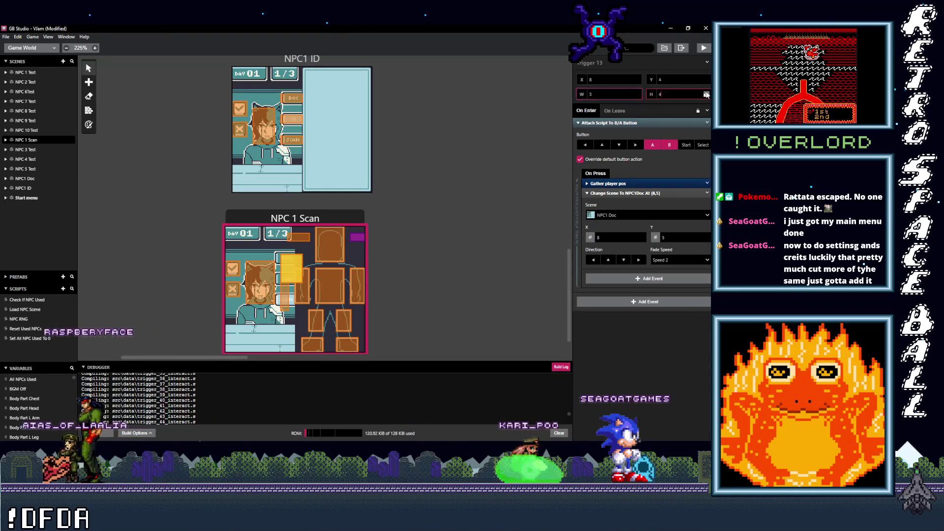
left_click(707, 93)
triple_click(707, 96)
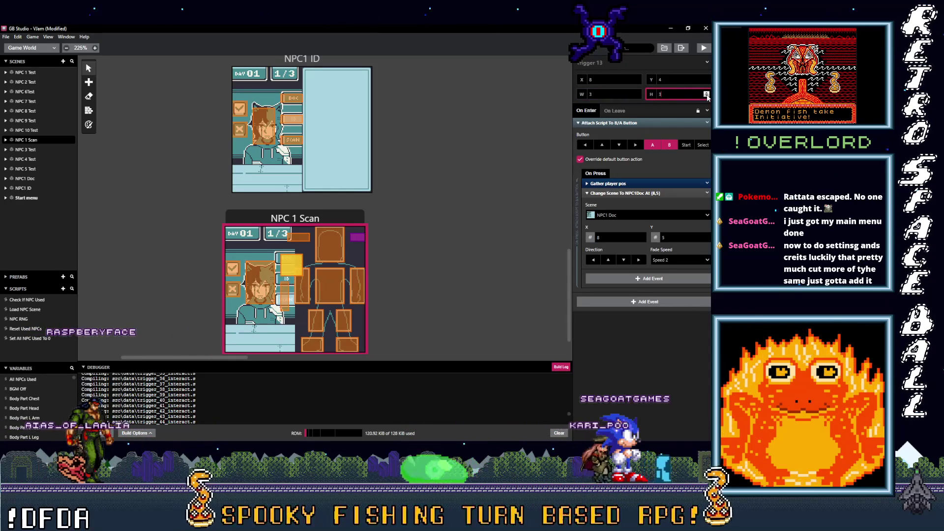
Resize Trigger 12 to two tiles wide and one tile tall
left_click(285, 297)
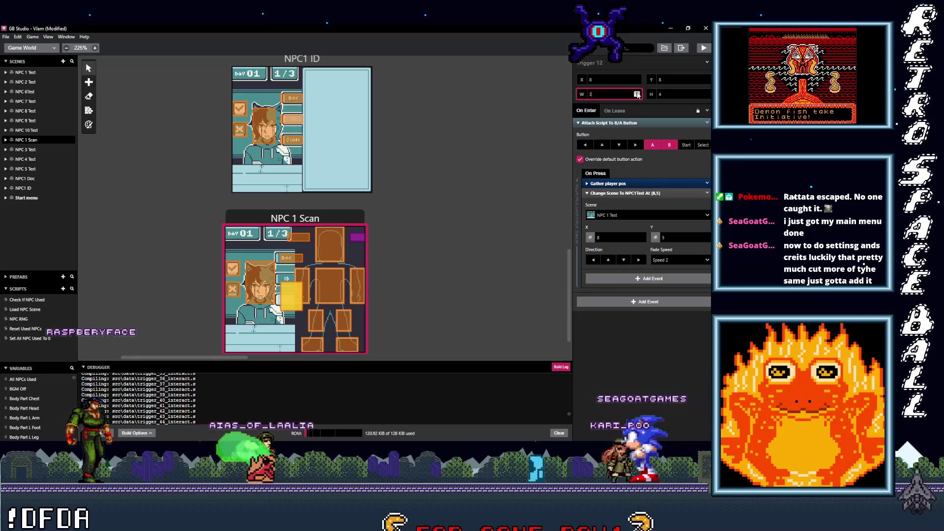
double_click(707, 96)
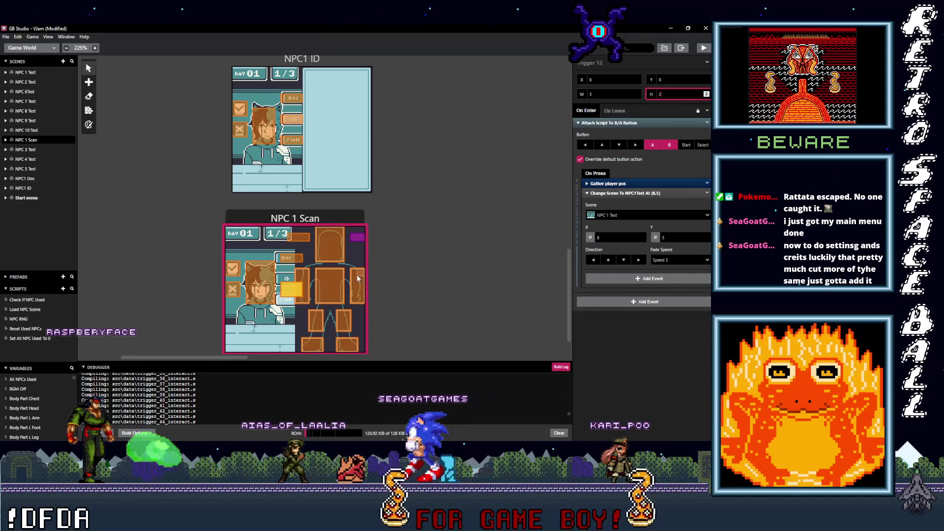
left_click(707, 95)
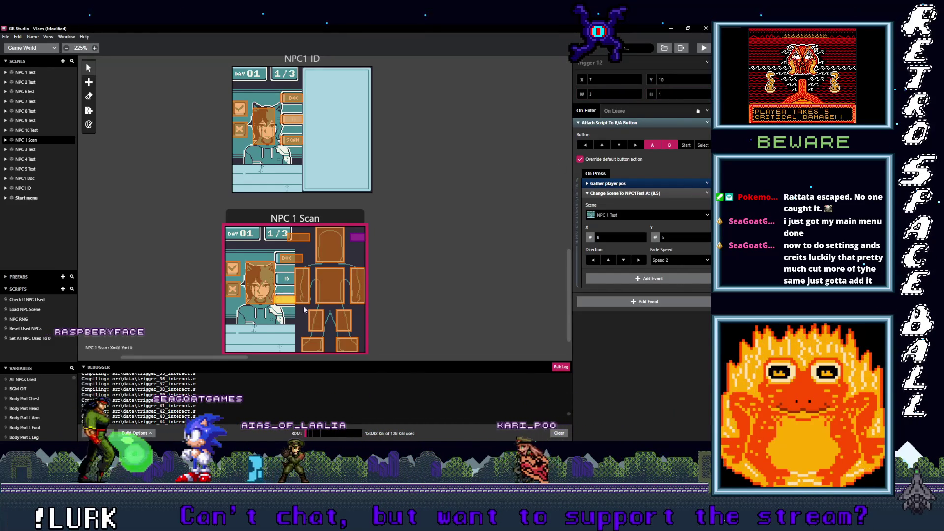
left_click(637, 96)
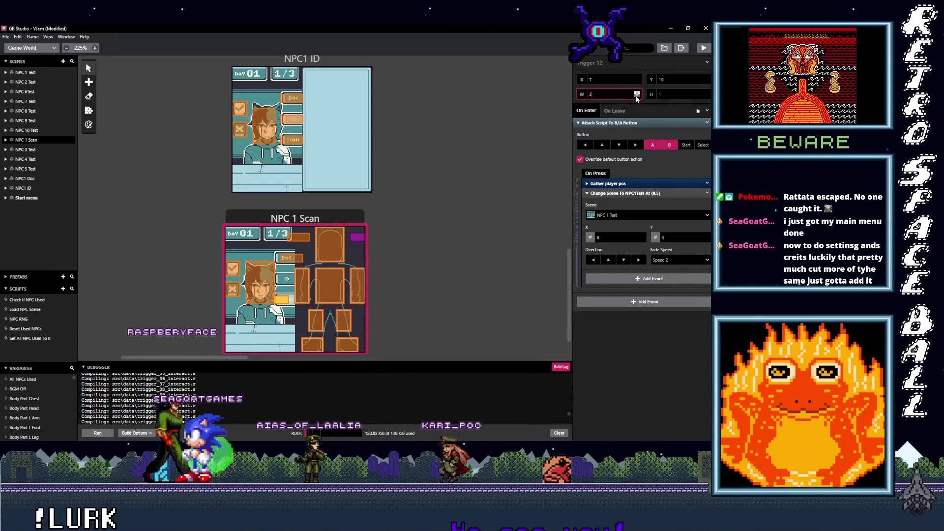
left_click(280, 305)
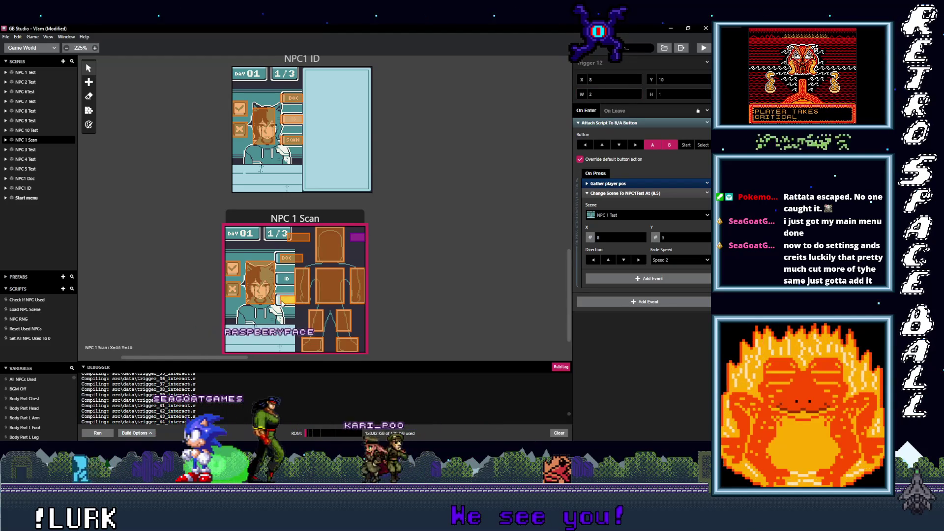
Check Triggers 11–13, then move Trigger 14 up one tile and narrow it to two tiles
left_click(262, 288)
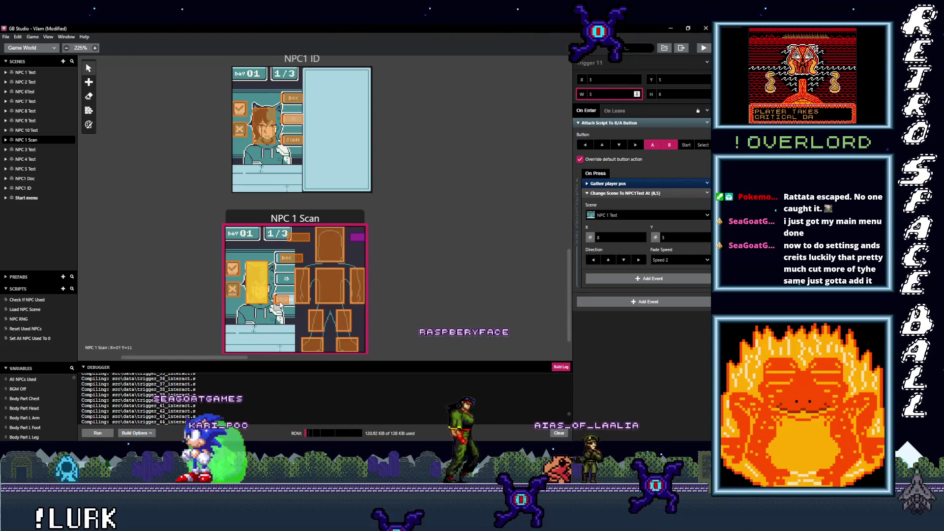
left_click(281, 302)
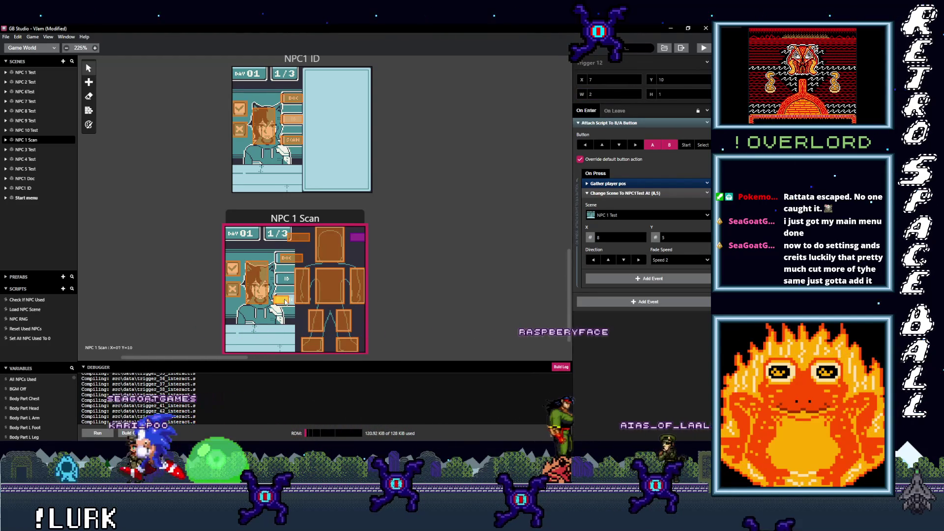
left_click(291, 260)
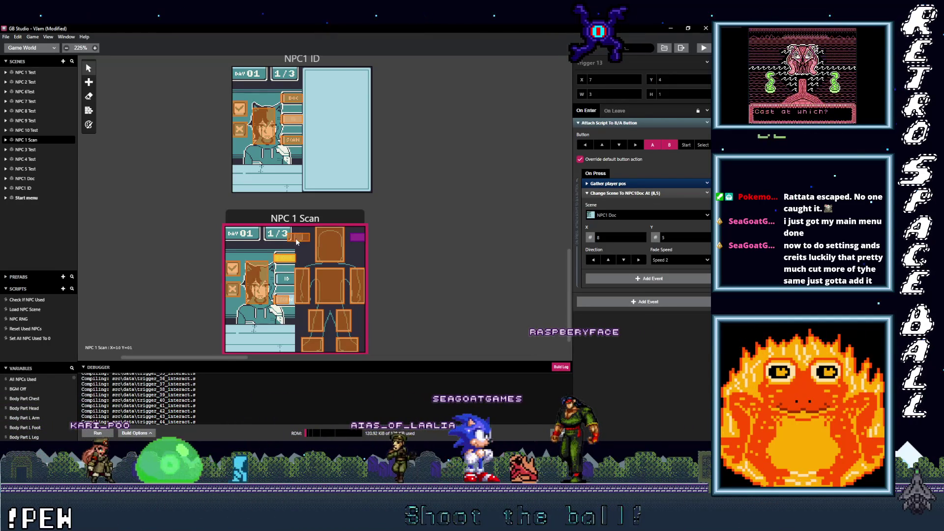
left_click(278, 279)
left_click_drag(279, 282, 278, 279)
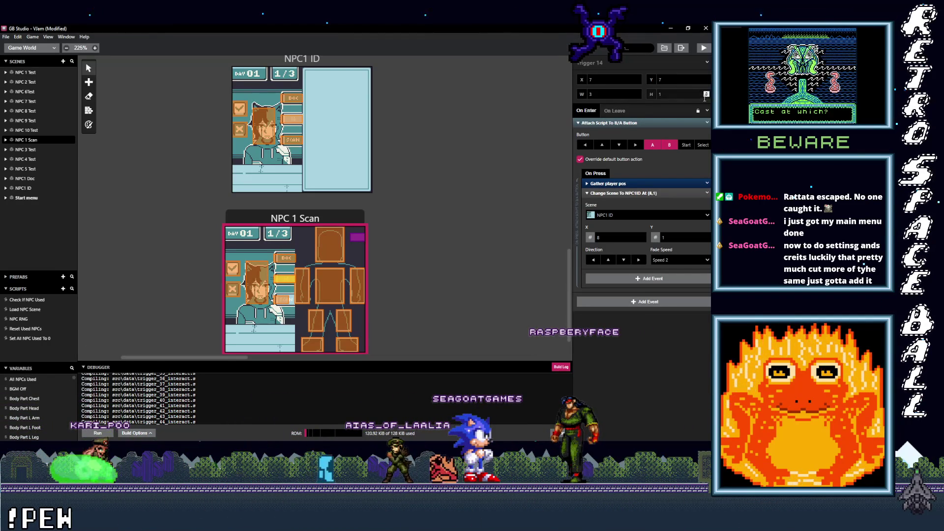
left_click(638, 96)
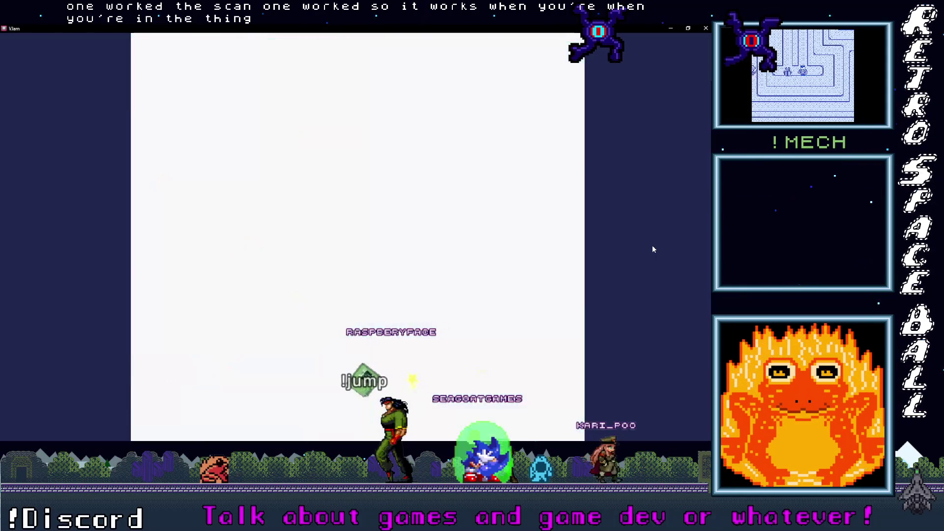
In the running game, close the scan view and test the DOC and ID buttons
key("z")
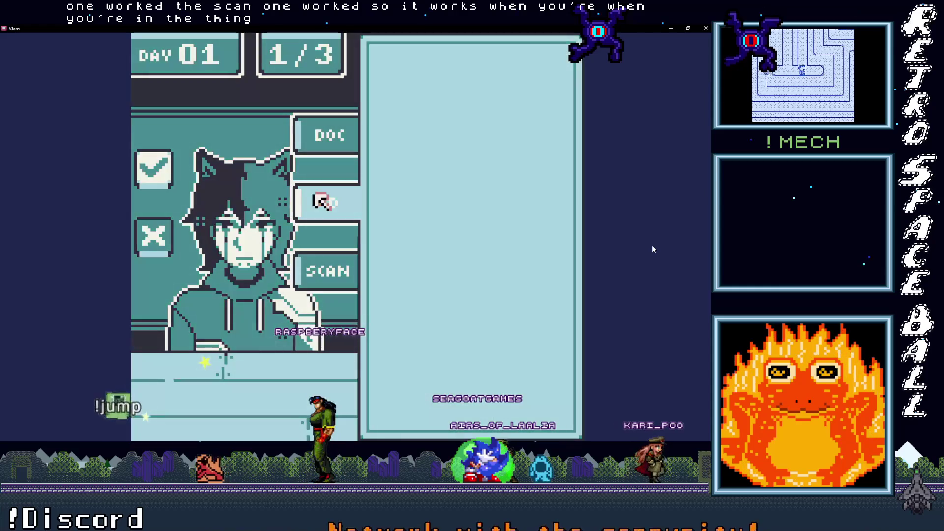
key("z")
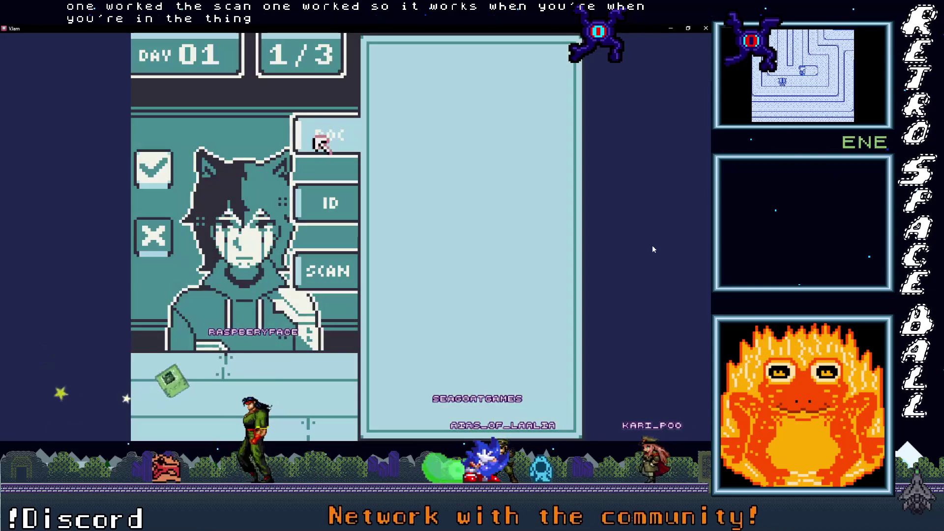
key("z")
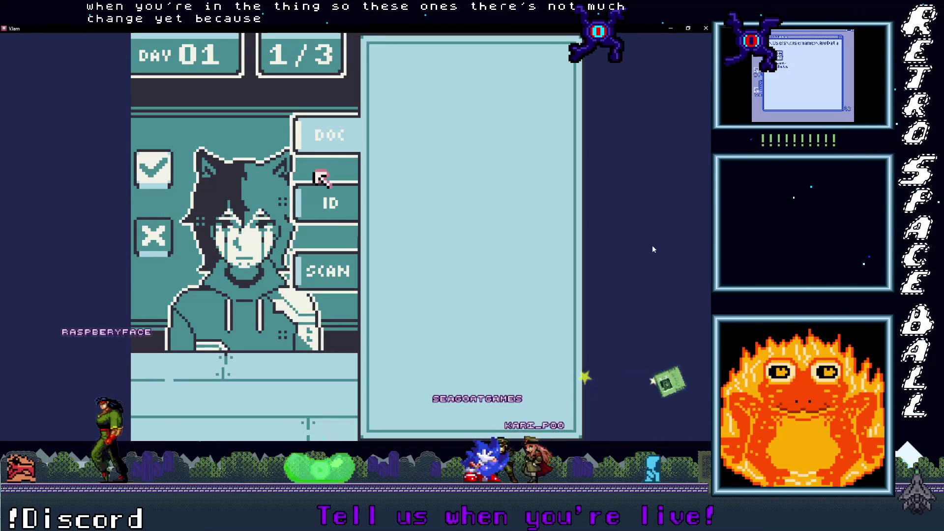
key("z")
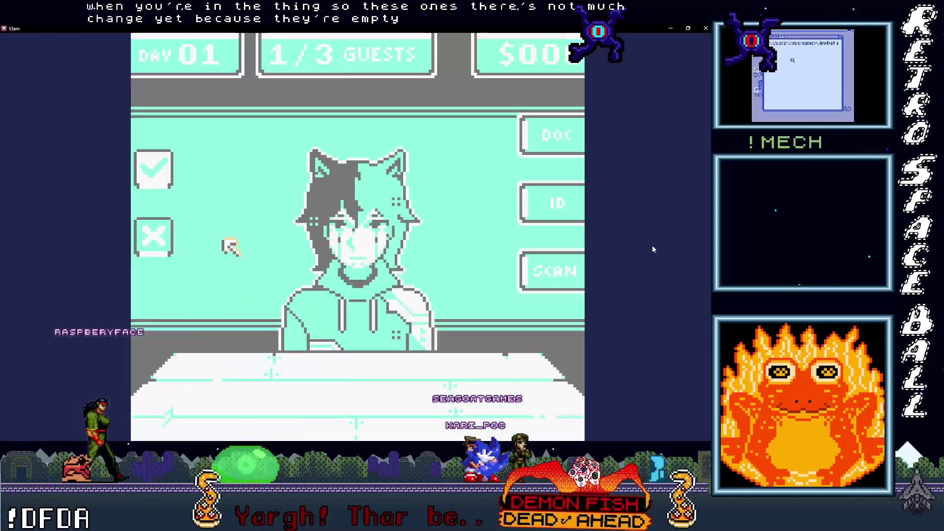
Move the cursor to the guest, talk to them and pick the (say nothing) reply
key("Right")
key("Down")
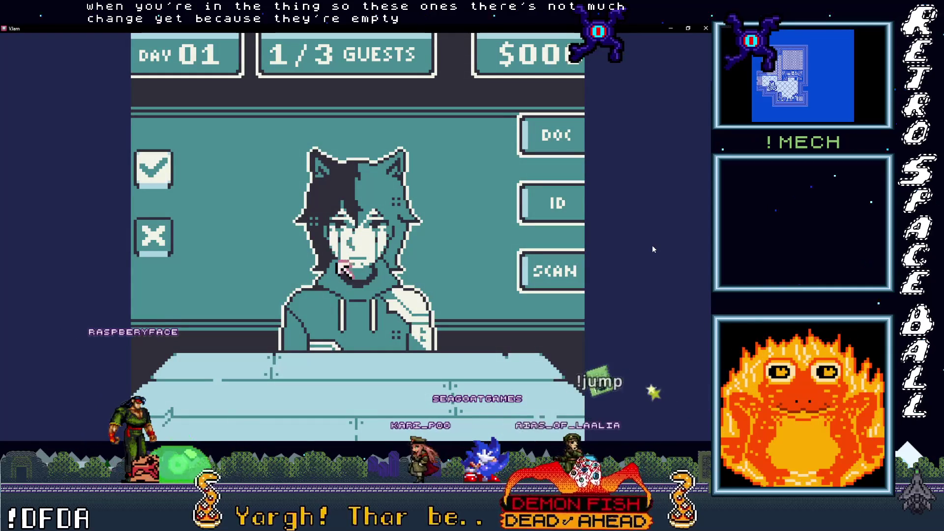
key("Right")
key("Down")
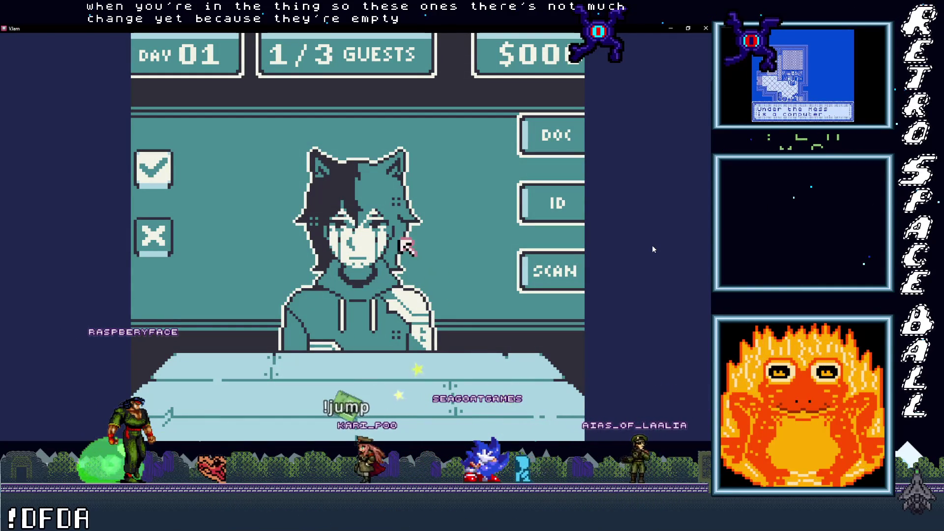
key("z")
key("Down")
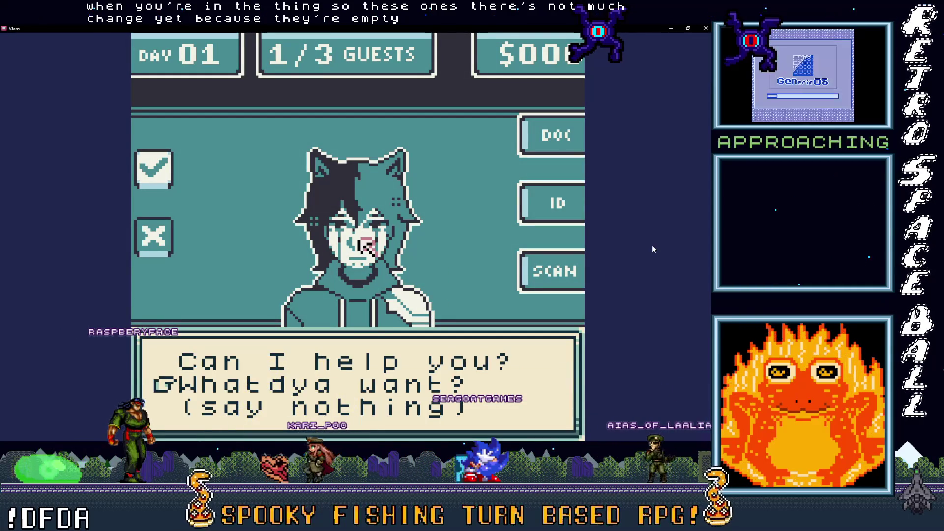
key("z")
key("z")
key("Down")
key("Down")
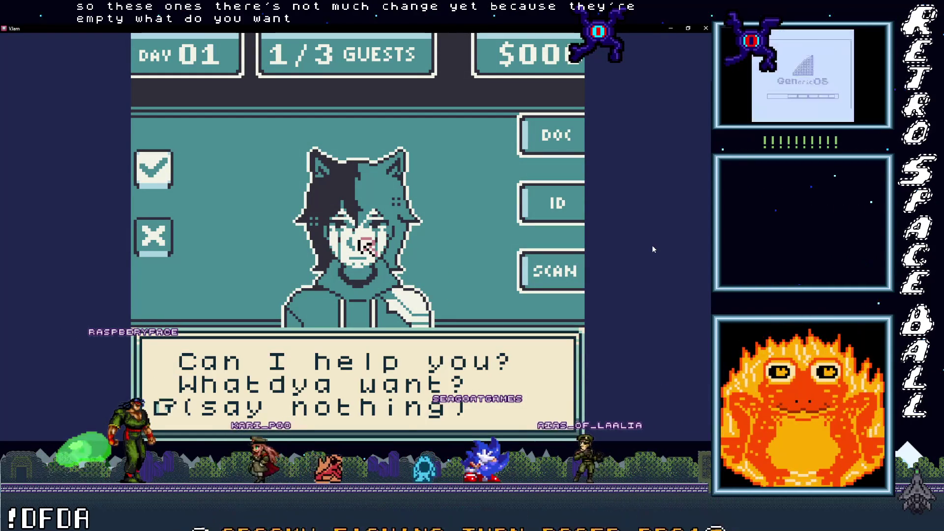
key("z")
key("z")
key("z")
key("z")
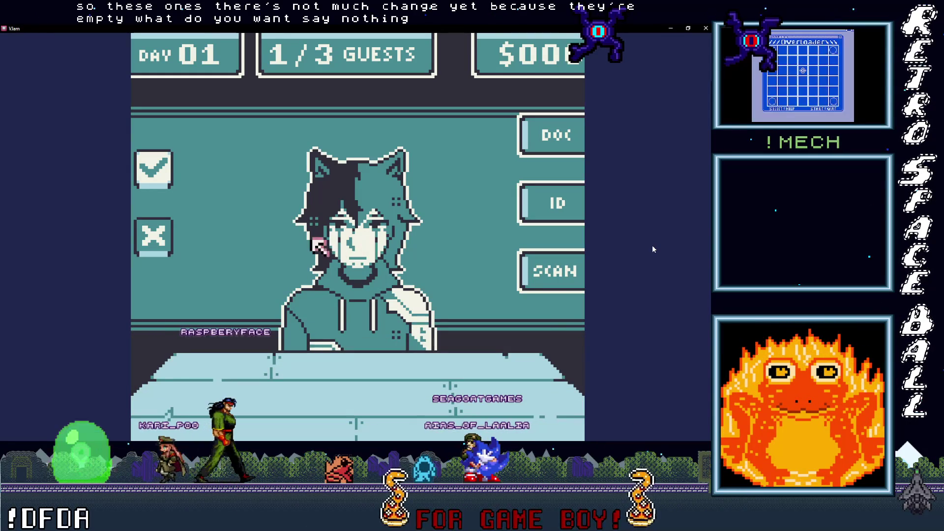
Move the cursor around the guest screen onto the accept choice and accept the guest
key("Up")
key("Left")
key("Up")
key("Right")
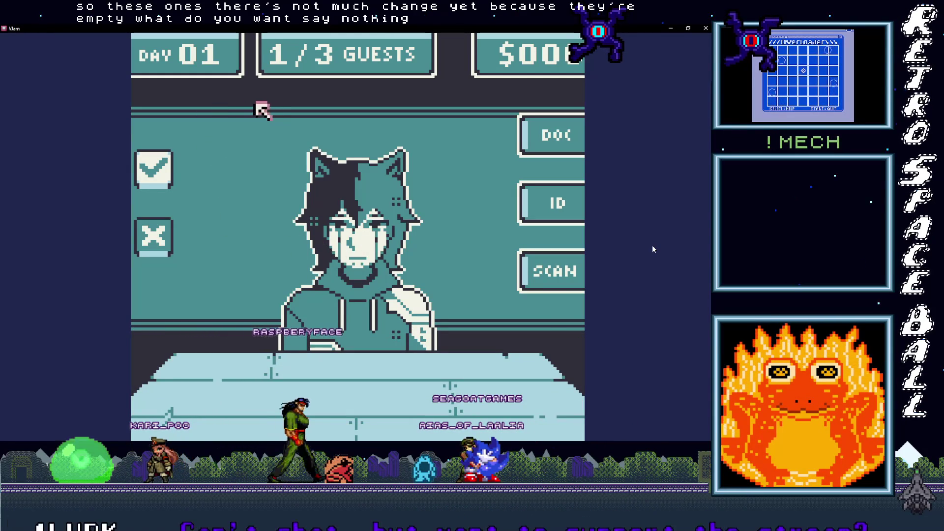
key("Left")
key("Down")
key("Right")
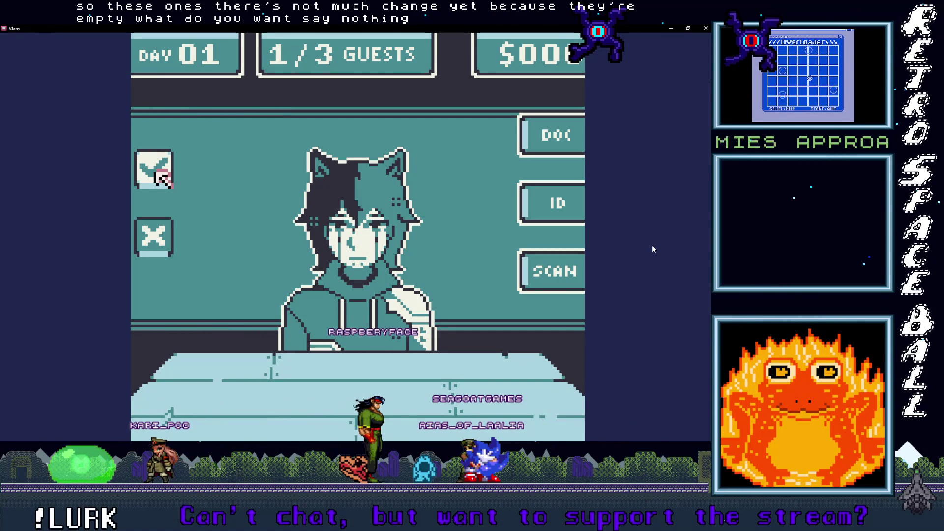
key("z")
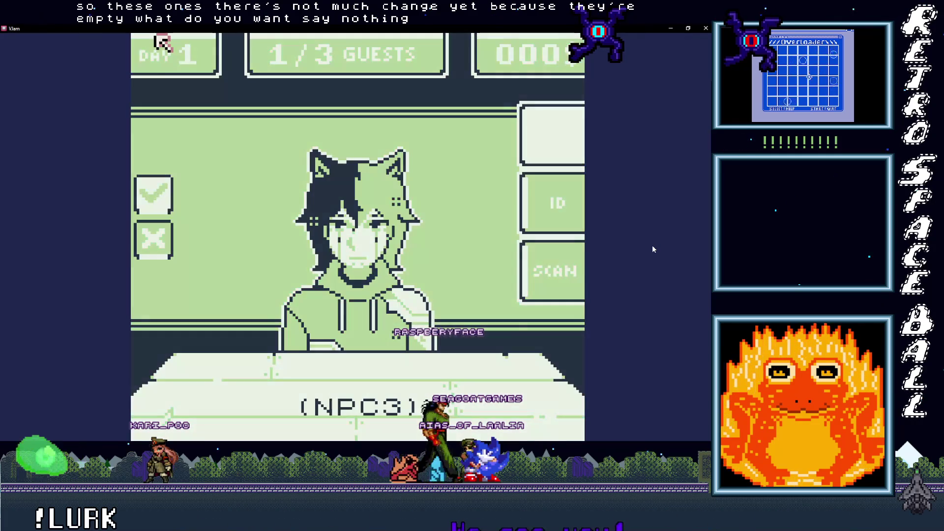
Keep accepting guests to load successive NPCs, including NPC6, with their palettes
key("Down")
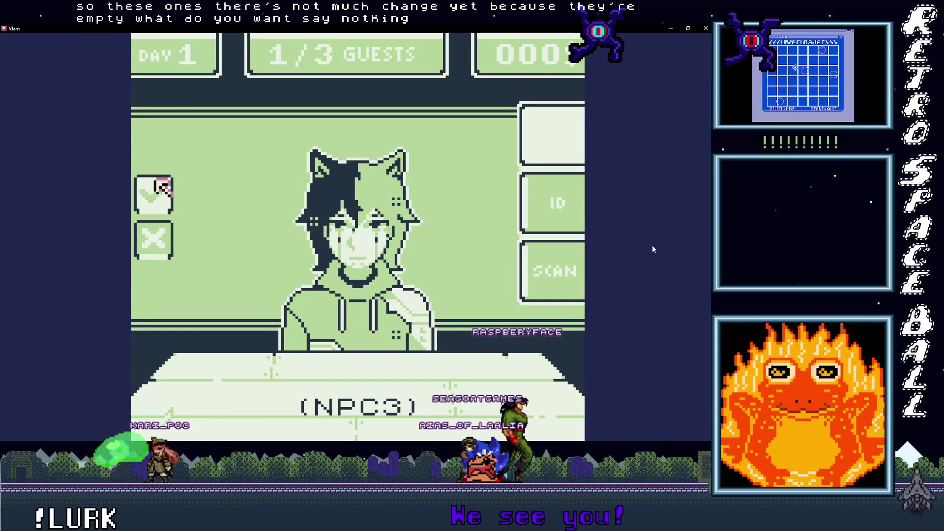
key("z")
key("Down")
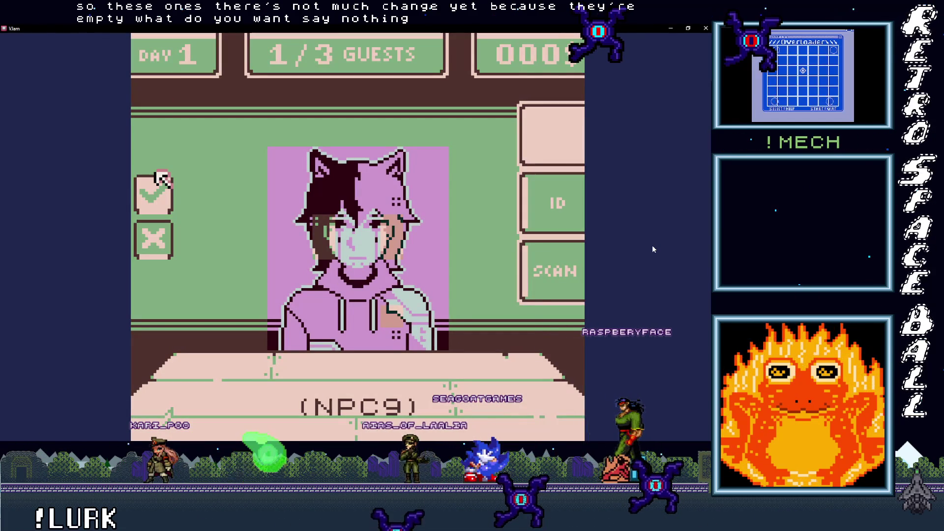
key("z")
key("Down")
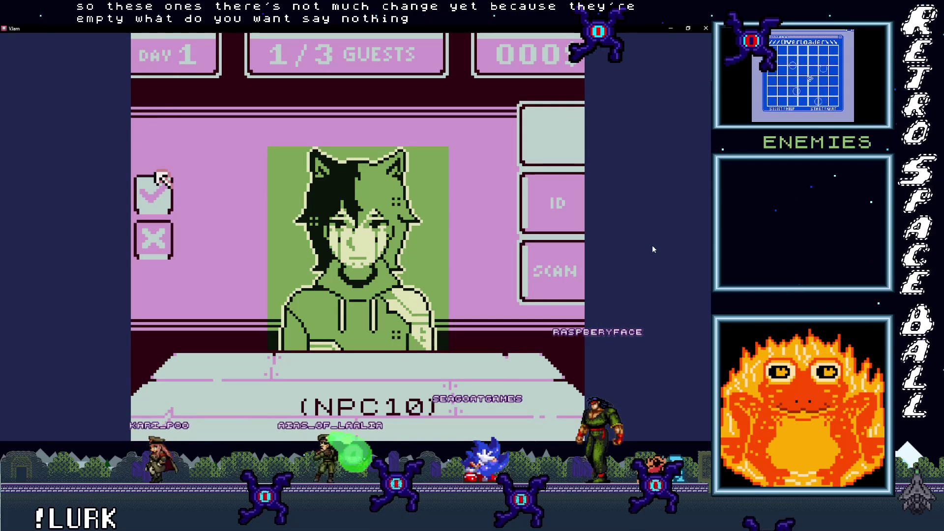
key("z")
key("Down")
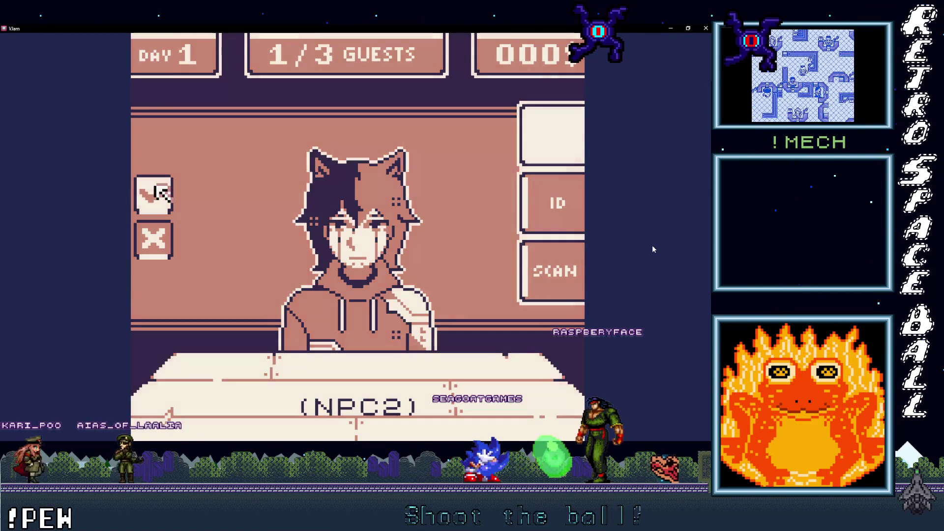
key("z")
key("Down")
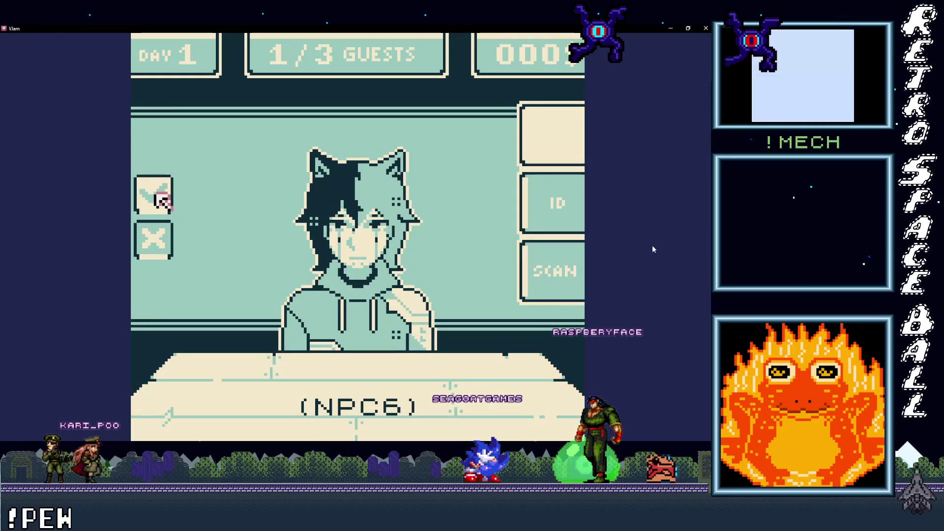
key("z")
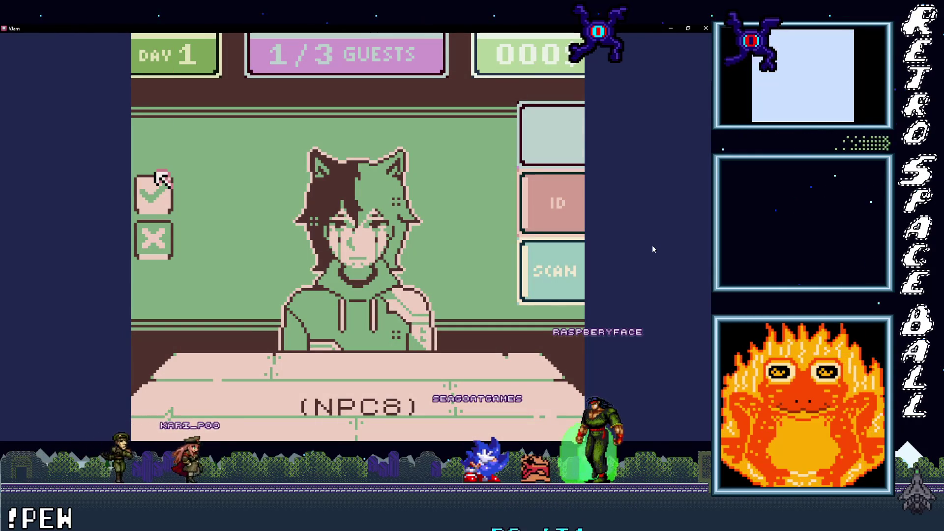
key("z")
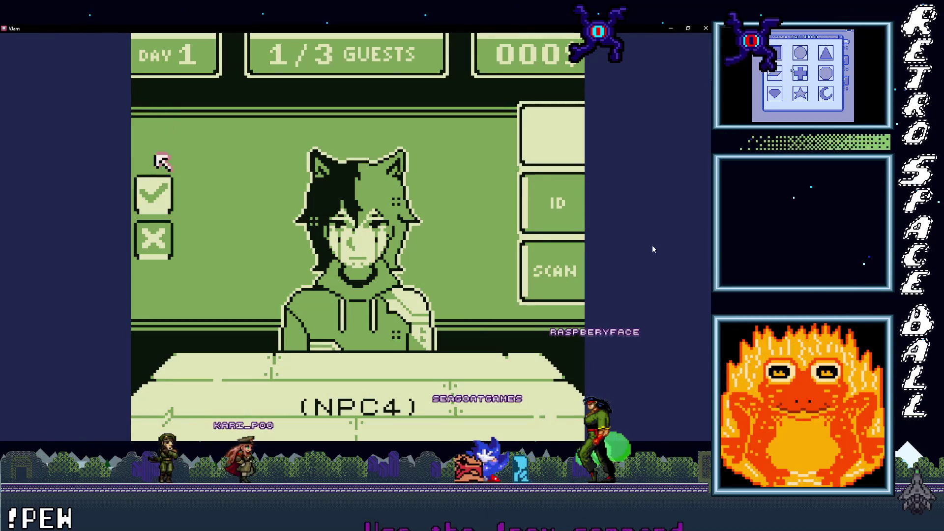
left_click(163, 241)
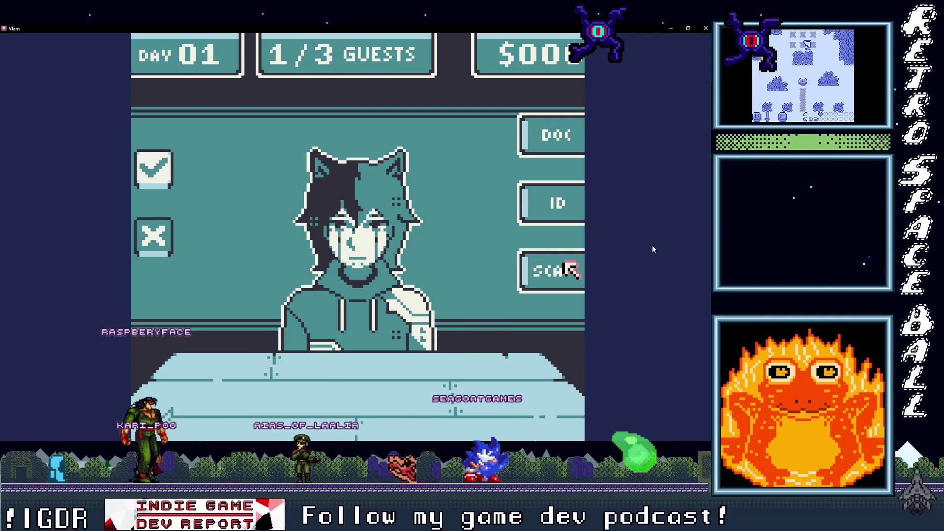
Open the body scan panel in the game, then close the game window
key("z")
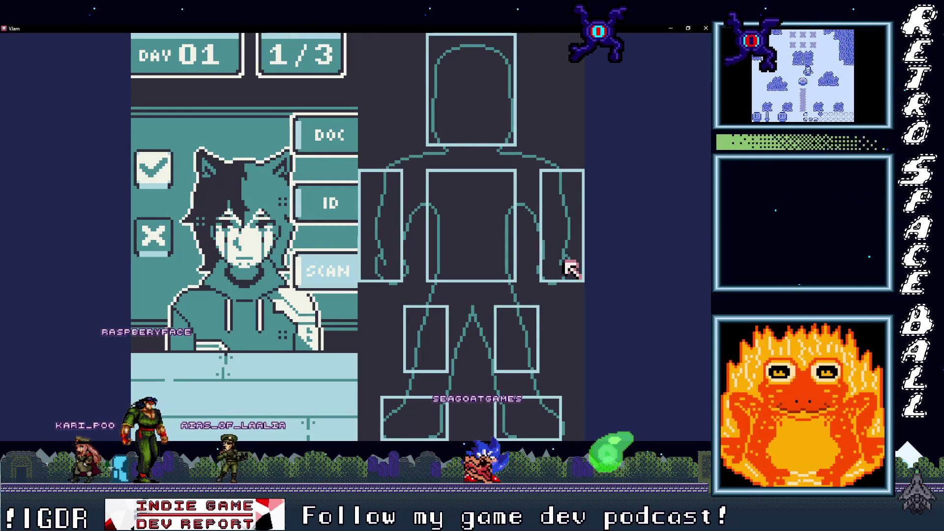
left_click(707, 28)
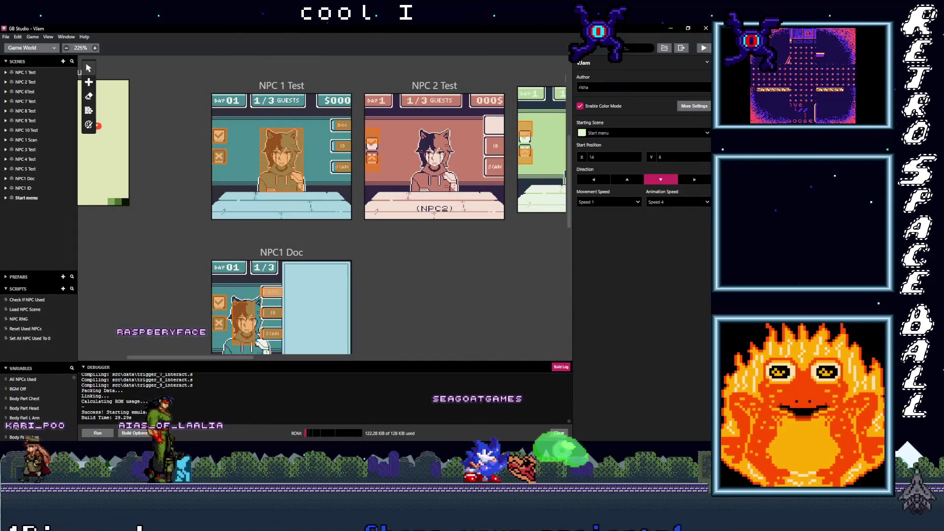
In Aseprite, show the tiles_buttons layer and hide Layer 19's body-outline grid
key("alt+Tab")
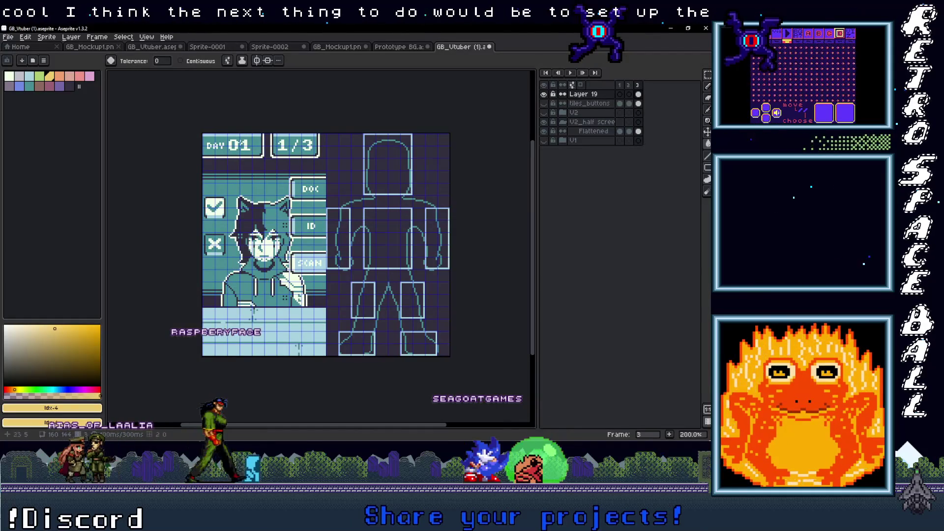
left_click(544, 103)
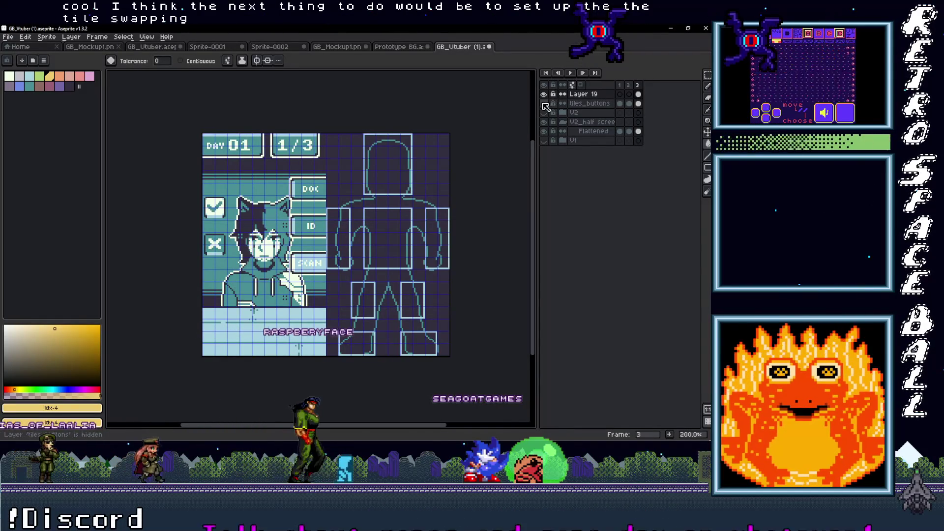
left_click(544, 104)
left_click(544, 94)
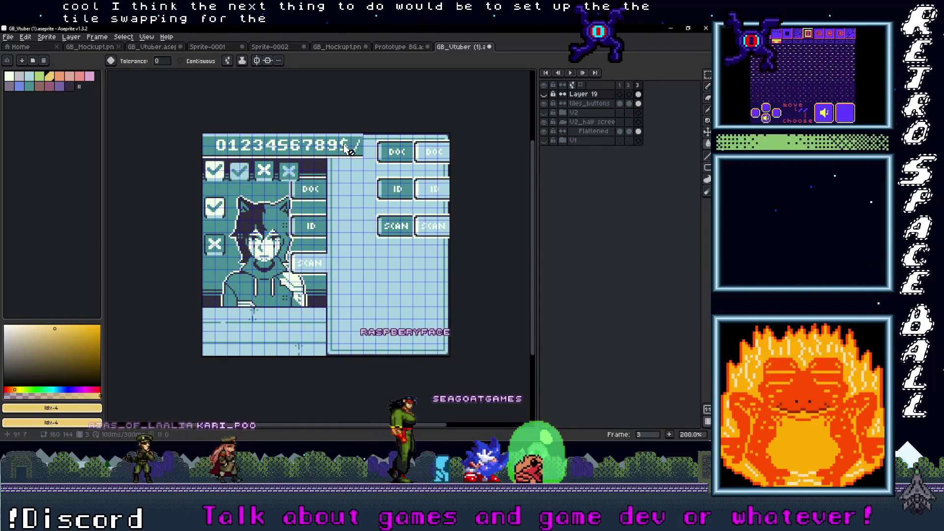
scroll(359, 147, "up", 3)
scroll(403, 195, "down", 1)
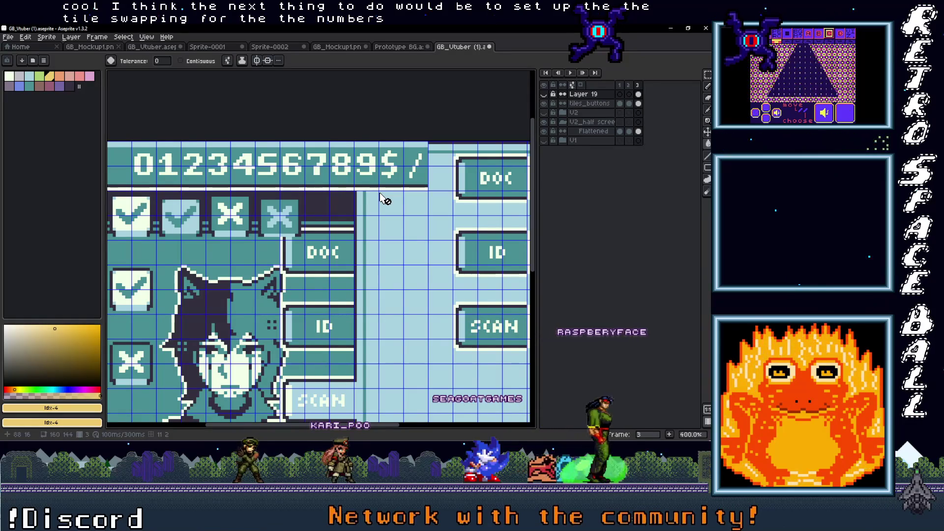
Marquee-select the 0–9 digit row on tiles_buttons, then switch to the Sprite-0001 document
key("m")
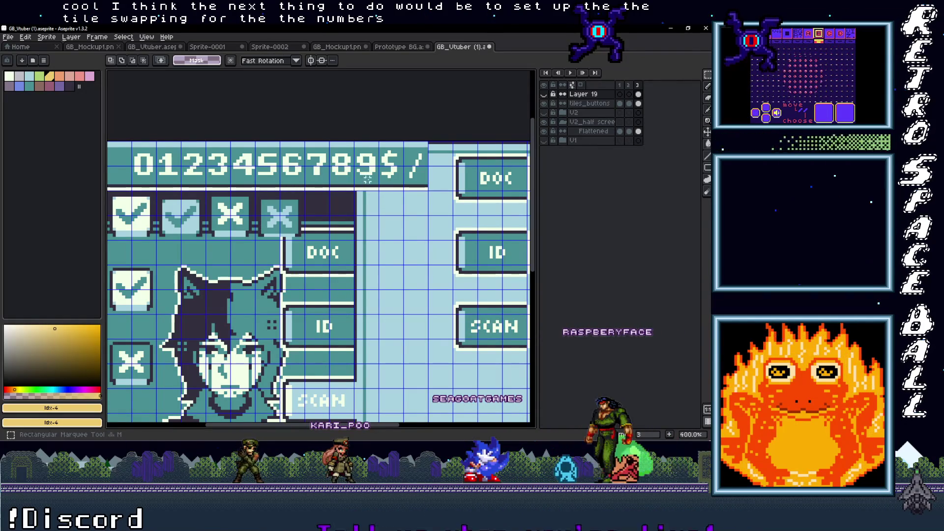
left_click_drag(126, 147, 165, 140)
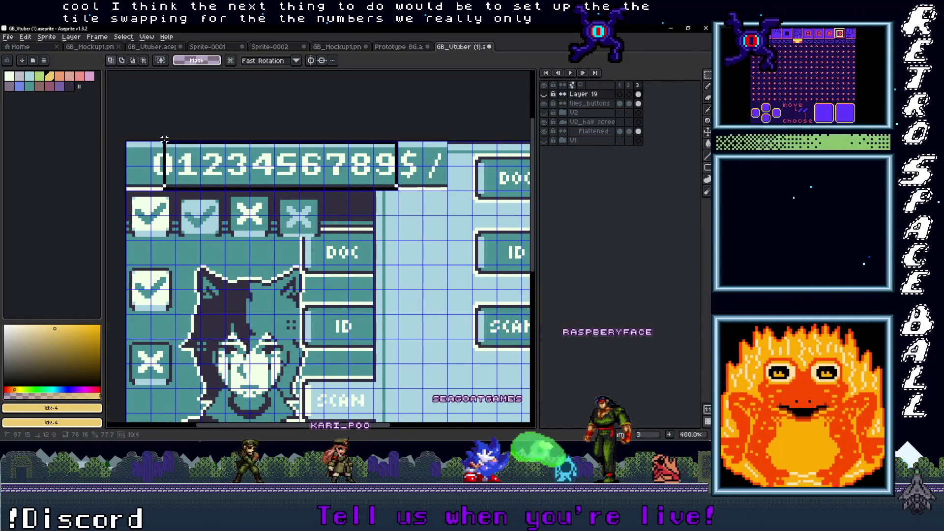
left_click(192, 160)
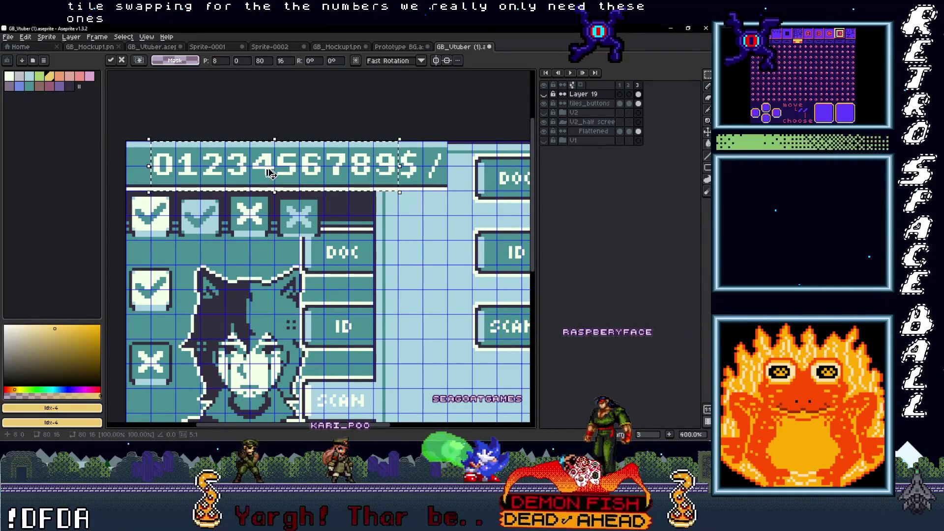
left_click(572, 107)
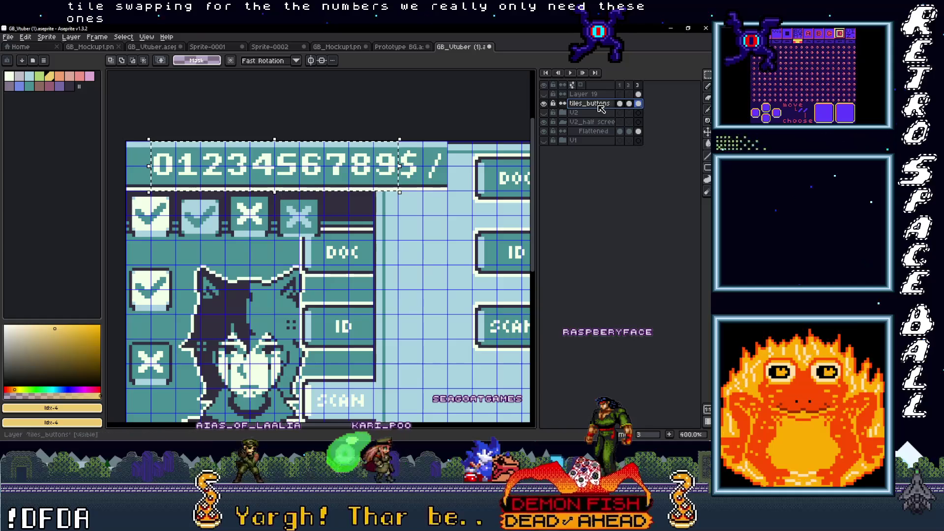
left_click(620, 103)
left_click(305, 190)
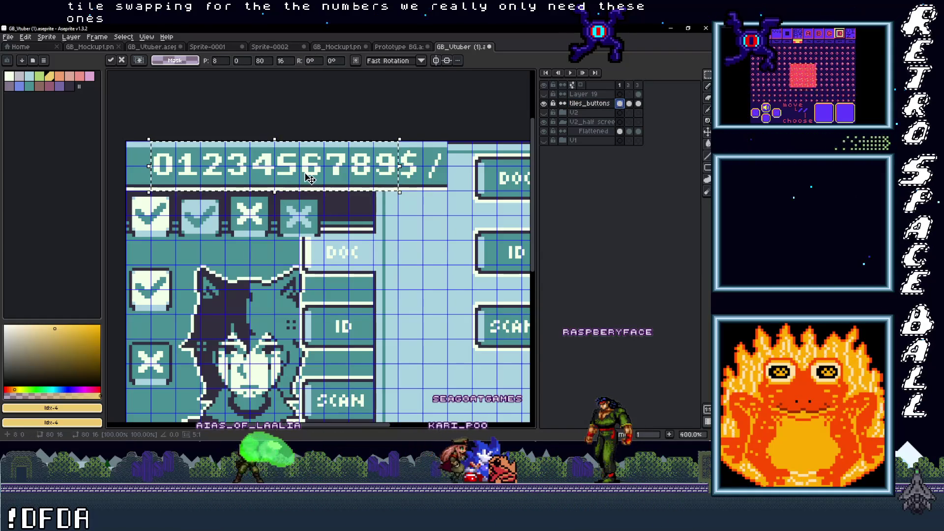
left_click(8, 36)
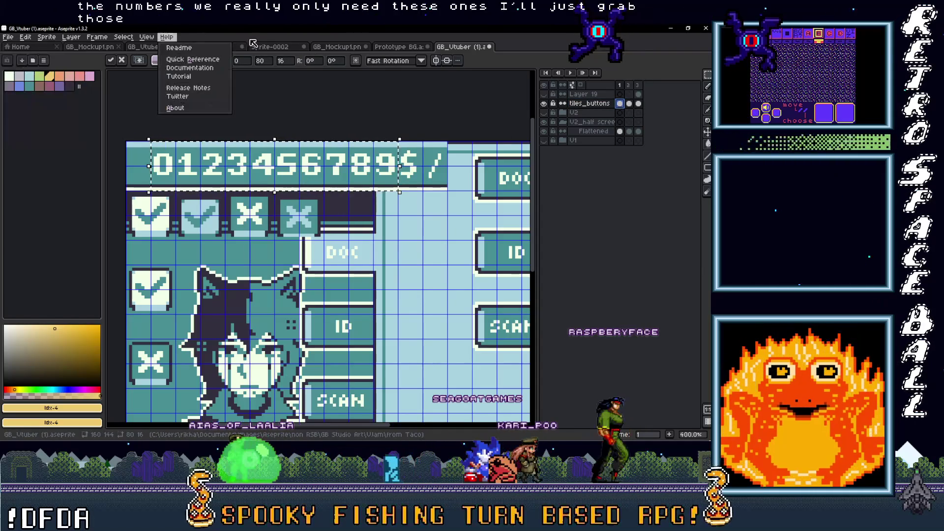
left_click(257, 47)
left_click(216, 47)
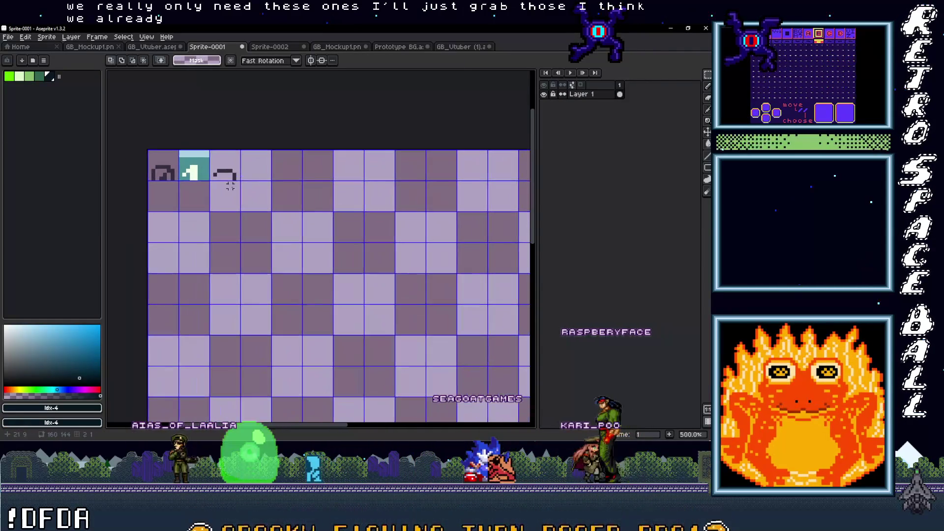
key("ctrl+v")
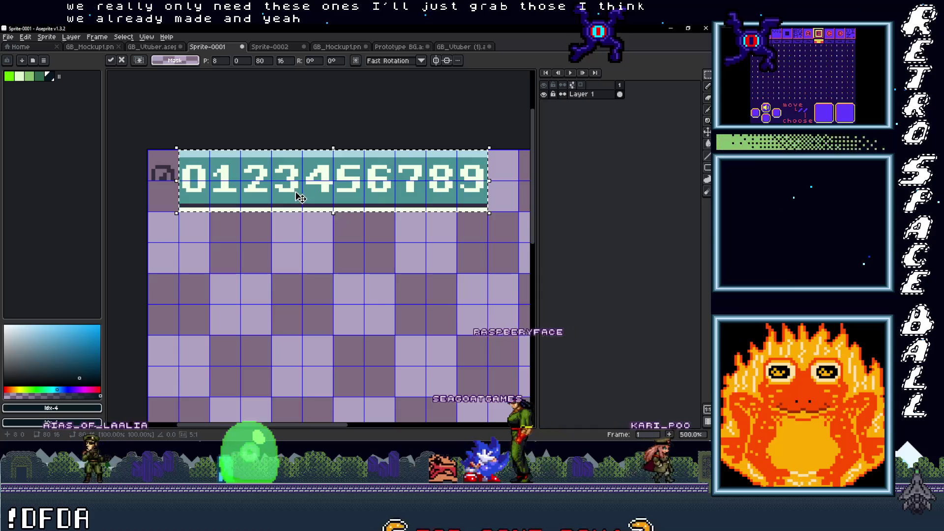
left_click_drag(300, 182, 270, 182)
left_click_drag(456, 207, 146, 179)
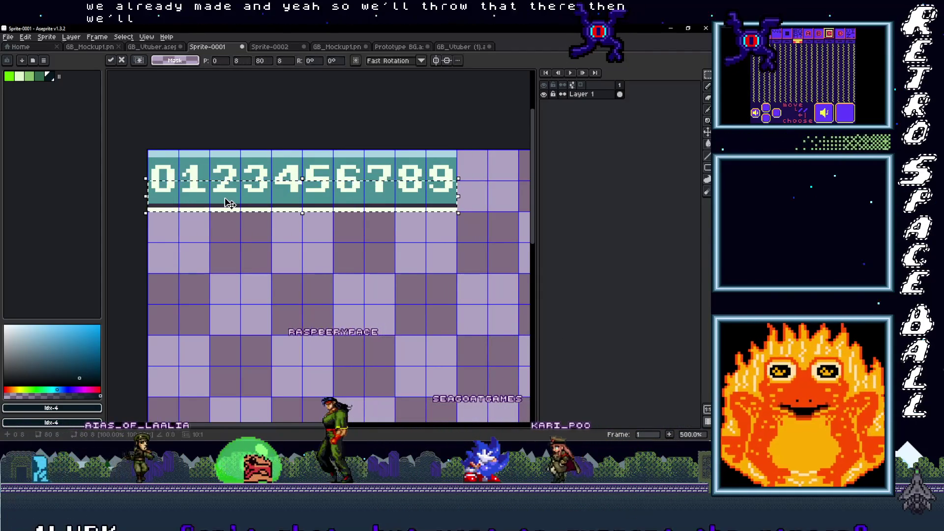
left_click(285, 199)
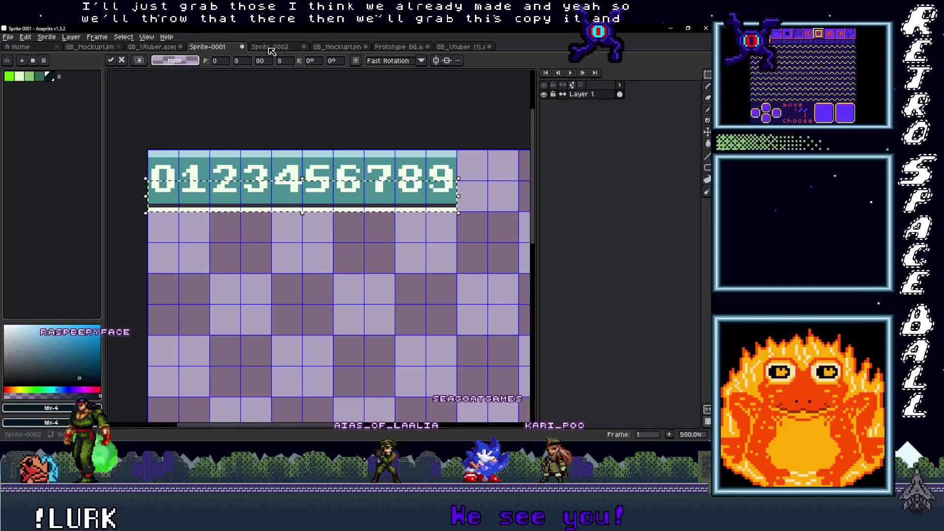
left_click(270, 47)
key("ctrl+v")
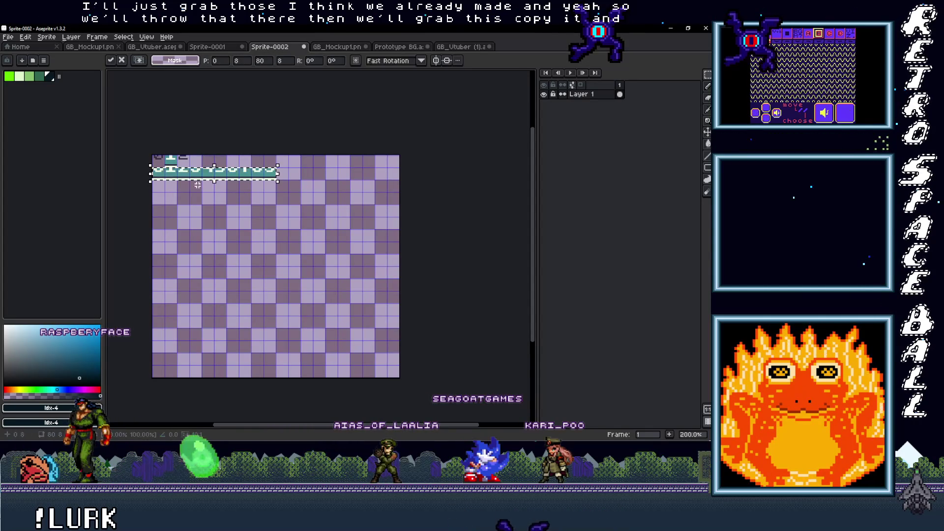
left_click_drag(215, 176, 215, 163)
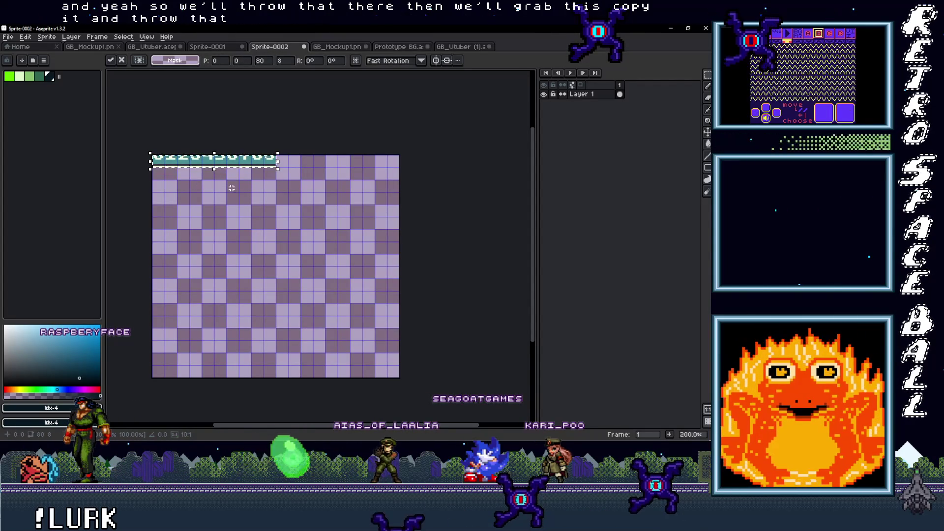
key("Return")
Sample the light green and fill Sprite-0002's transparent background with it
scroll(235, 193, "up", 3)
scroll(235, 193, "down", 2)
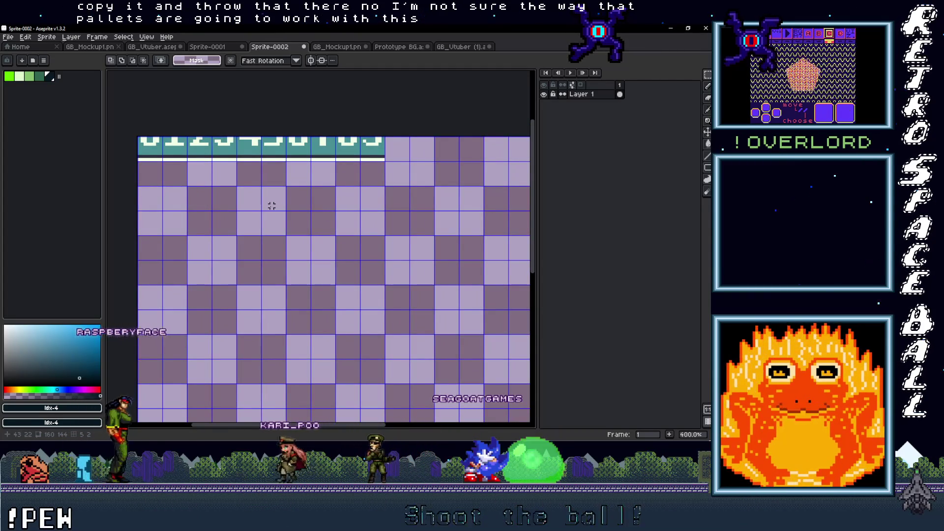
scroll(211, 175, "up", 1)
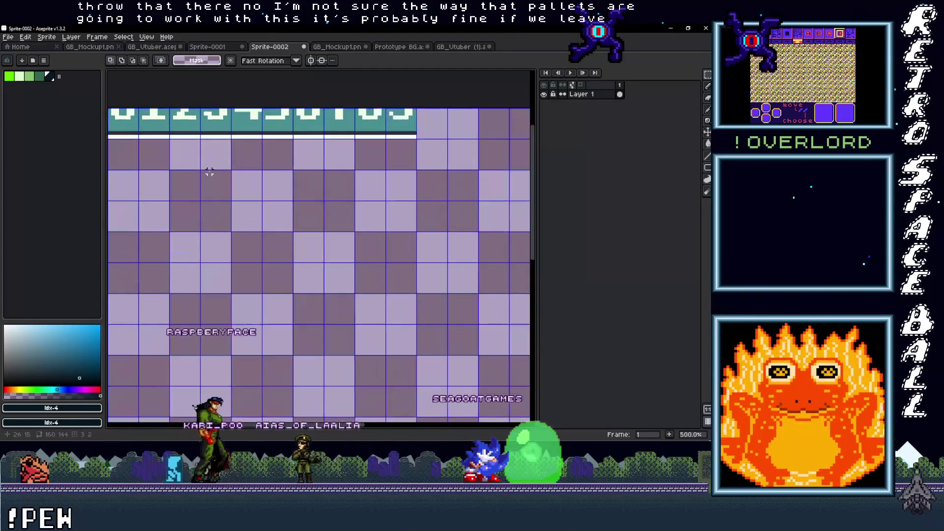
key("i")
left_click(278, 135)
key("g")
left_click(298, 180)
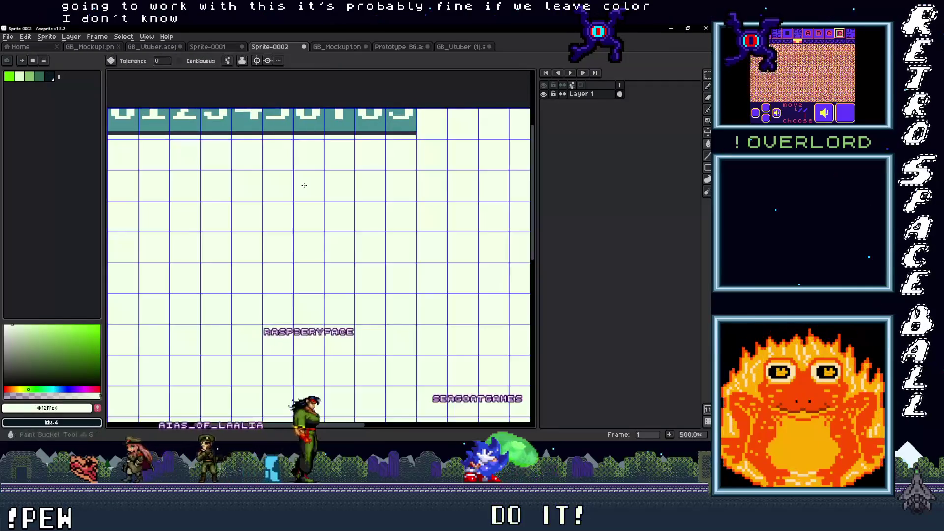
scroll(293, 176, "down", 2)
Clear the selection in Sprite-0001 and fill its transparent area with light green
key("ctrl+shift+Tab")
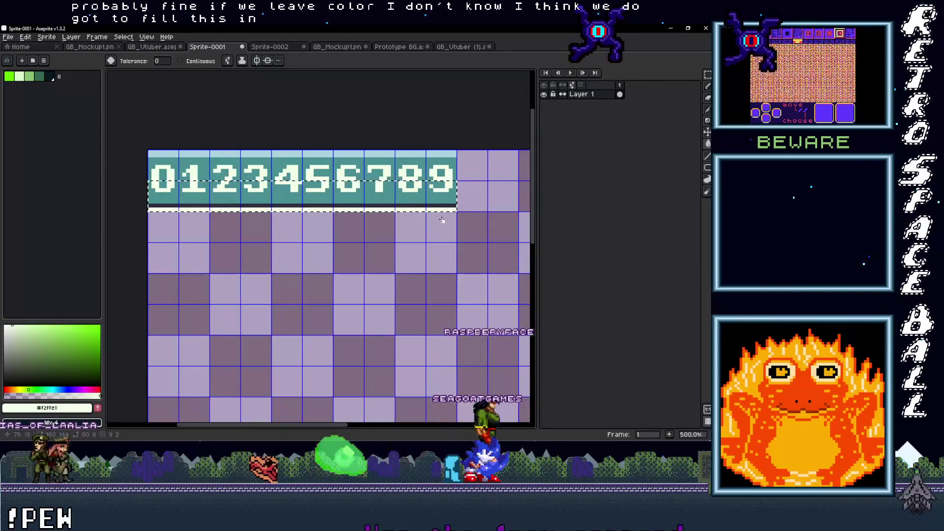
key("v")
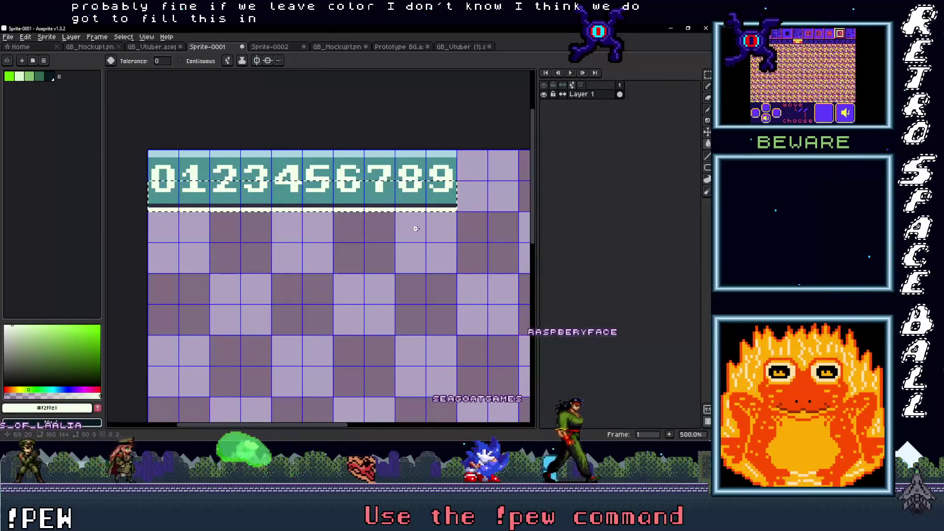
key("ctrl+d")
key("g")
left_click(349, 231)
scroll(297, 215, "down", 3)
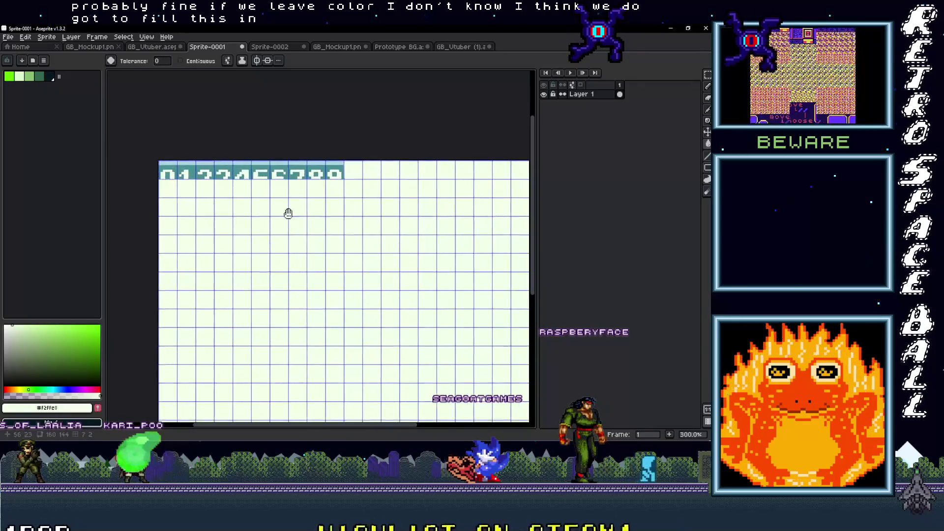
left_click(8, 39)
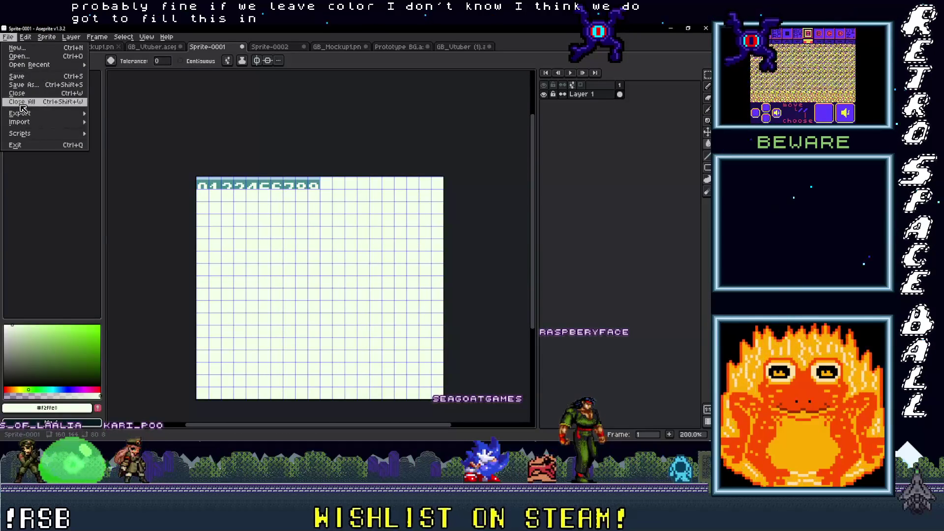
Export Sprite-0001 as NumbersTop.png into the from Taco folder
mouse_move(47, 119)
left_click(147, 127)
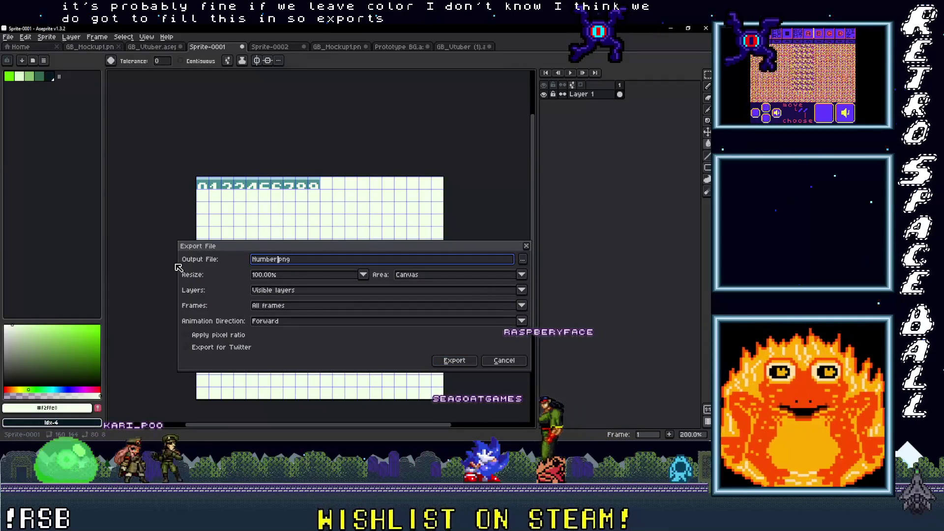
type("sTop")
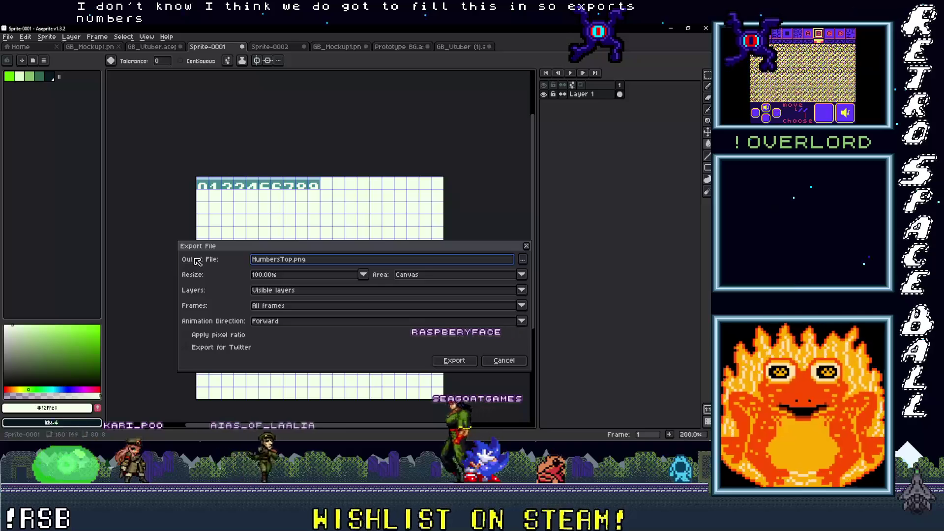
key("Tab")
key("Return")
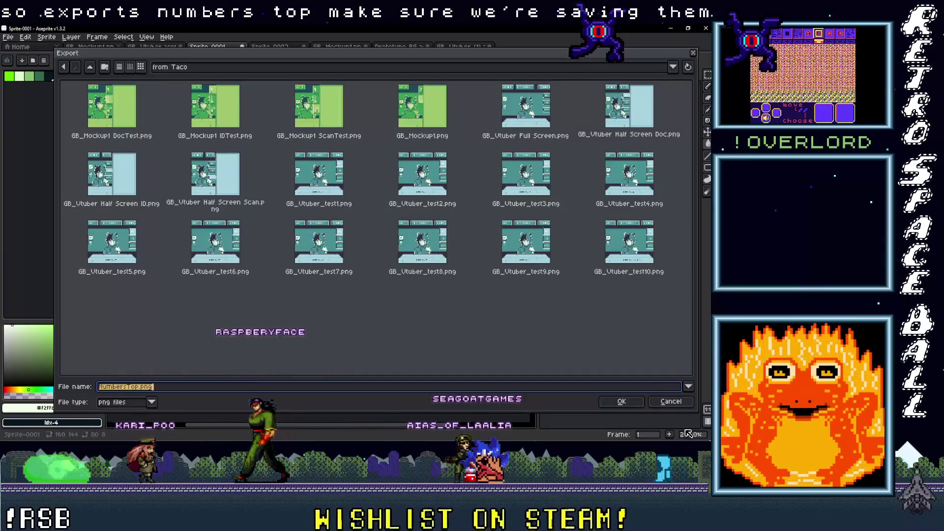
left_click(624, 402)
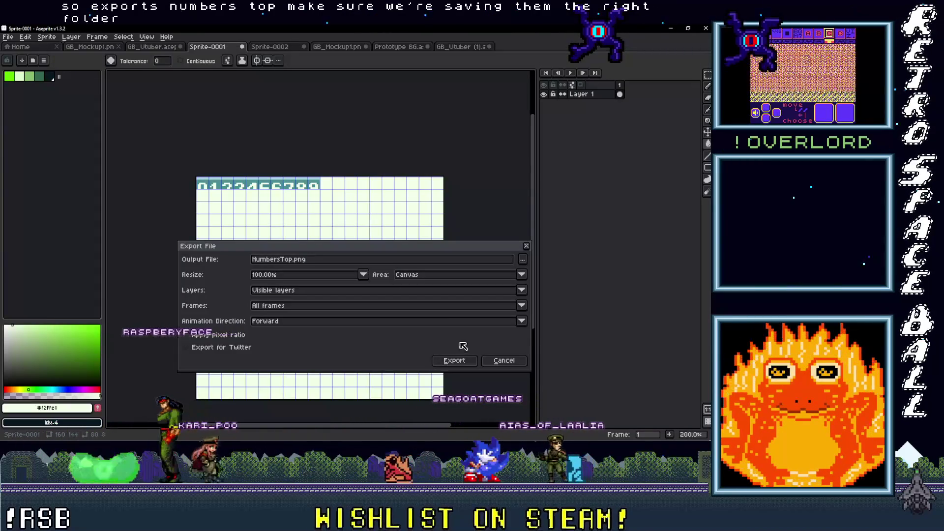
left_click(458, 362)
key("ctrl+Tab")
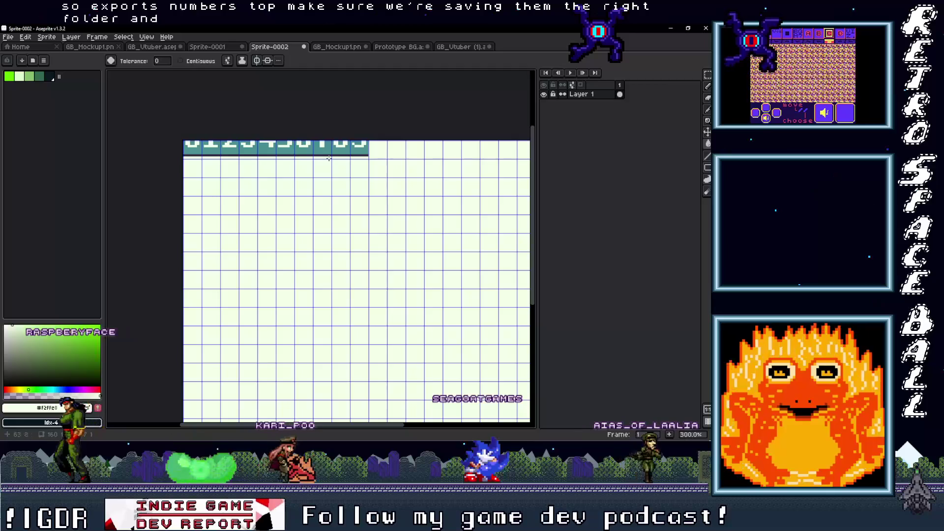
Try exporting the second sprite as NumbersBottom.png and dismiss the resulting error
left_click(7, 37)
mouse_move(29, 113)
left_click(126, 113)
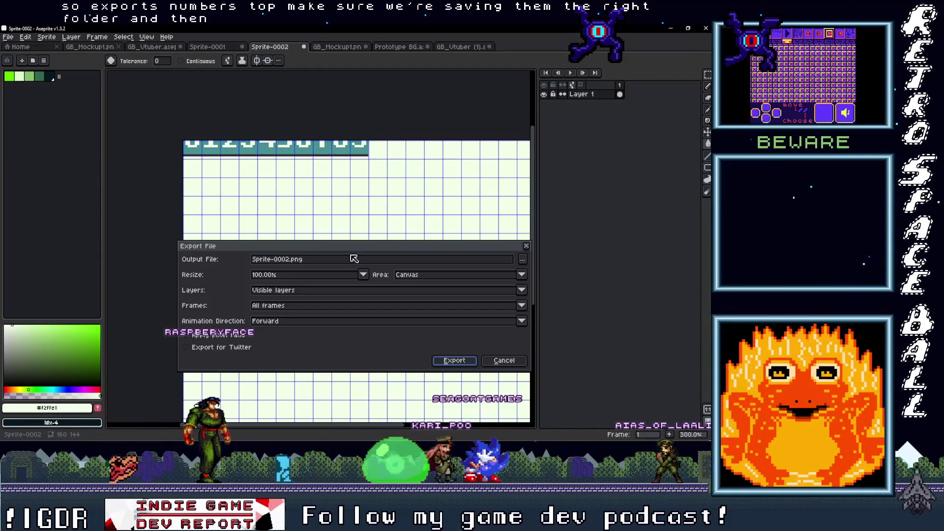
left_click(281, 261)
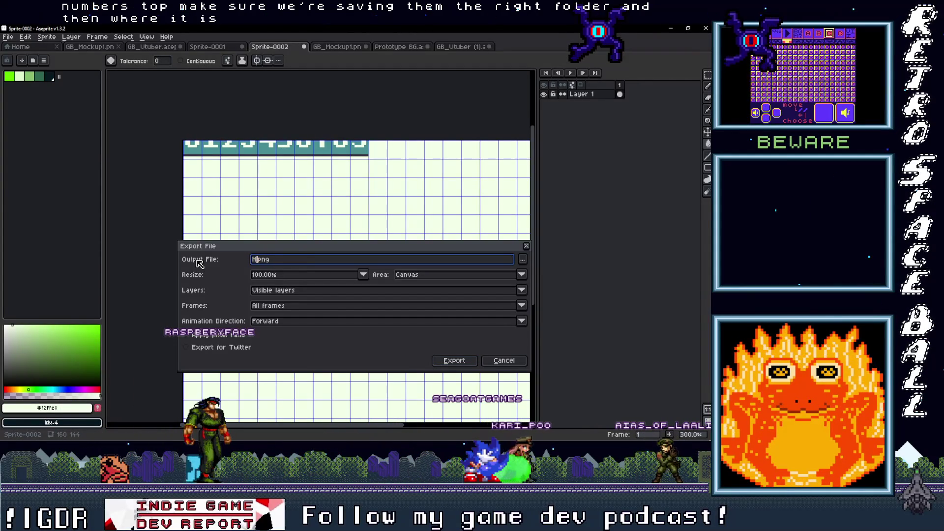
key("BackSpace")
key("BackSpace")
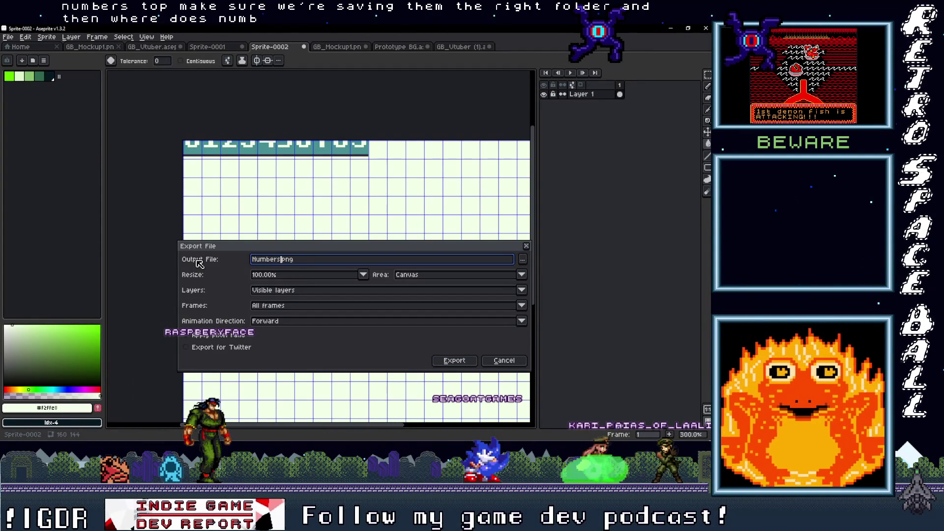
type("Bottom")
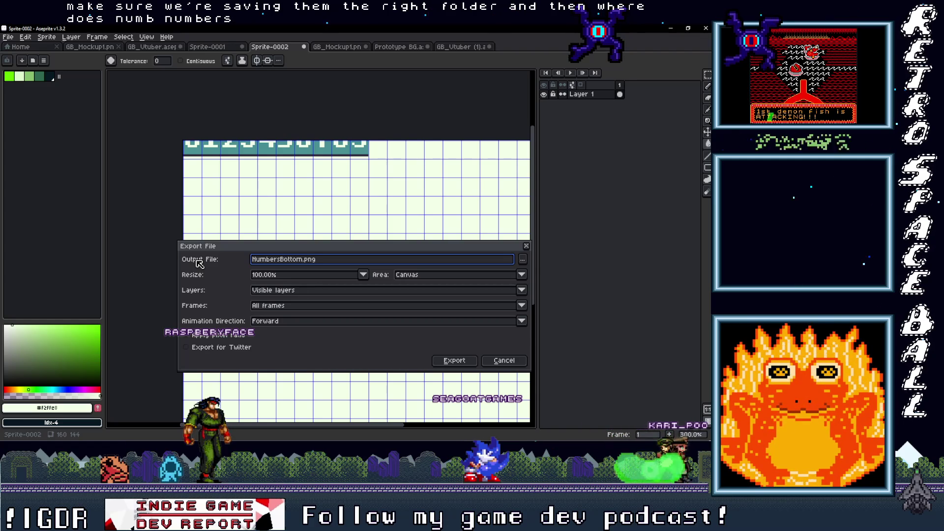
left_click(462, 360)
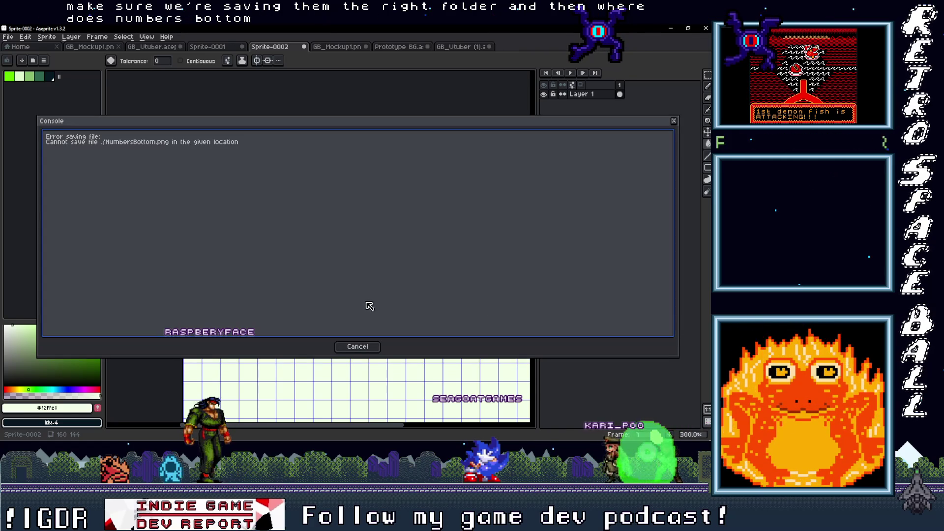
left_click(360, 344)
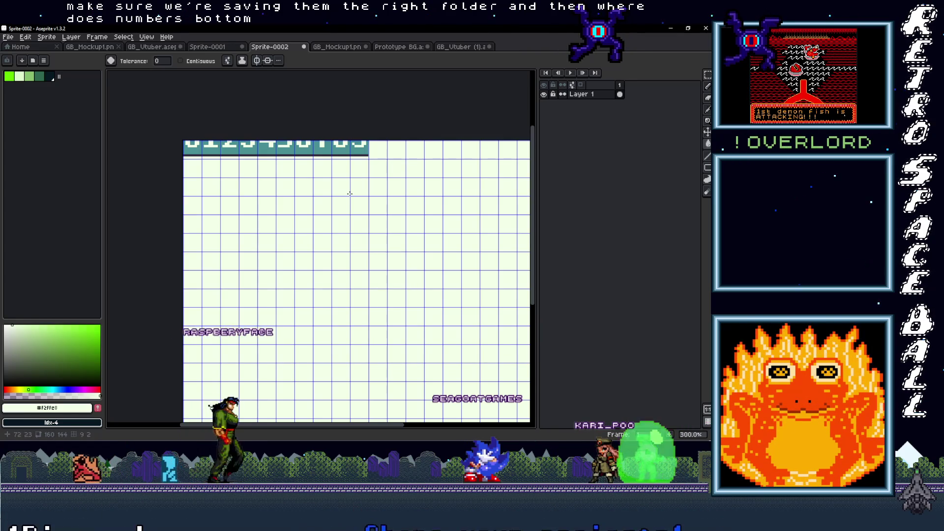
Save the sprite as NumbersBottom.png in the from Taco folder
key("ctrl+shift+s")
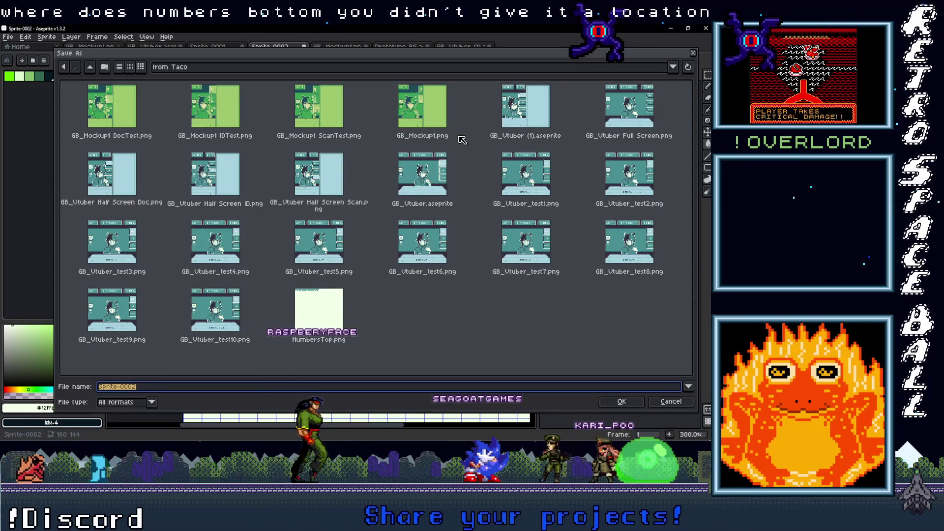
left_click(320, 325)
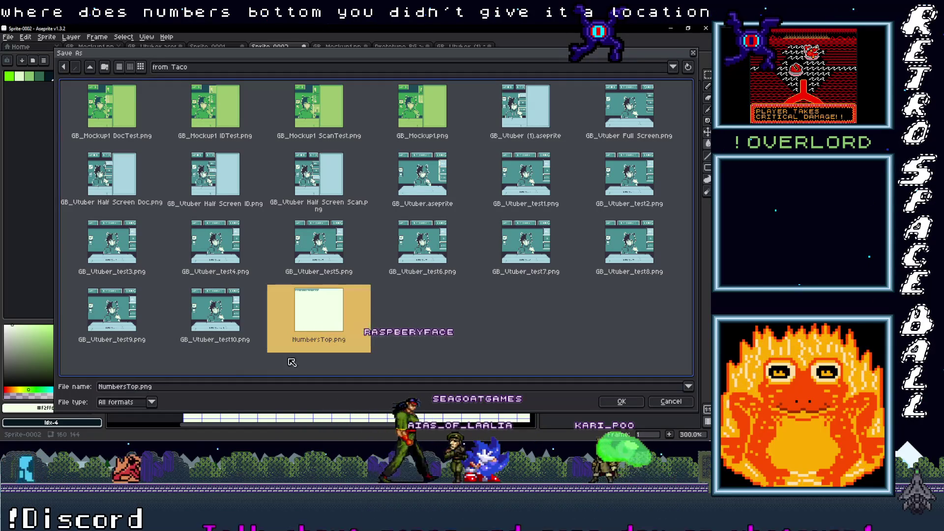
key("Delete")
key("Delete")
key("Delete")
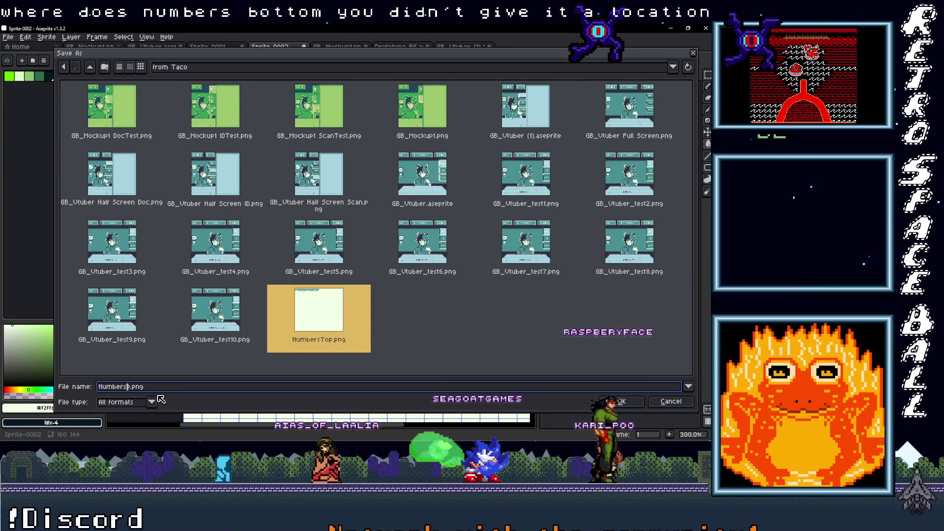
type("Bottom")
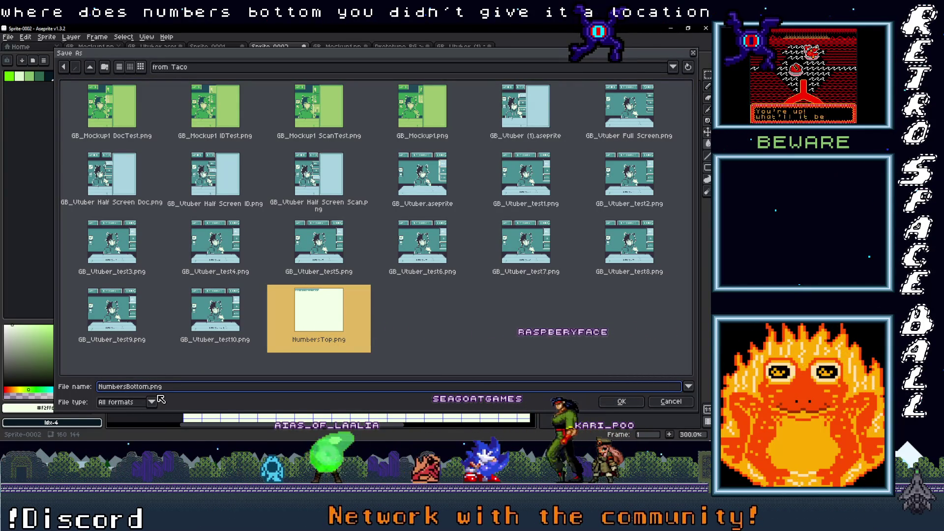
left_click(618, 400)
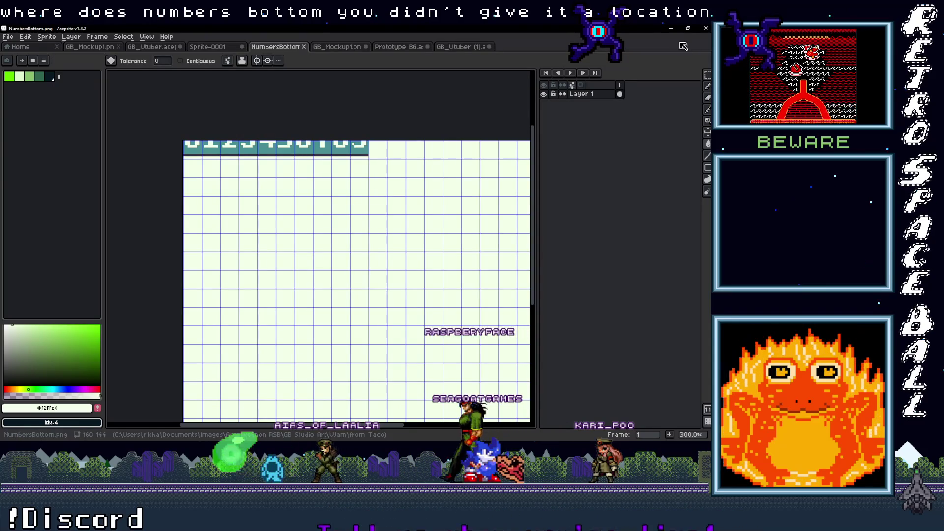
key("alt+Tab")
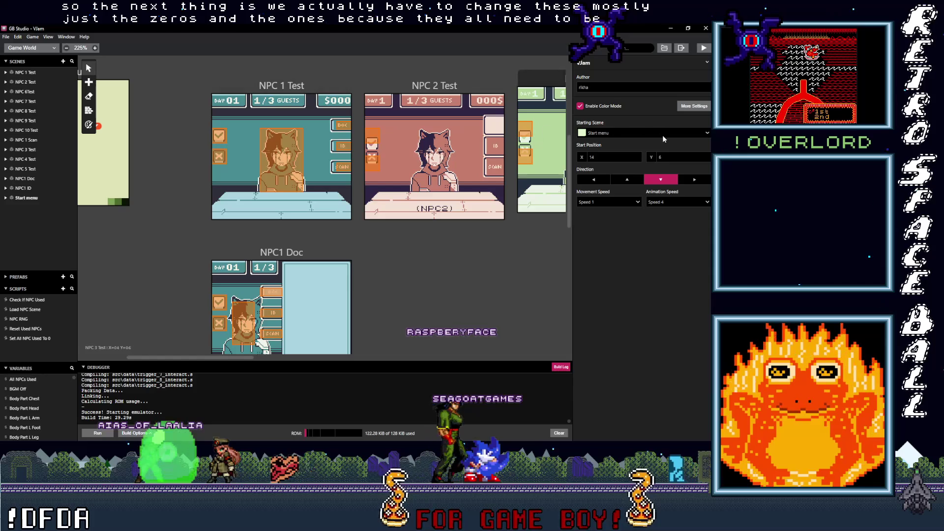
Return from GB Studio to Aseprite's NumbersBottom.png drawing, then show the Sprite-0001 document
mouse_move(711, 118)
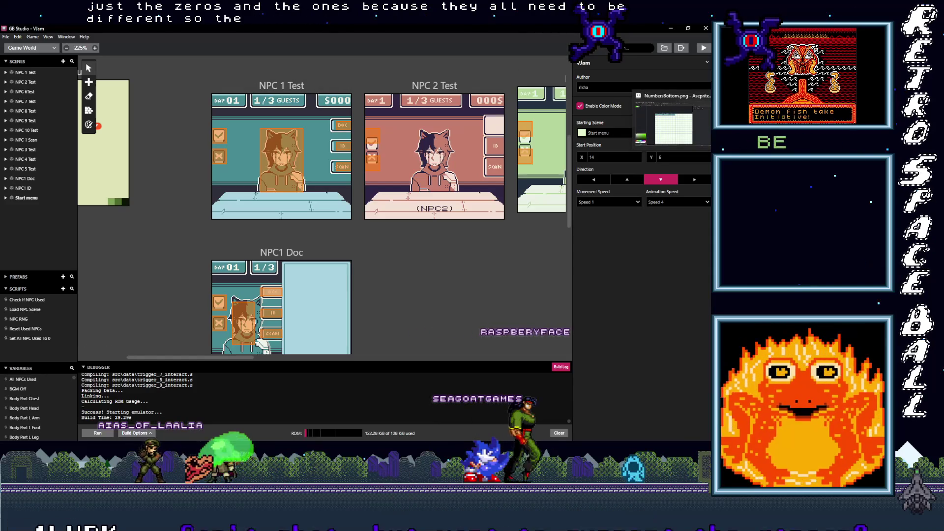
left_click(673, 122)
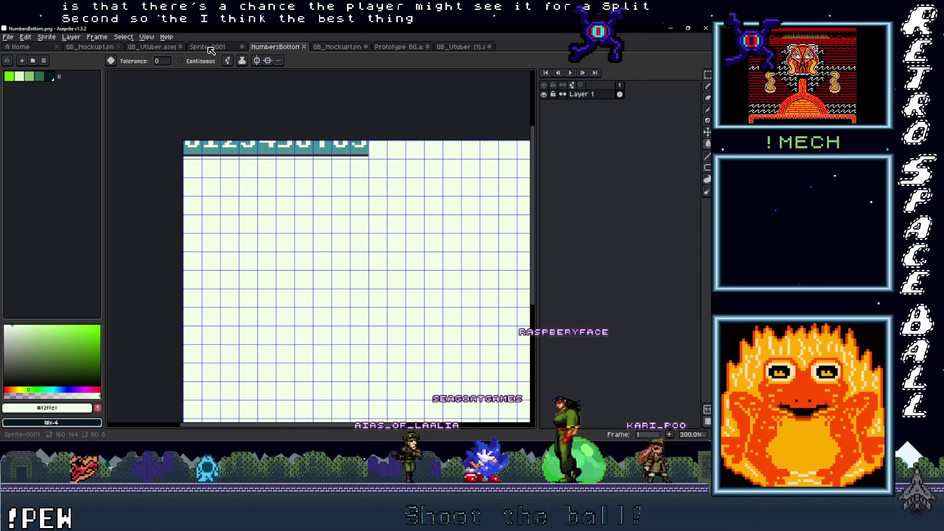
left_click(209, 49)
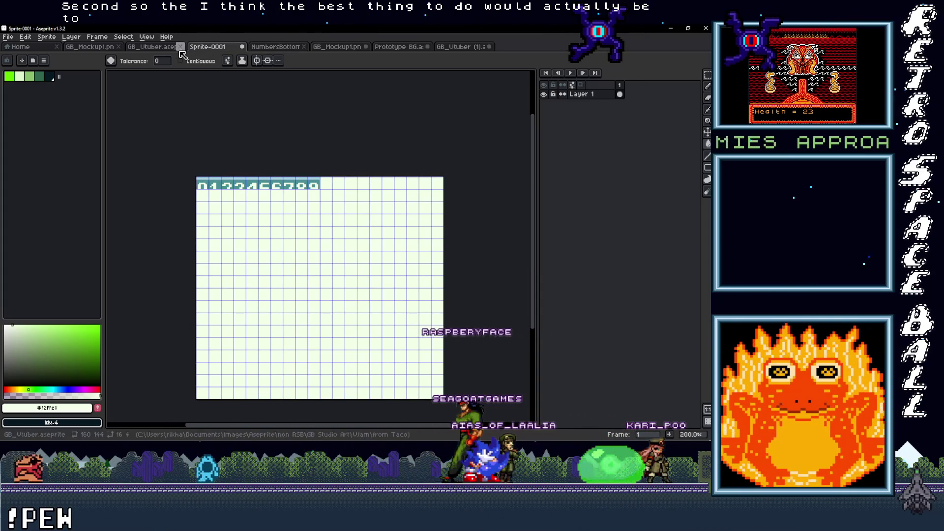
In the GB_Utuber (1) mockup, paste the digits, undo the stray pixel, and hide tiles_buttons
left_click(465, 47)
scroll(202, 184, "up", 3)
key("ctrl+v")
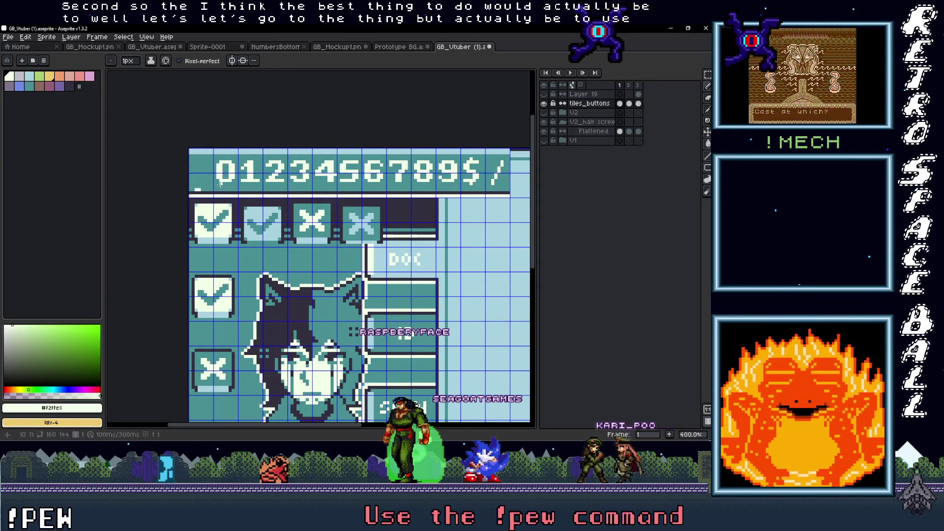
key("ctrl+z")
key("m")
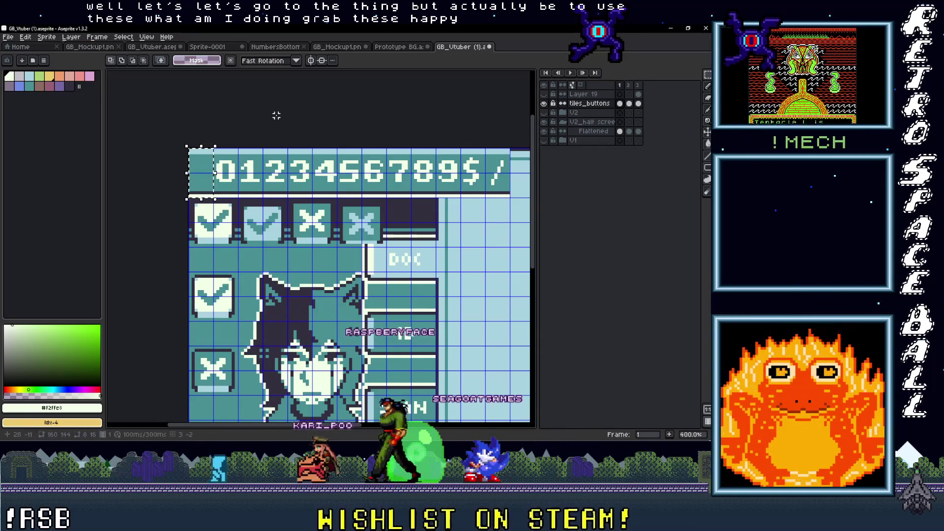
left_click_drag(286, 189, 249, 158)
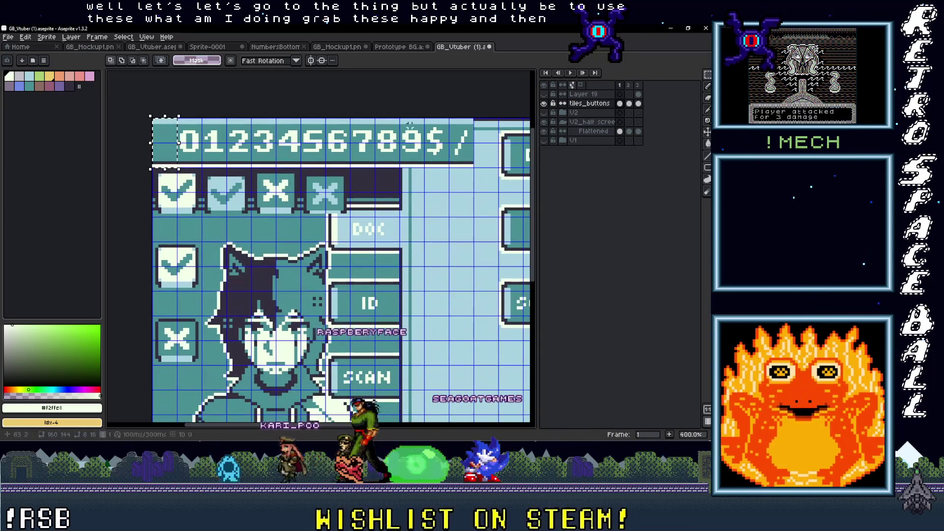
left_click(543, 103)
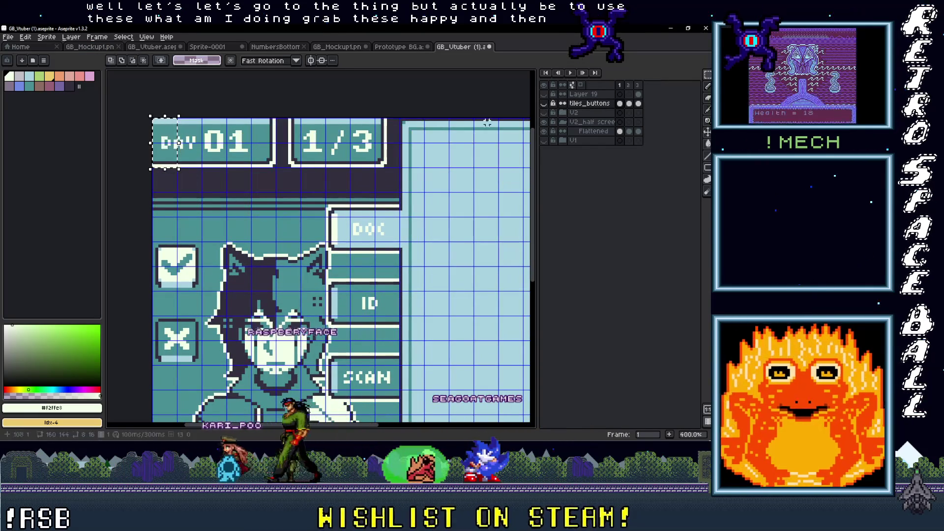
right_click(584, 94)
Add a new layer and cover the day number's leading 0 with a blank patch
mouse_move(599, 115)
left_click(497, 111)
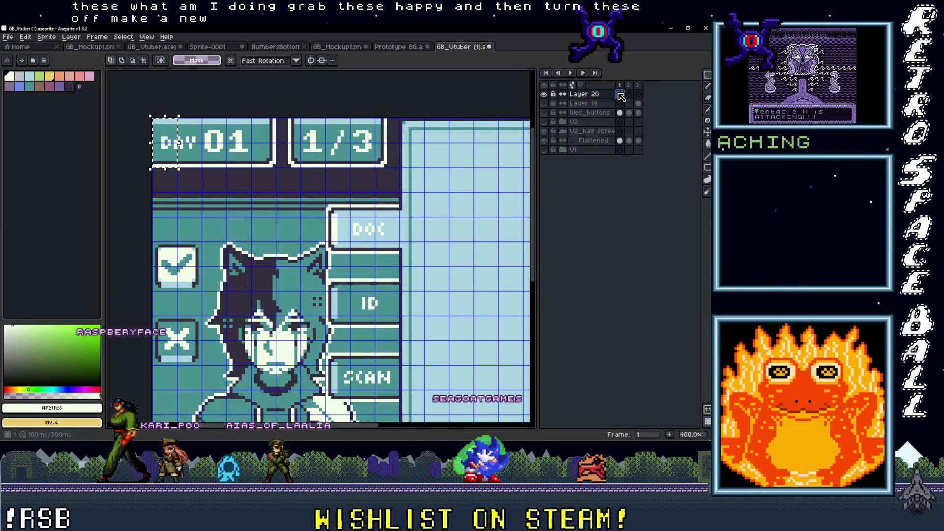
left_click_drag(179, 143, 224, 142)
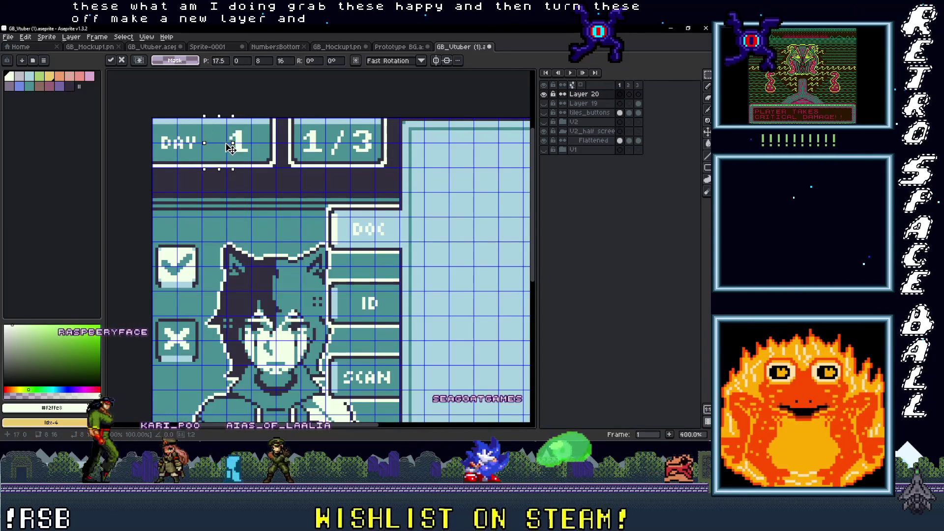
scroll(224, 142, "up", 3)
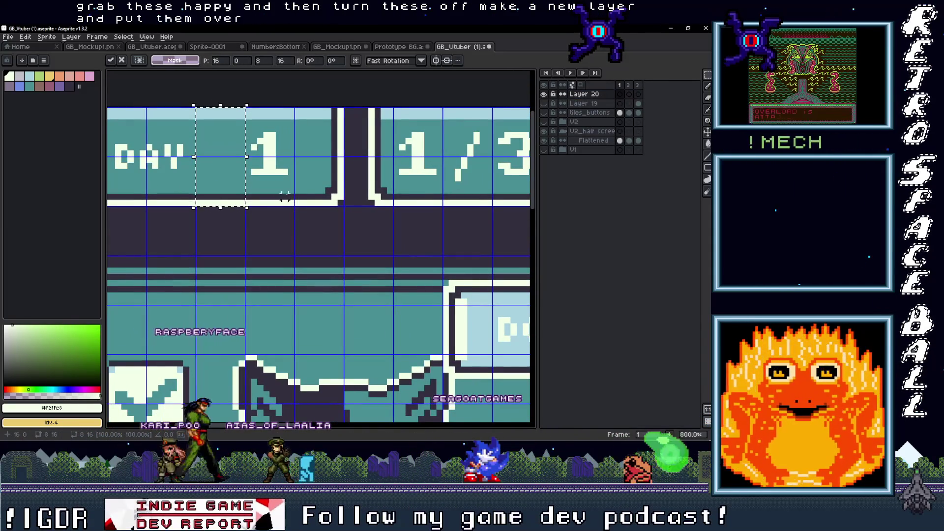
key("ctrl+d")
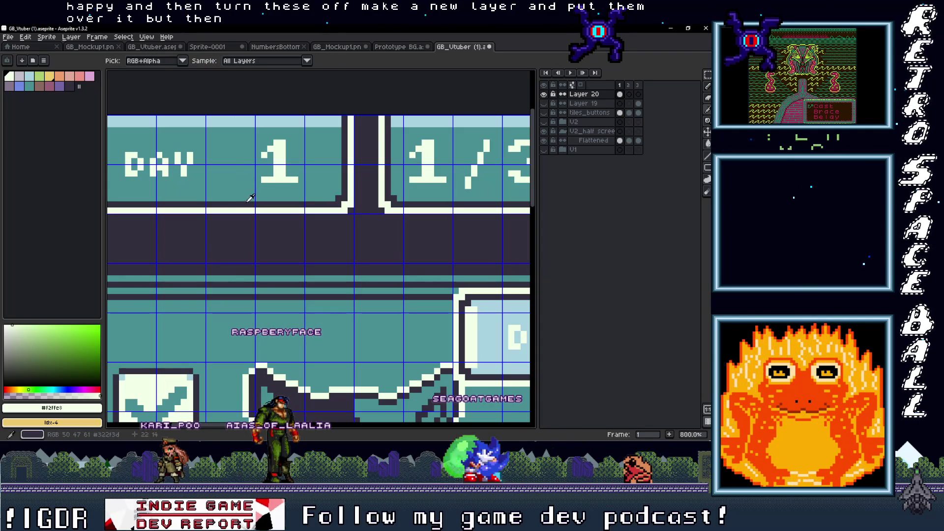
Sample the top band's light blue and paint a light pixel on the DAY box
left_click(225, 122)
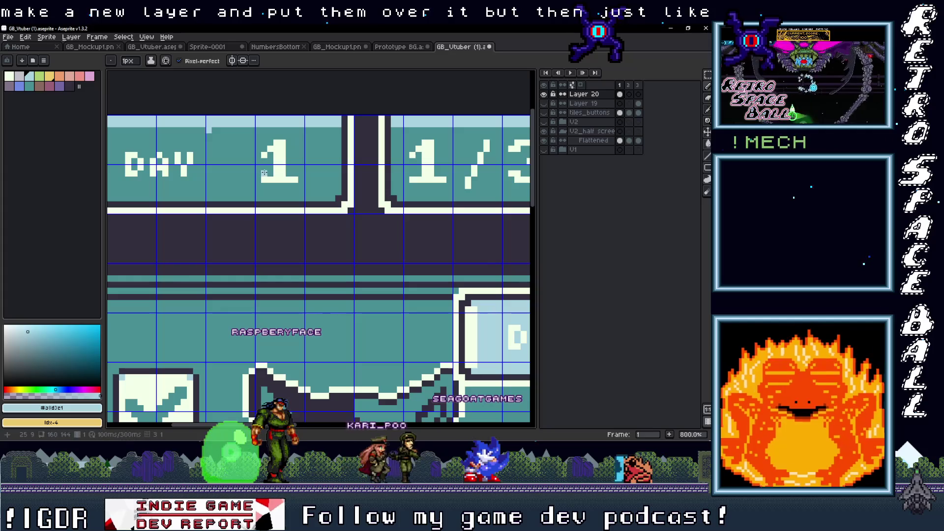
scroll(264, 173, "down", 1)
scroll(292, 197, "down", 1)
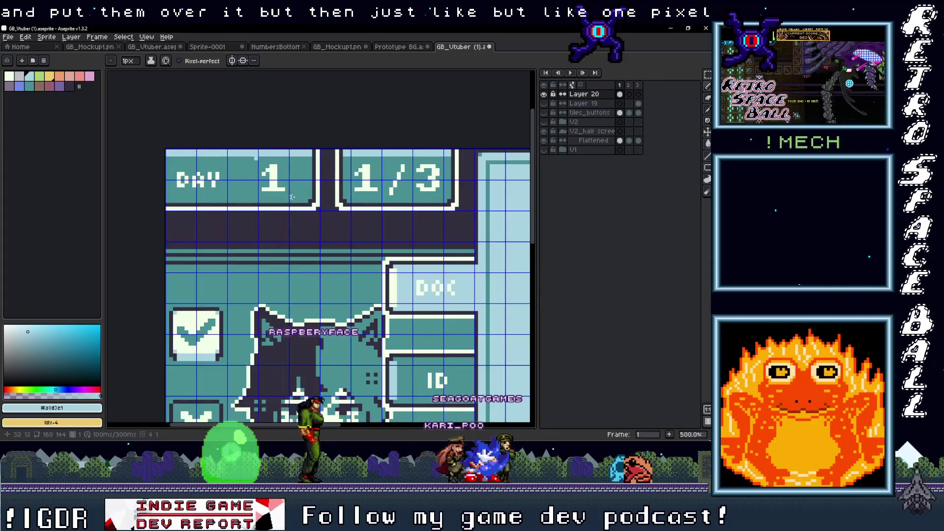
scroll(255, 194, "up", 1)
scroll(210, 195, "up", 1)
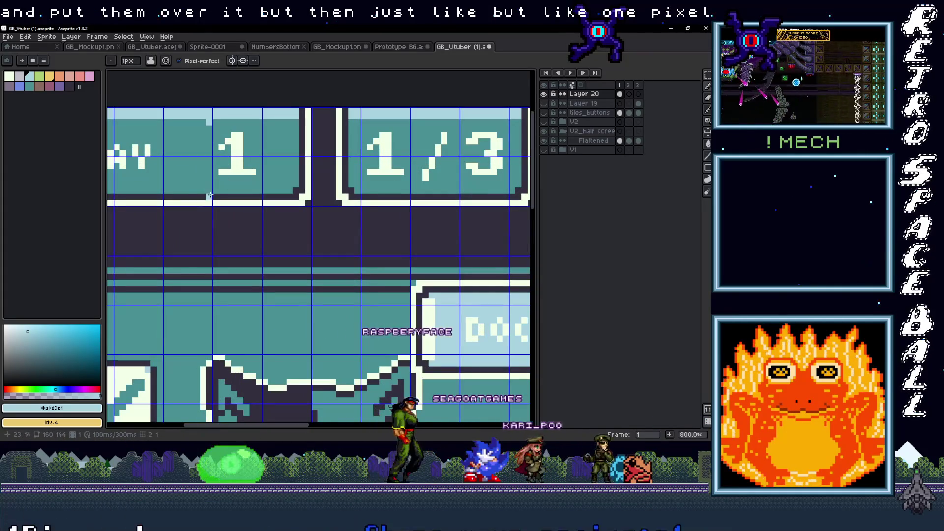
scroll(210, 195, "down", 2)
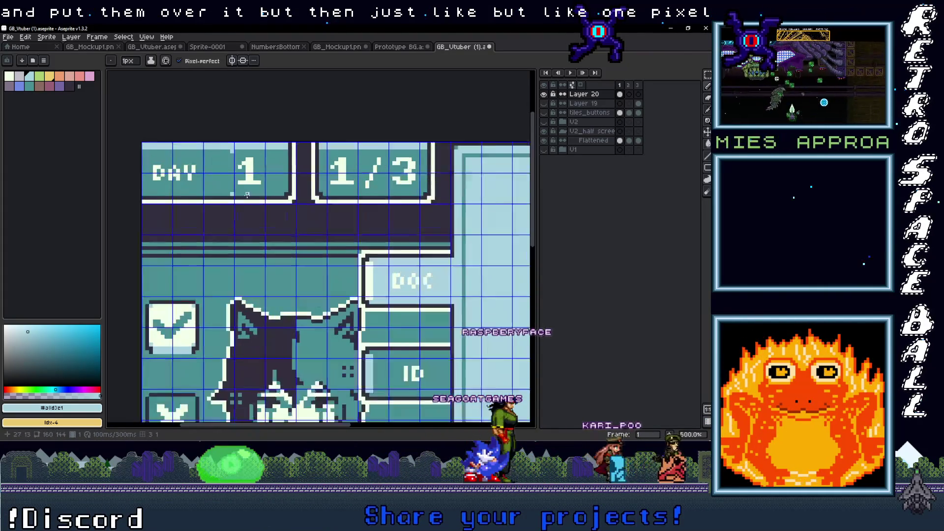
scroll(248, 195, "up", 1)
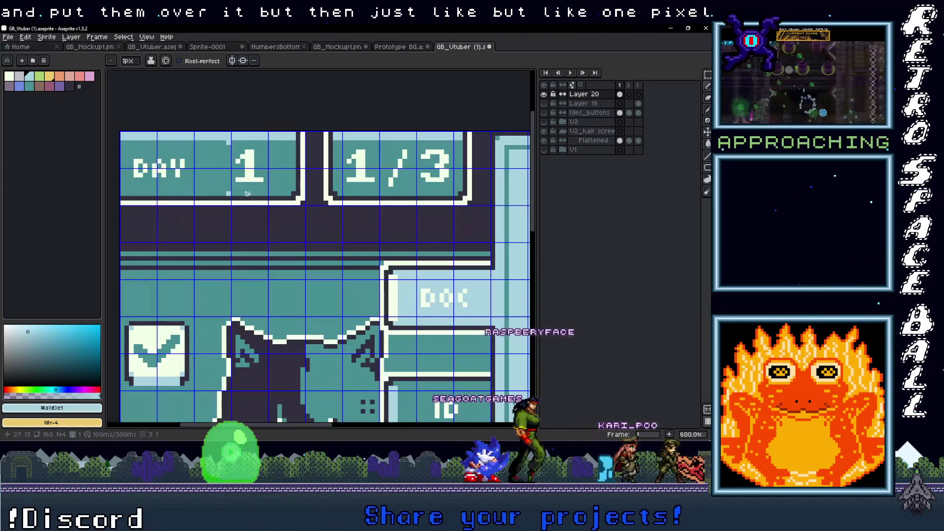
left_click(210, 194)
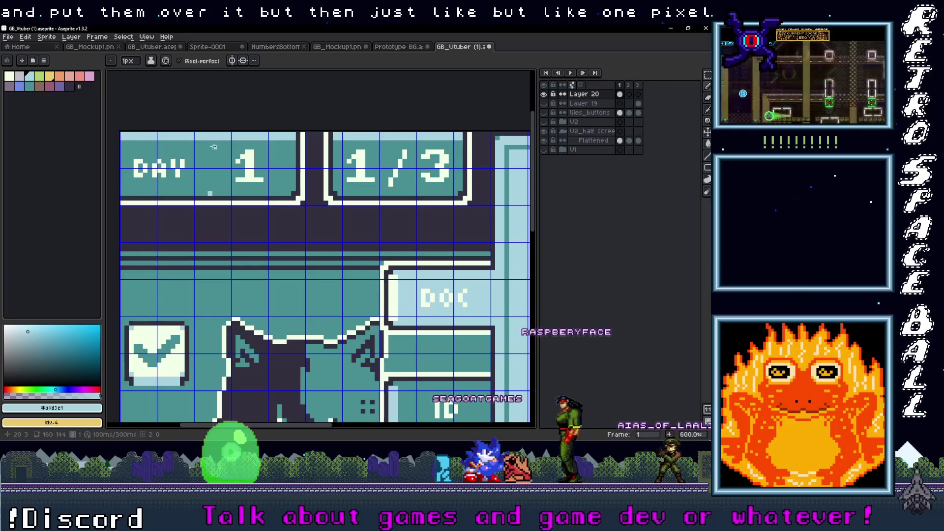
scroll(249, 194, "down", 2)
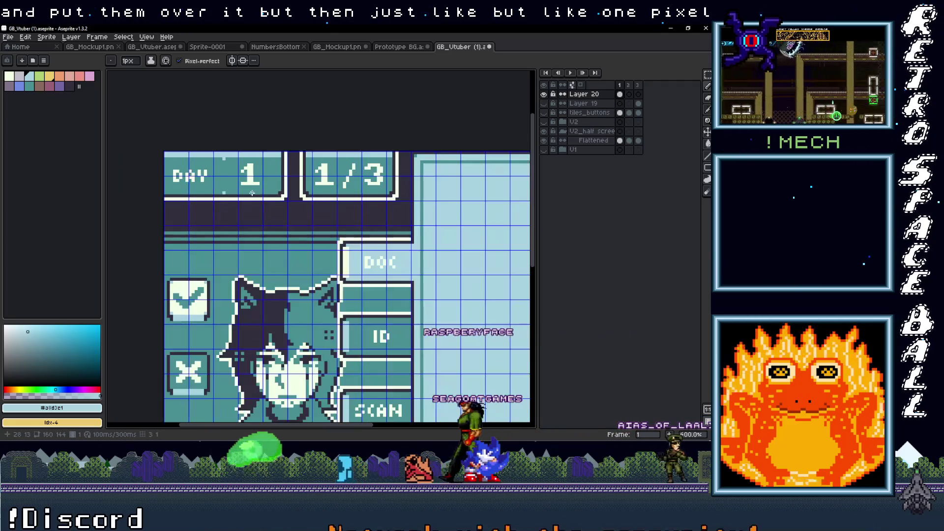
scroll(249, 194, "up", 1)
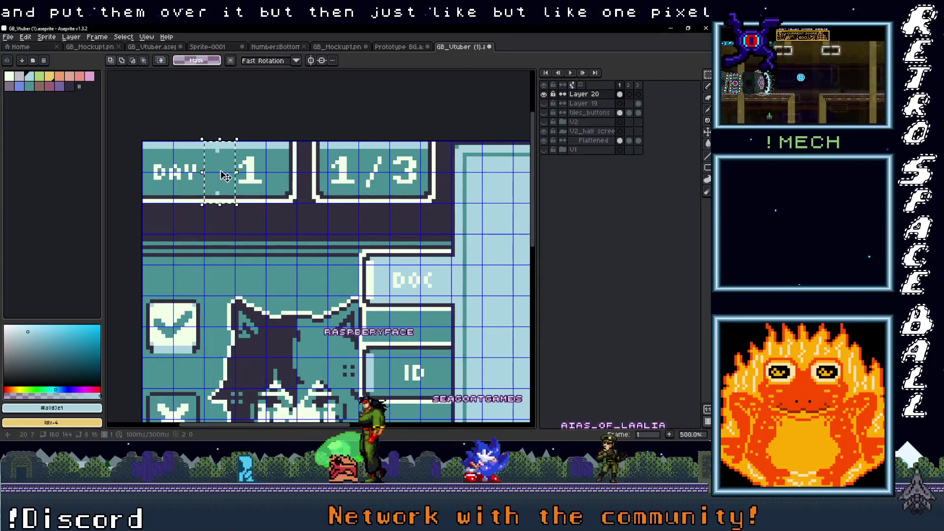
Paste a blank block over the day digit 1 and repaint the stray pixel teal
key("ctrl+v")
key("Return")
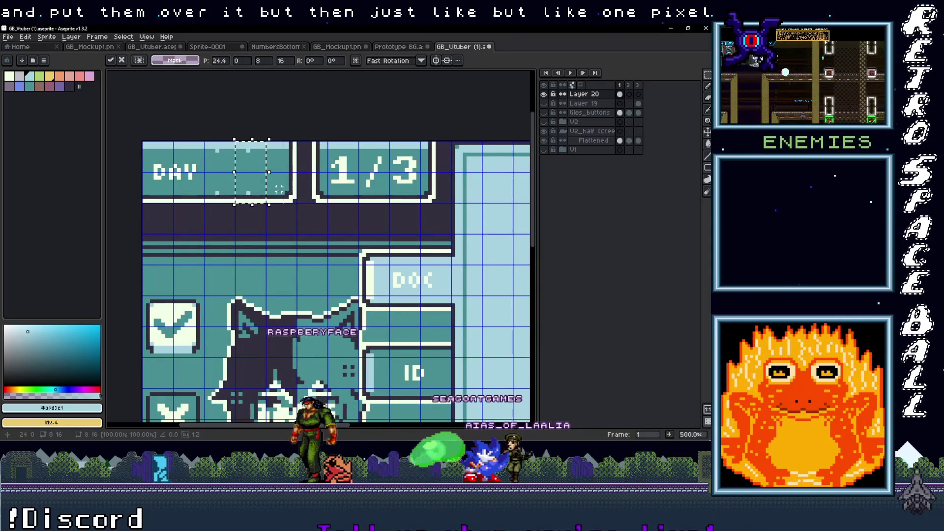
scroll(276, 195, "up", 2)
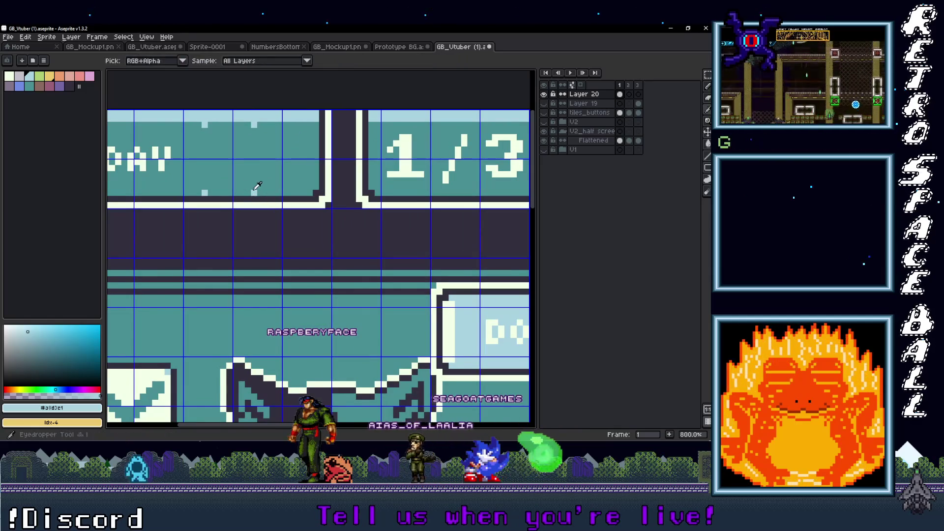
key("b")
left_click(252, 192, "alt")
left_click(252, 192)
scroll(251, 193, "down", 3)
scroll(244, 196, "up", 2)
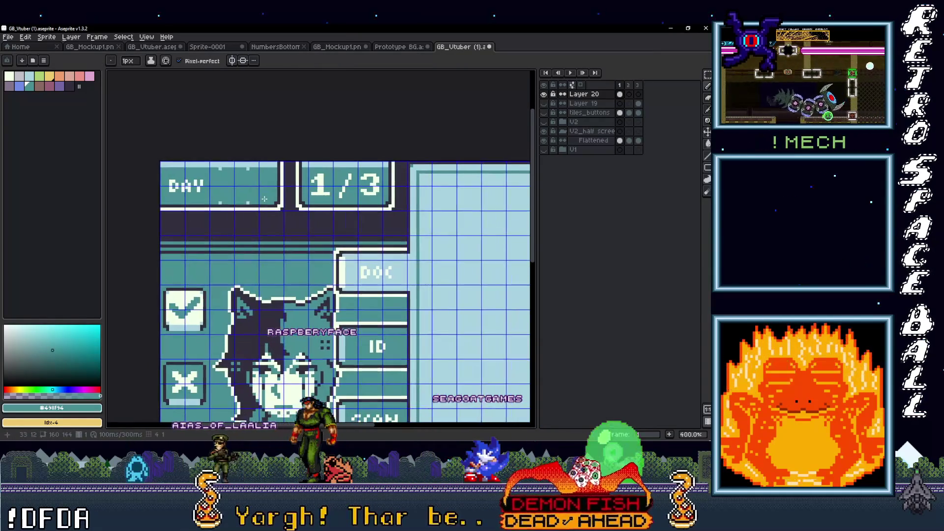
Move a blank patch from beside DAY over the counter's 1 and 3 digits
key("m")
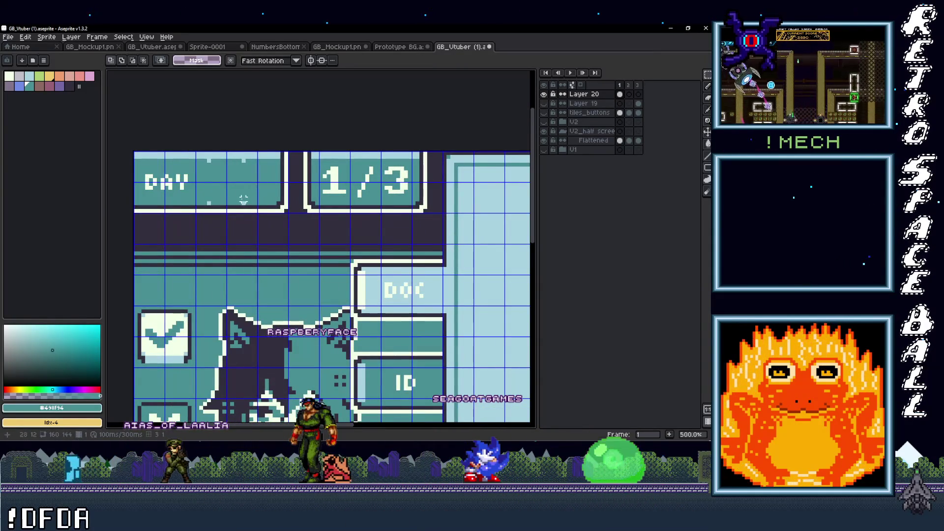
left_click_drag(243, 199, 196, 153)
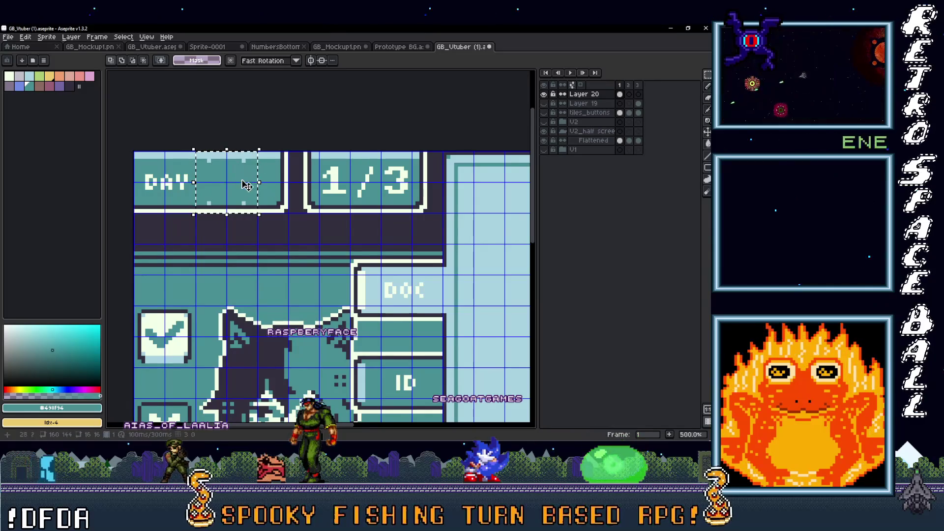
left_click_drag(239, 192, 368, 192)
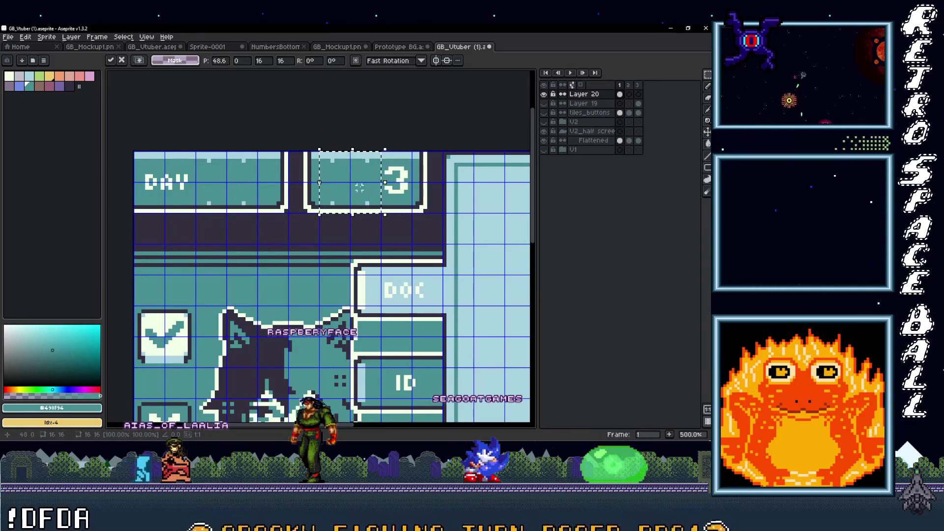
scroll(401, 197, "up", 1)
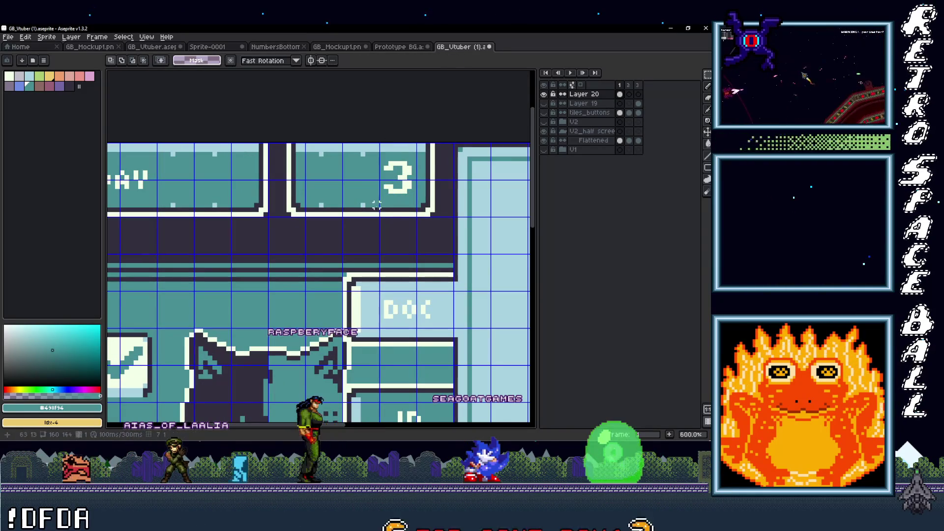
left_click_drag(363, 172, 390, 195)
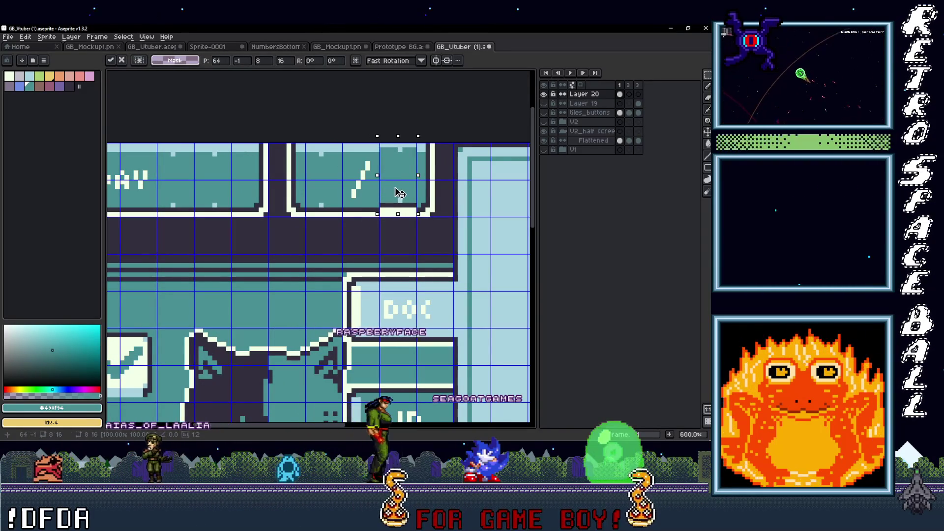
scroll(326, 233, "up", 1)
key("i")
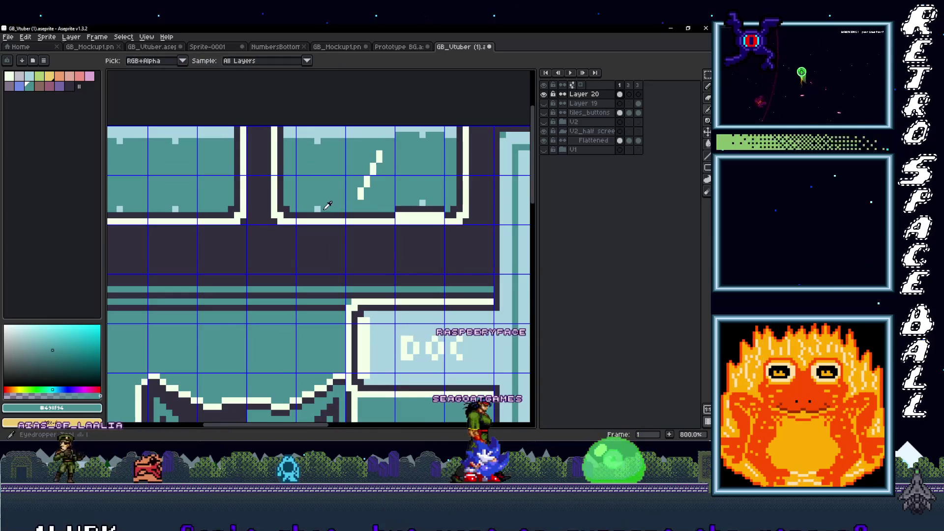
key("b")
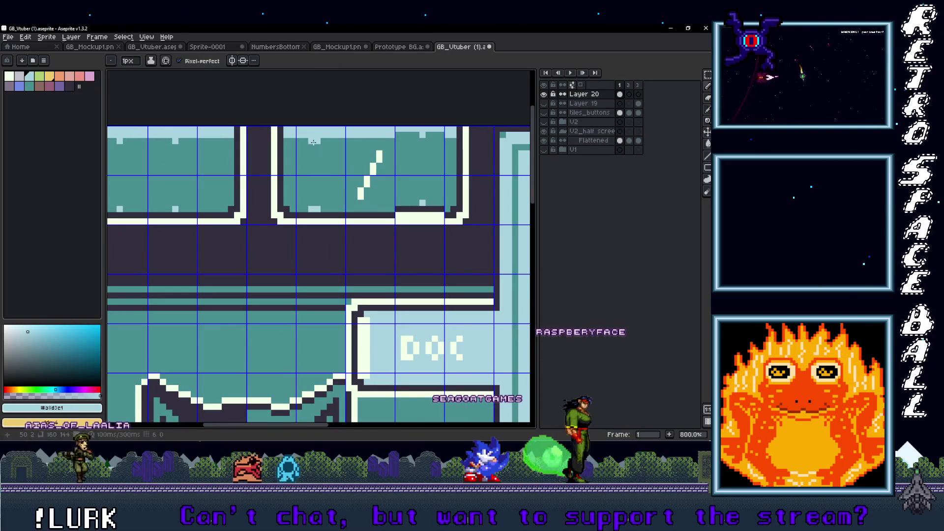
left_click(319, 141, "alt")
scroll(391, 206, "right", 3)
Cover the counter's 3 again with a blank cell, then hide the Flattened layer
key("i")
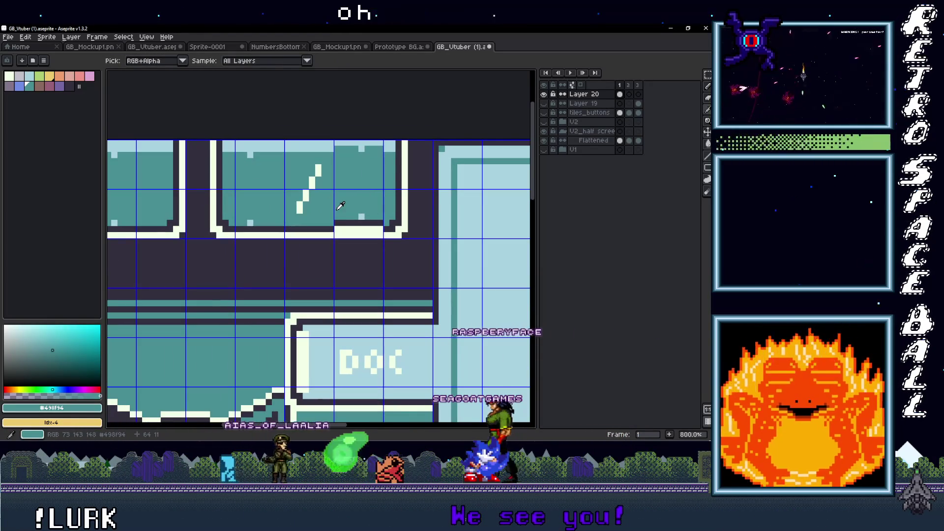
key("m")
left_click_drag(334, 188, 384, 240)
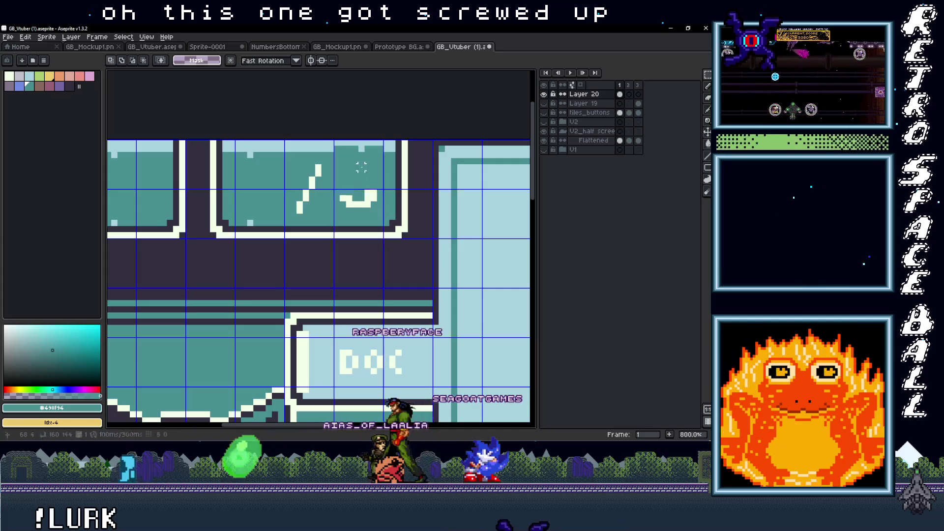
scroll(361, 167, "left", 6)
left_click_drag(208, 137, 259, 237)
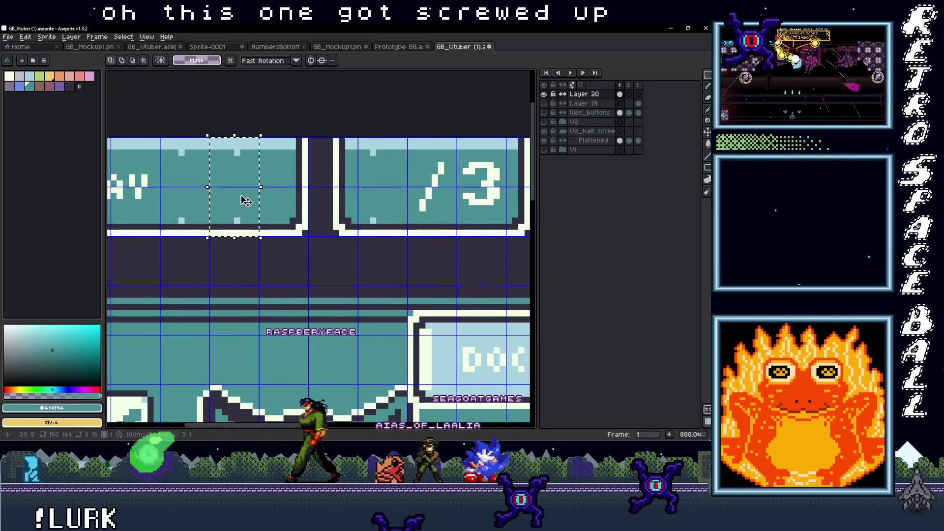
left_click_drag(248, 192, 477, 211)
scroll(423, 212, "right", 5)
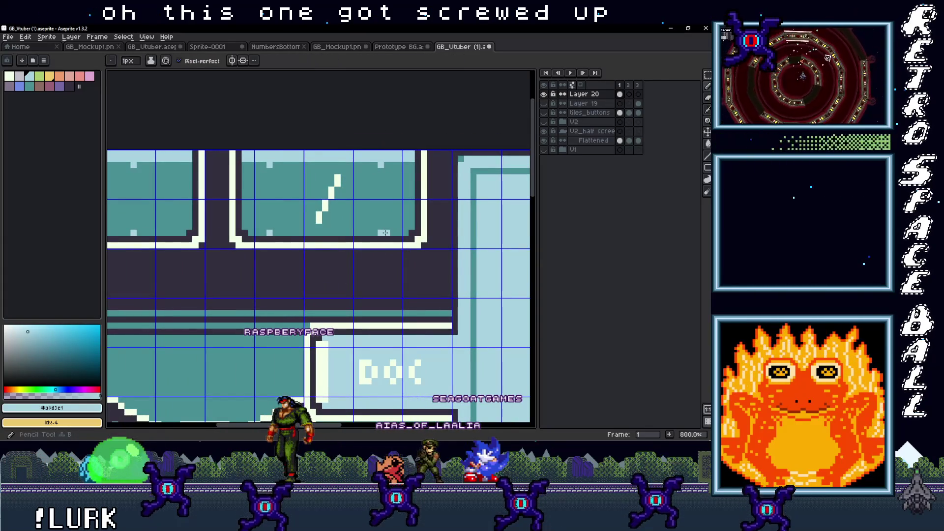
key("b")
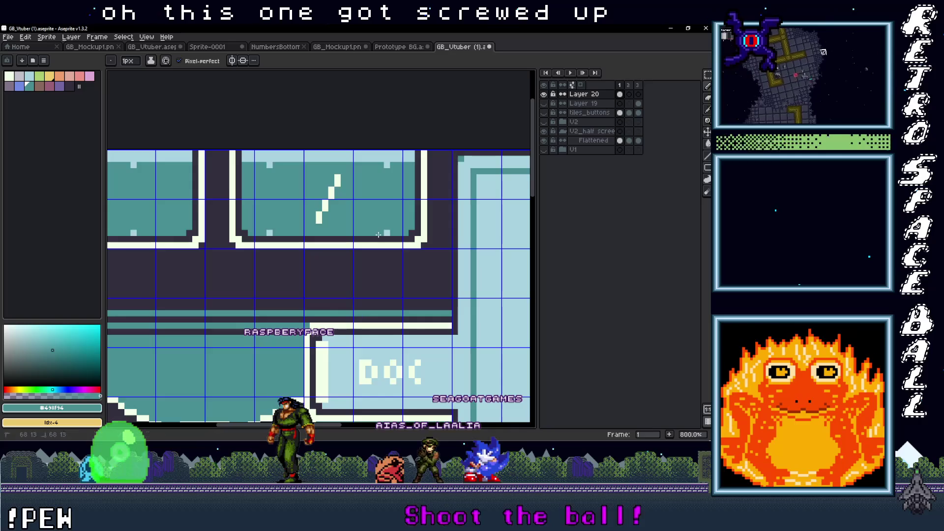
scroll(379, 234, "down", 5)
left_click_drag(351, 230, 354, 213)
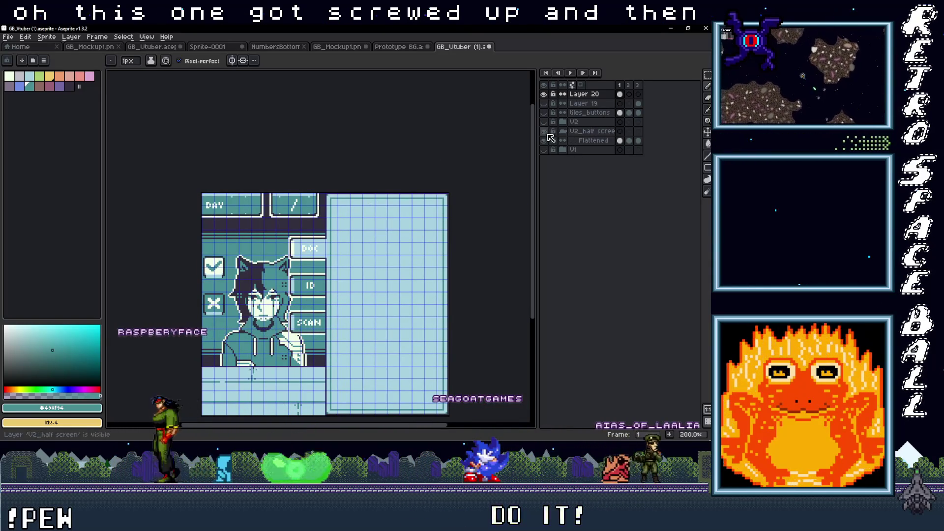
left_click(547, 127)
Show the V2 layer and reposition the $0 money readout inside its header box
left_click(544, 122)
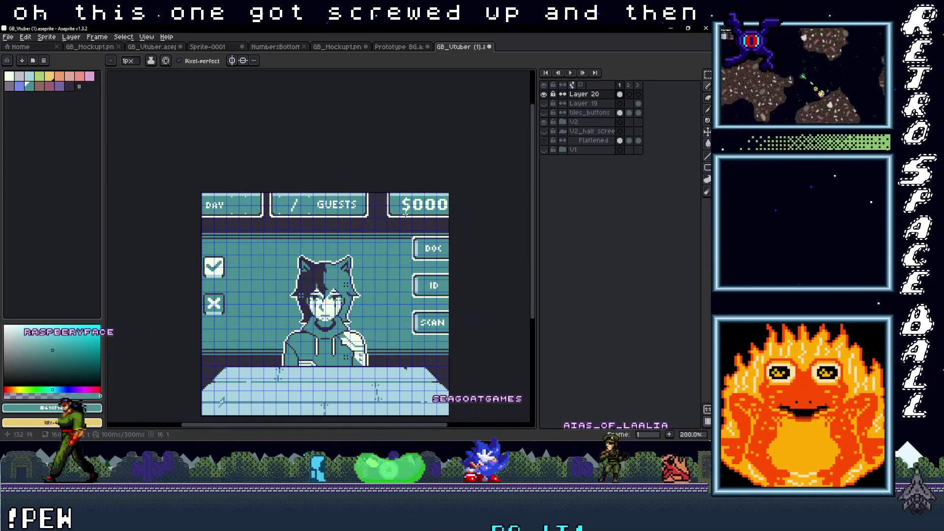
scroll(446, 204, "up", 1)
scroll(215, 210, "up", 1)
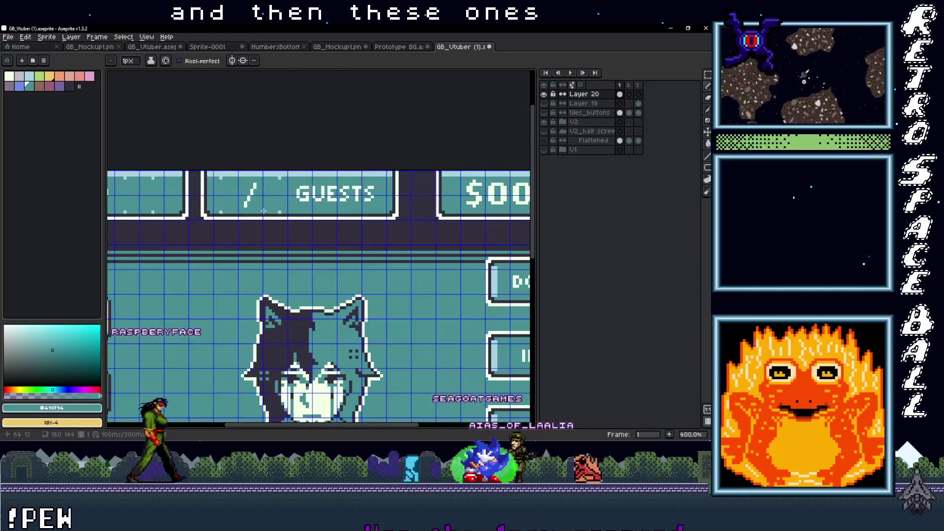
key("m")
mouse_move(299, 209)
left_mouse_down()
mouse_move(423, 212)
mouse_move(513, 227)
mouse_move(472, 227)
left_mouse_up()
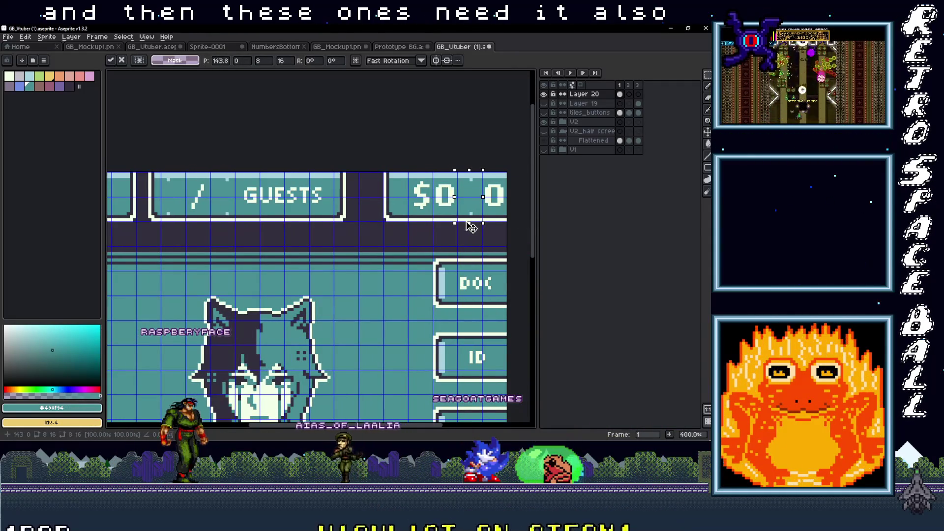
scroll(283, 228, "left", 3)
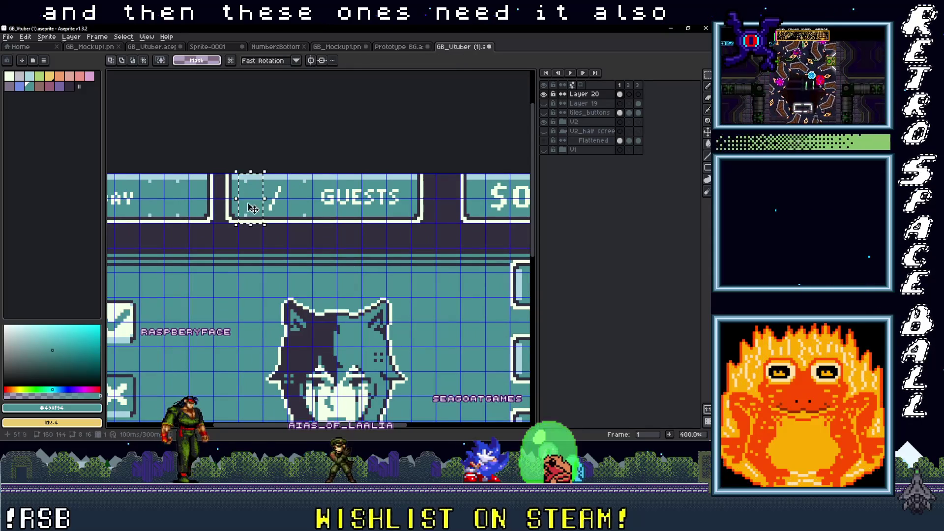
left_click_drag(507, 247, 416, 246)
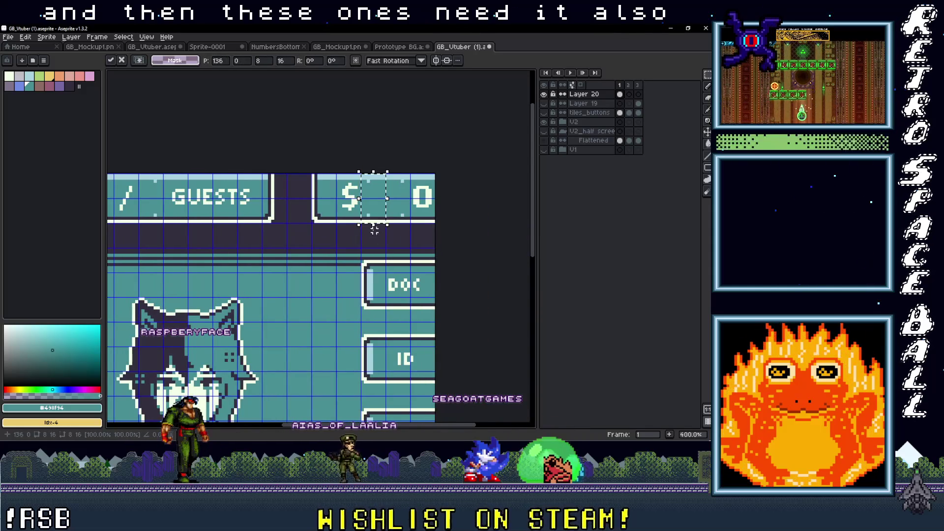
scroll(391, 226, "up", 3)
key("ctrl+d")
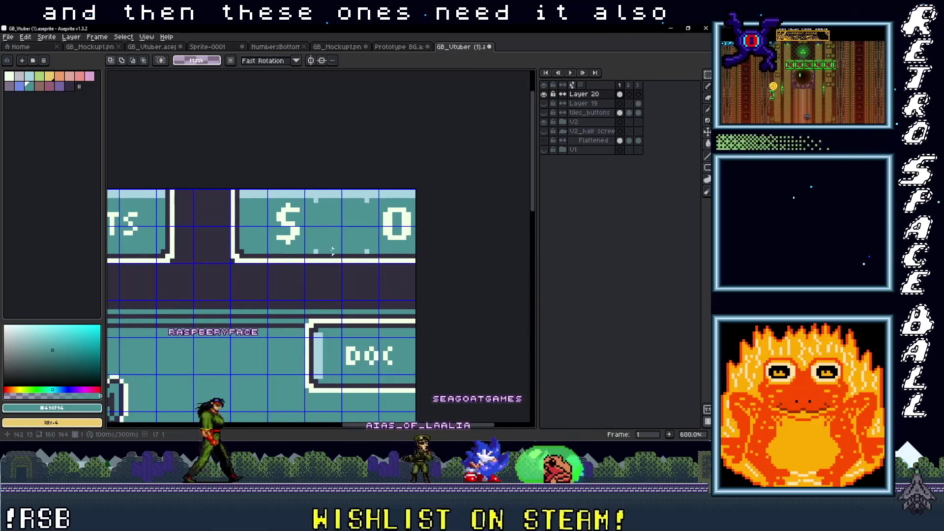
Recolour the four stray light pixels in the money box teal
key("i")
left_click(311, 251, "alt")
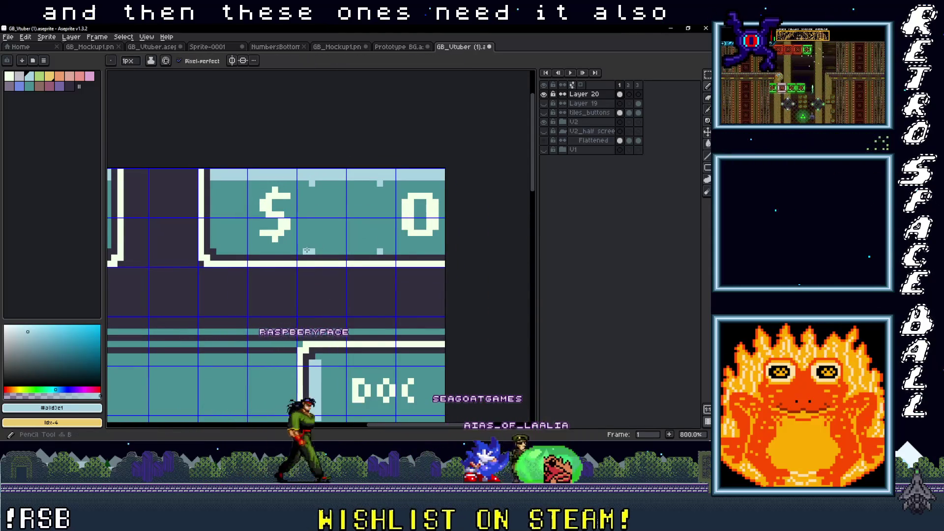
left_click(319, 183, "alt")
left_click(313, 184)
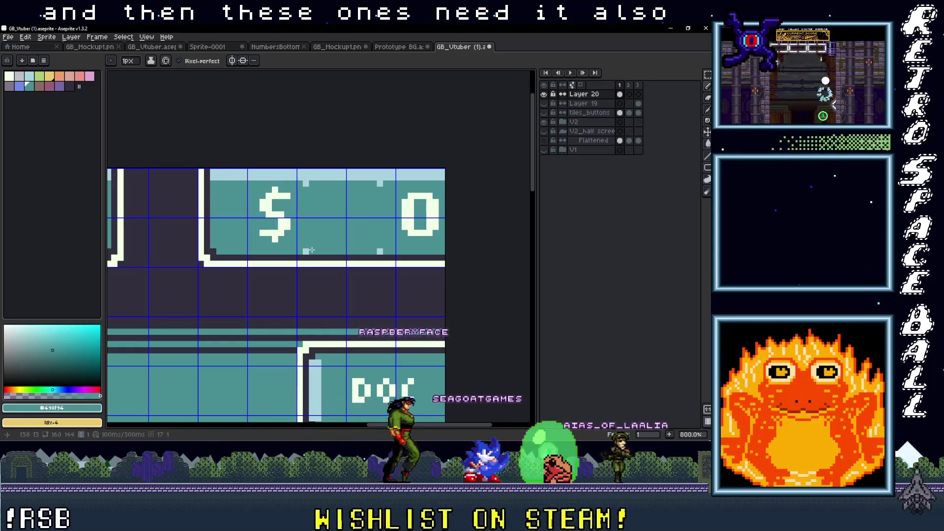
left_click(382, 252, "alt")
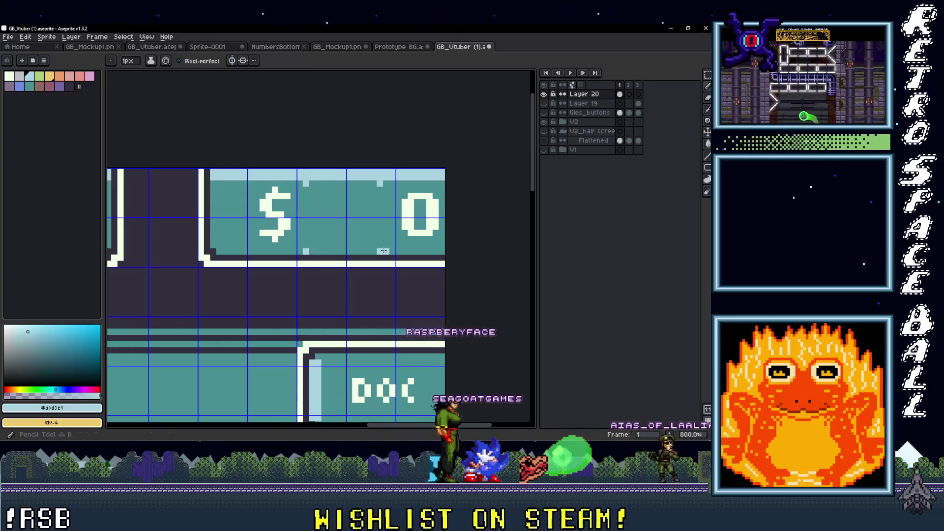
left_click(385, 186, "alt")
left_click(380, 184)
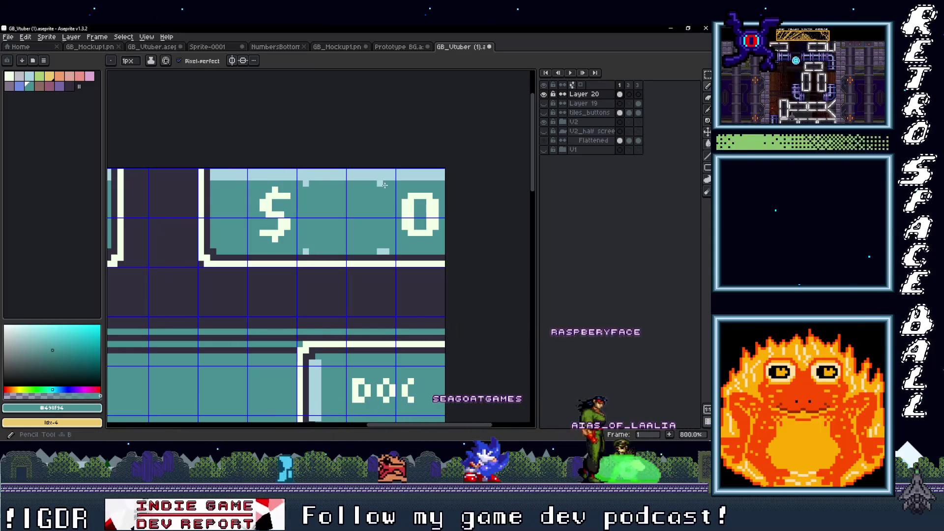
Pan and zoom to review the whole mockup header, centred in view
scroll(413, 236, "down", 4)
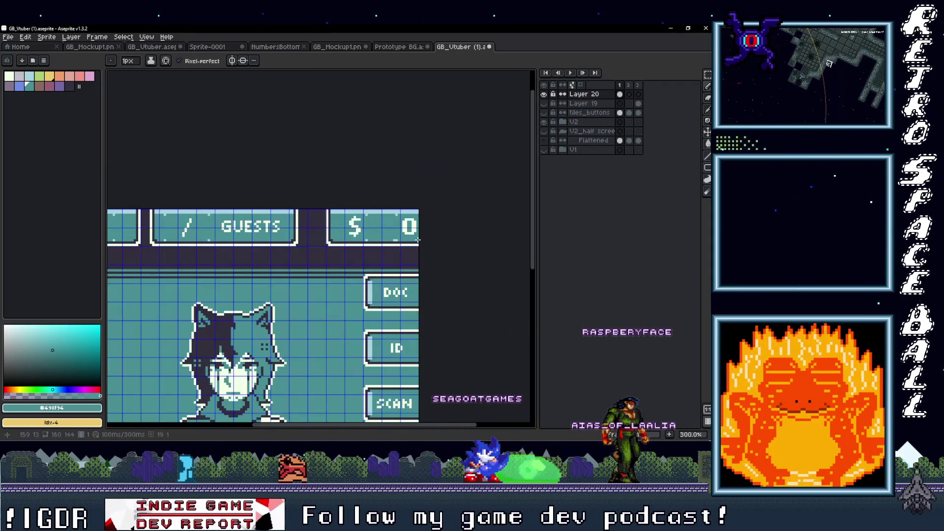
scroll(405, 241, "up", 3)
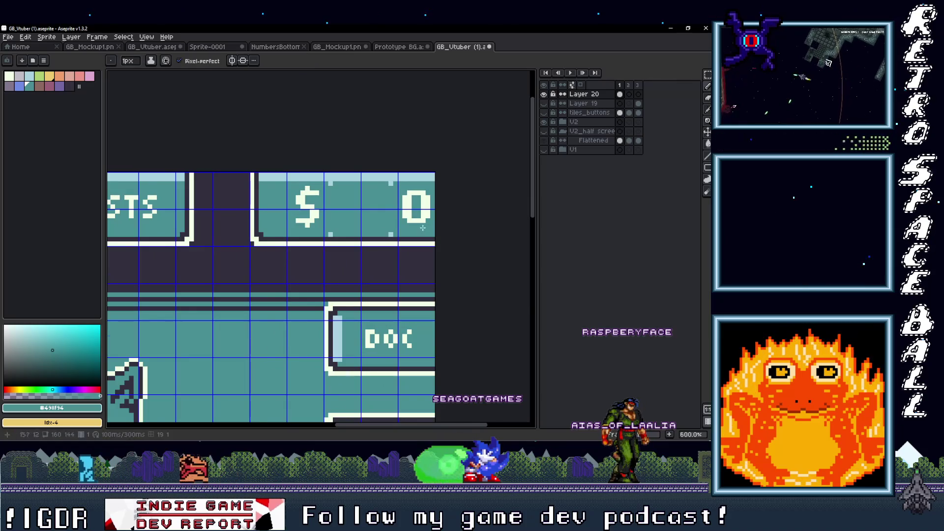
scroll(417, 228, "down", 4)
scroll(449, 227, "up", 1)
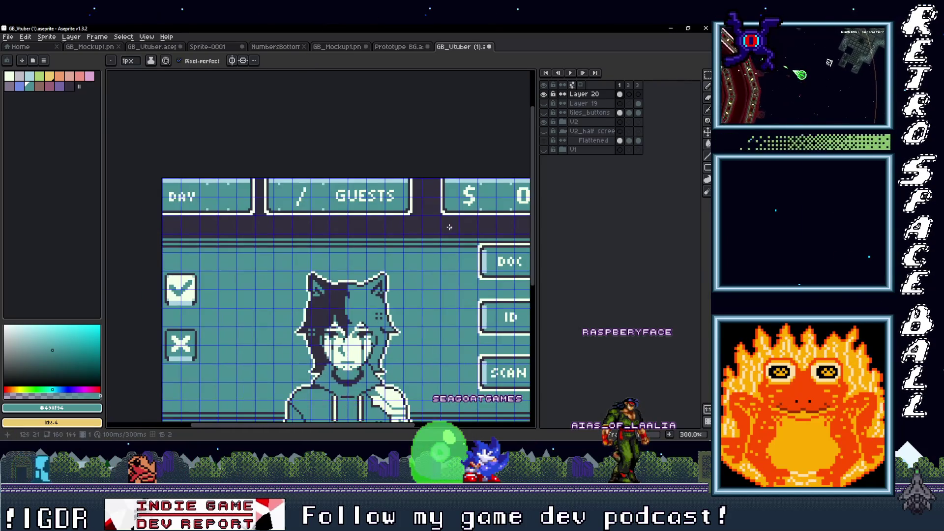
left_click_drag(438, 230, 411, 228)
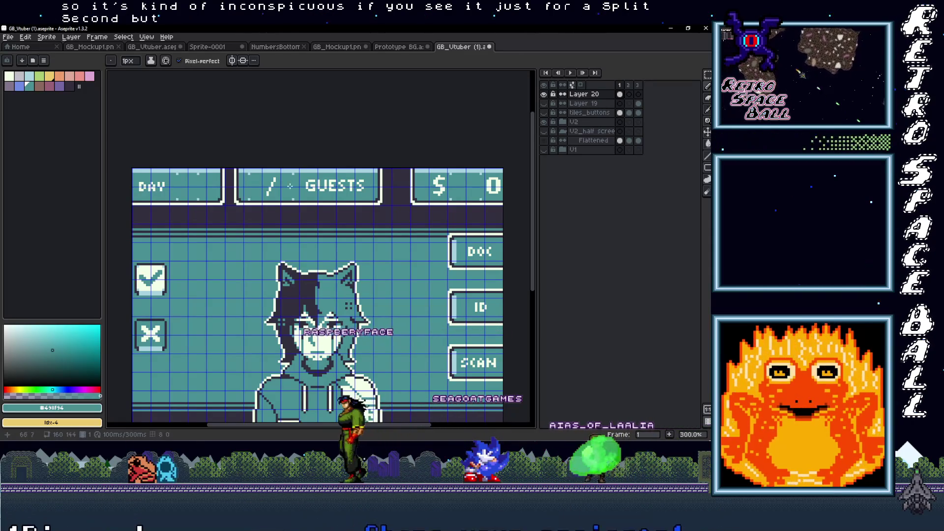
left_click_drag(422, 247, 391, 238)
scroll(390, 240, "down", 1)
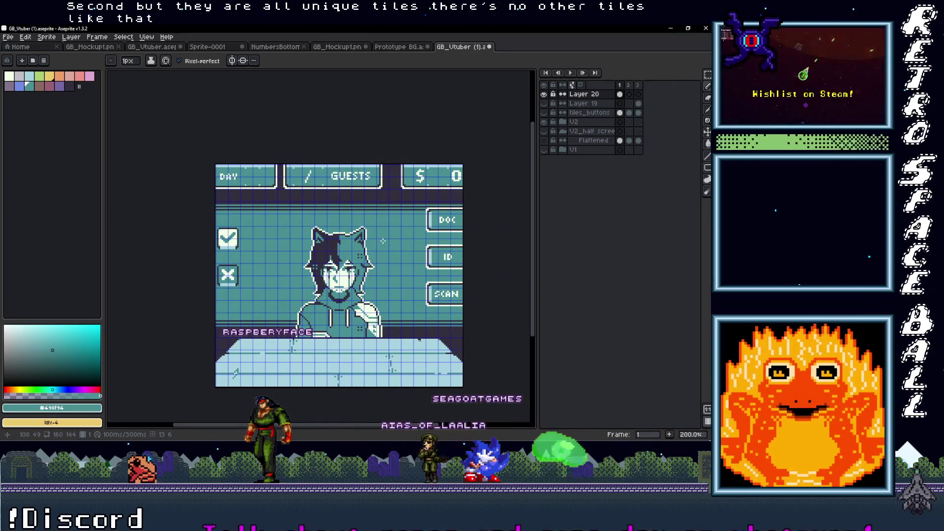
scroll(330, 202, "up", 1)
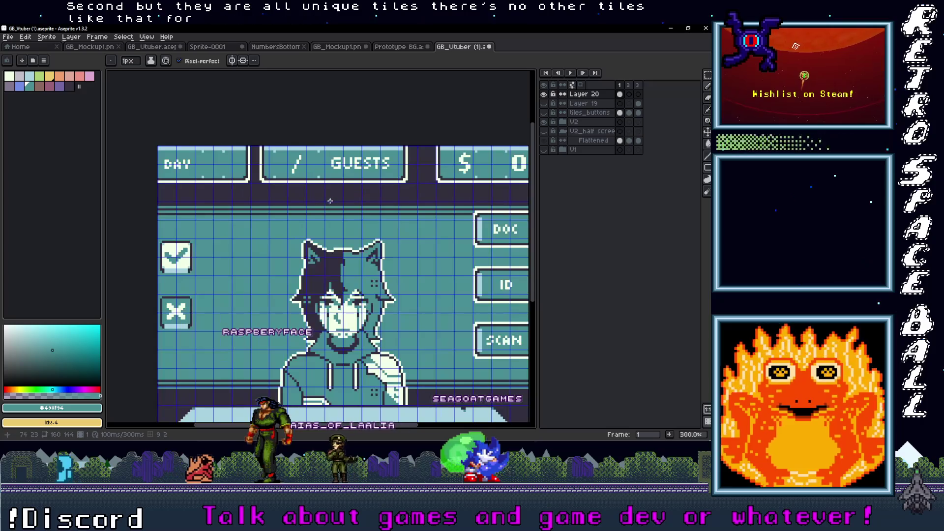
mouse_move(371, 202)
left_mouse_down()
mouse_move(337, 224)
mouse_move(327, 217)
mouse_move(362, 180)
mouse_move(351, 136)
left_mouse_up()
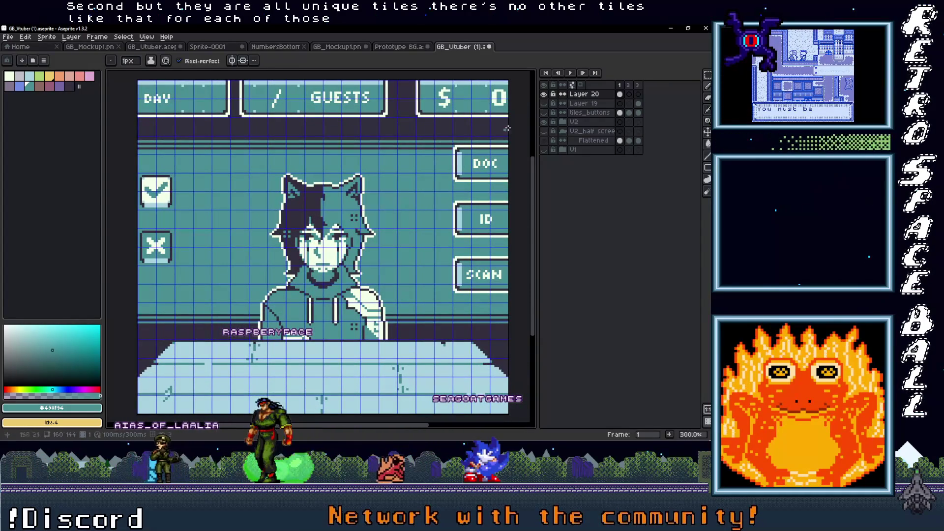
Export the mockup over GB_Vtuber Full Screen.png, confirming the overwrite
left_click(8, 37)
left_click(98, 114)
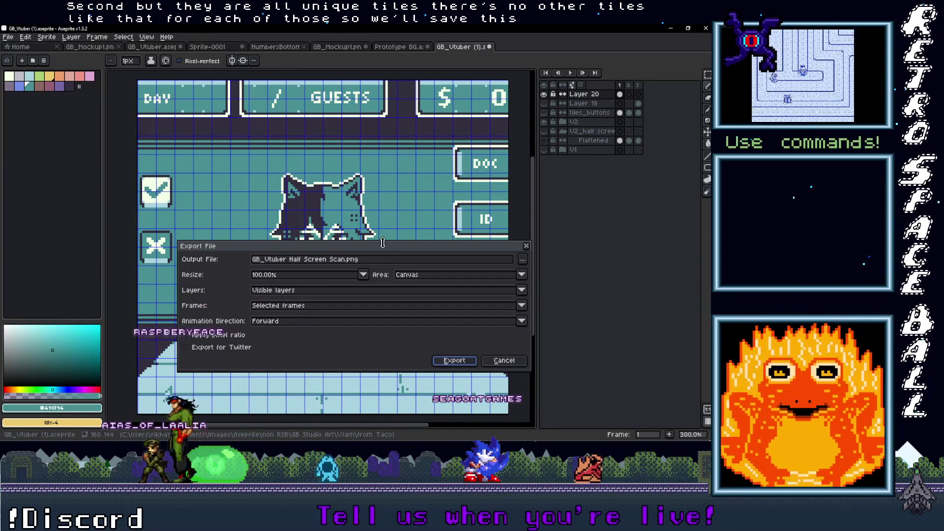
left_click(522, 259)
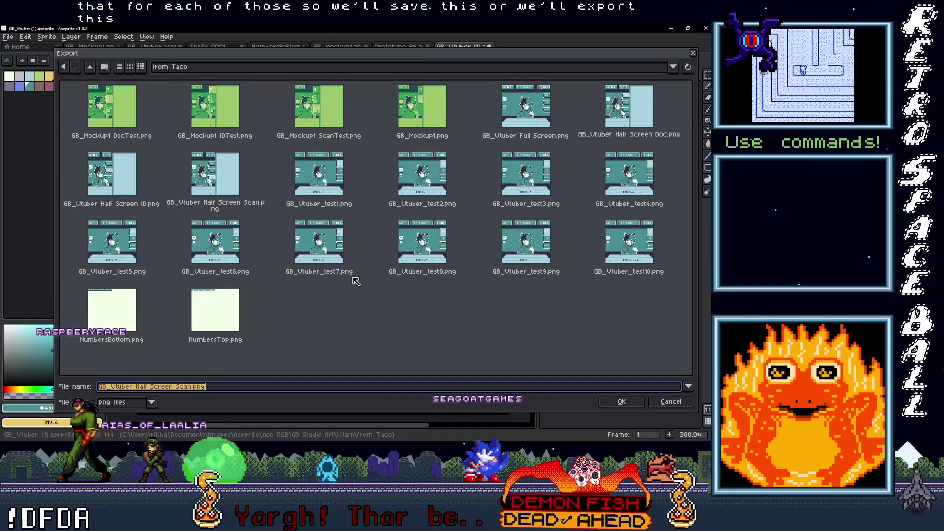
left_click(528, 115)
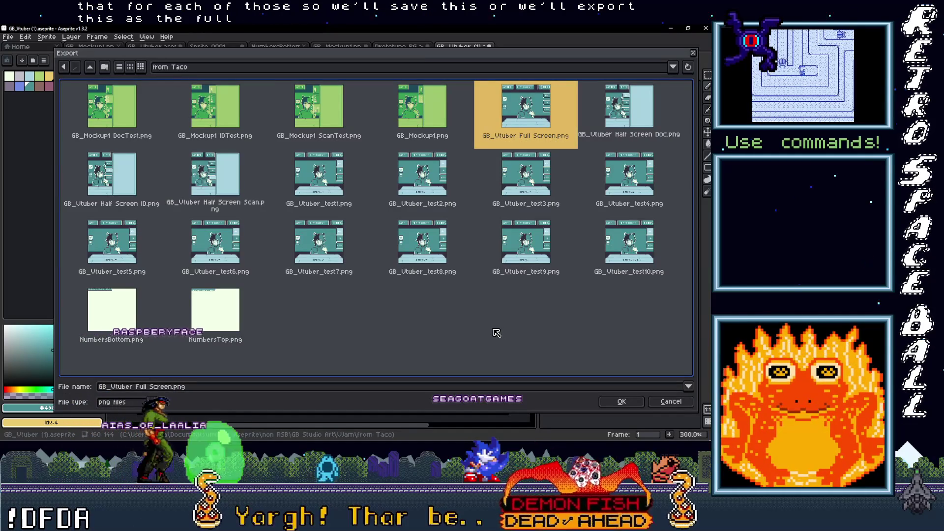
left_click(622, 404)
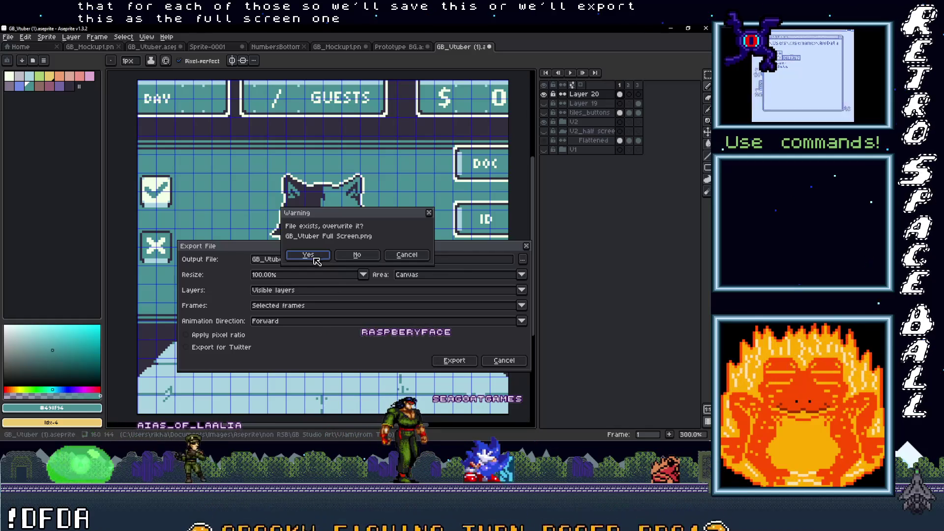
mouse_move(331, 209)
left_mouse_down()
mouse_move(349, 137)
mouse_move(333, 168)
left_mouse_up()
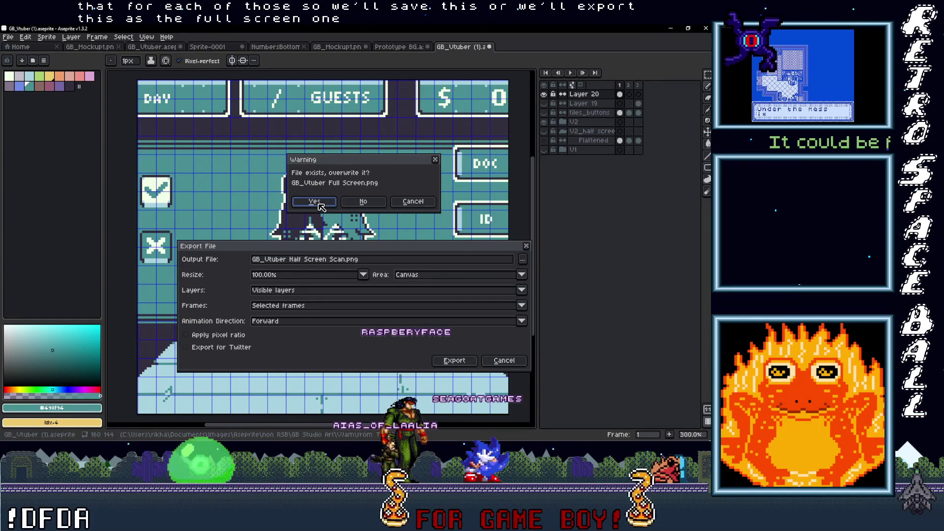
left_click(315, 202)
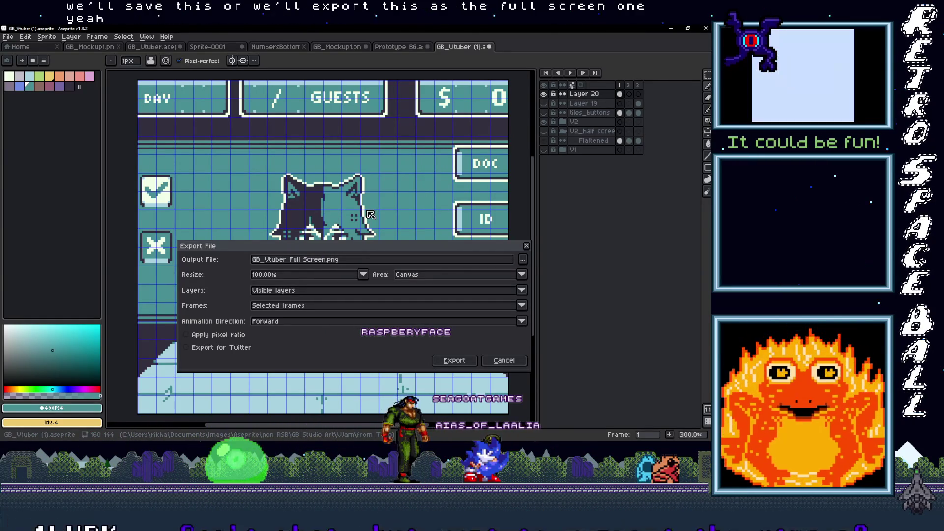
left_click(453, 361)
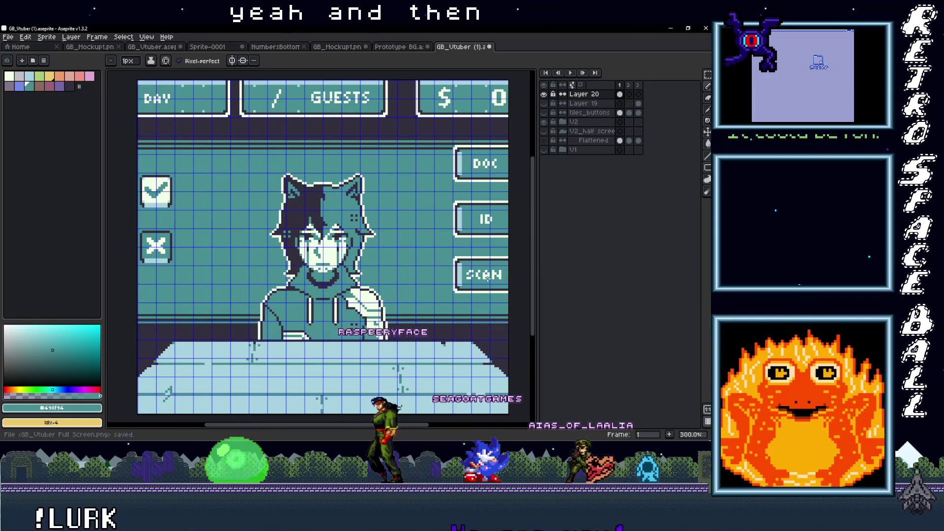
scroll(431, 163, "up", 1)
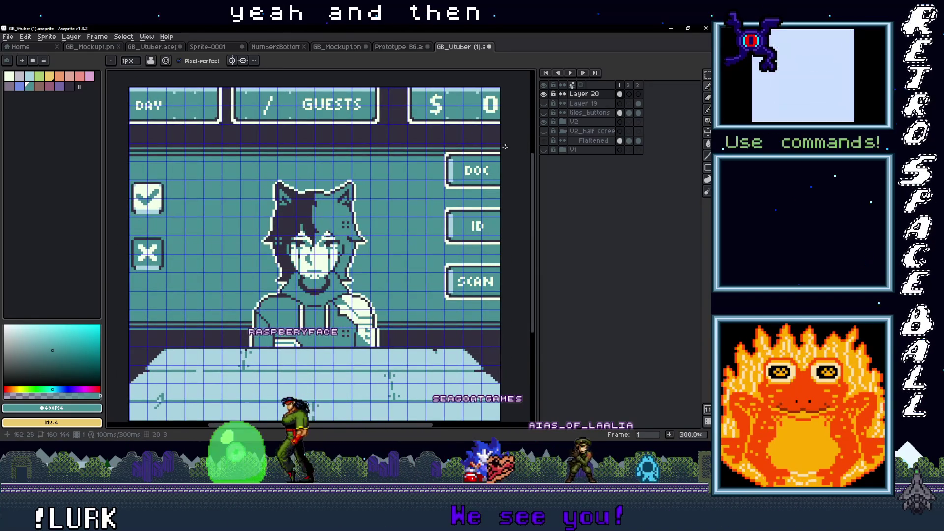
Hide V2, show V2_half screen, and move the top-right dark block from Flattened onto a new layer
left_click(544, 122)
left_click(544, 131)
left_click(554, 141)
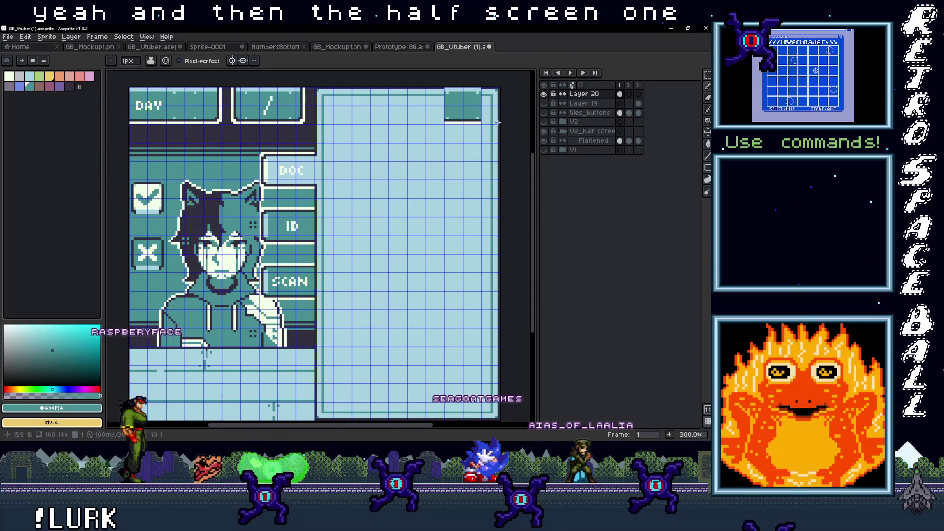
key("m")
left_click_drag(500, 150, 430, 85)
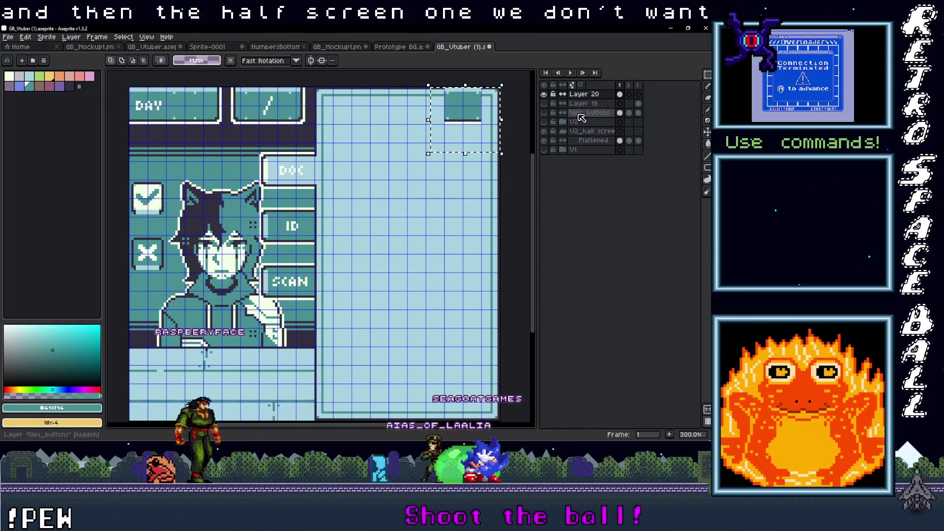
key("Delete")
right_click(584, 100)
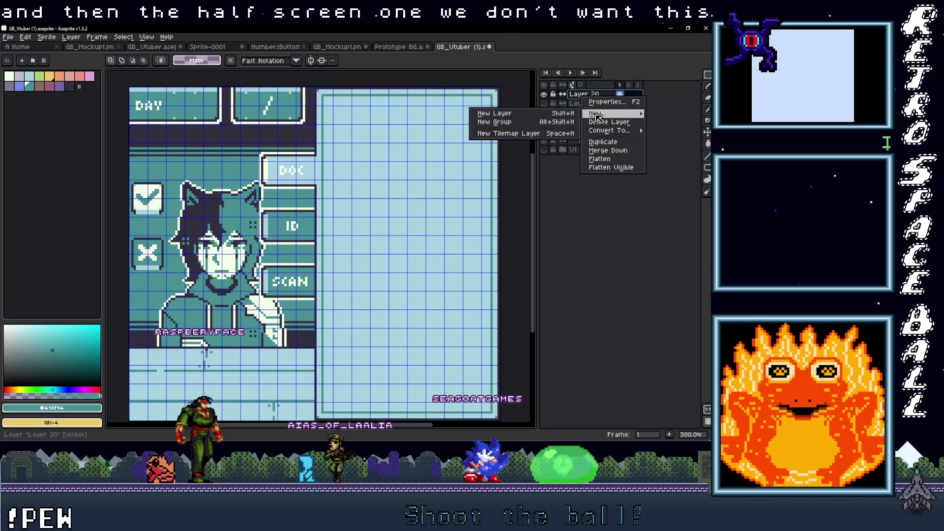
mouse_move(603, 112)
left_click(516, 115)
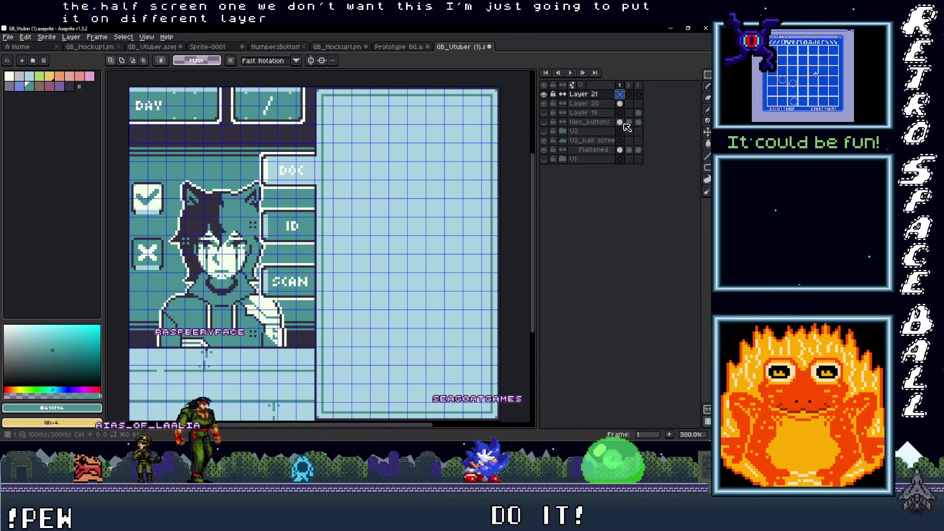
key("ctrl+v")
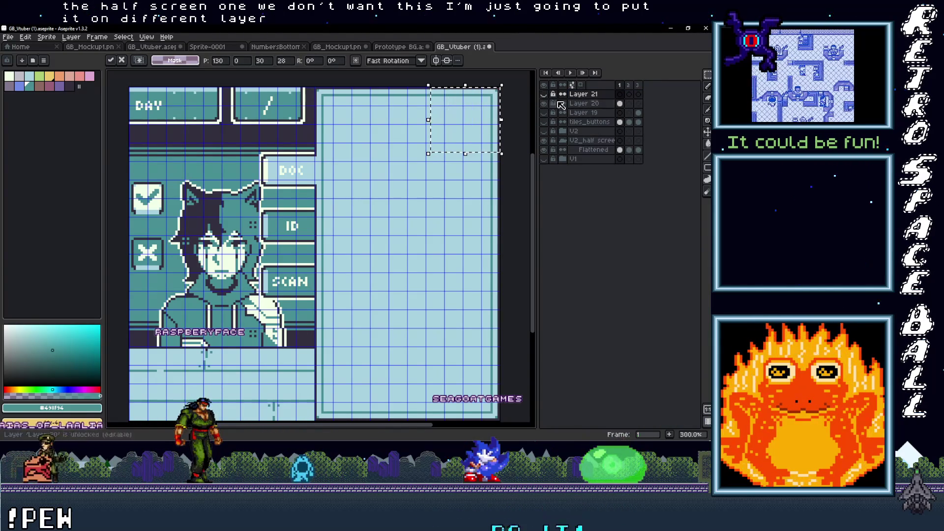
Extend the animation to three frames and unlink Layer 20's cels, returning to frame 1
left_click(589, 106)
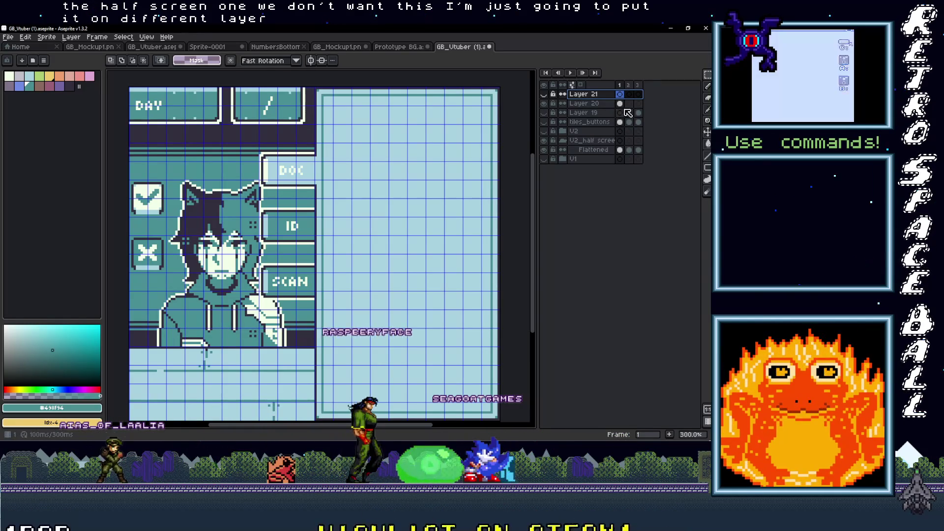
left_click(621, 87)
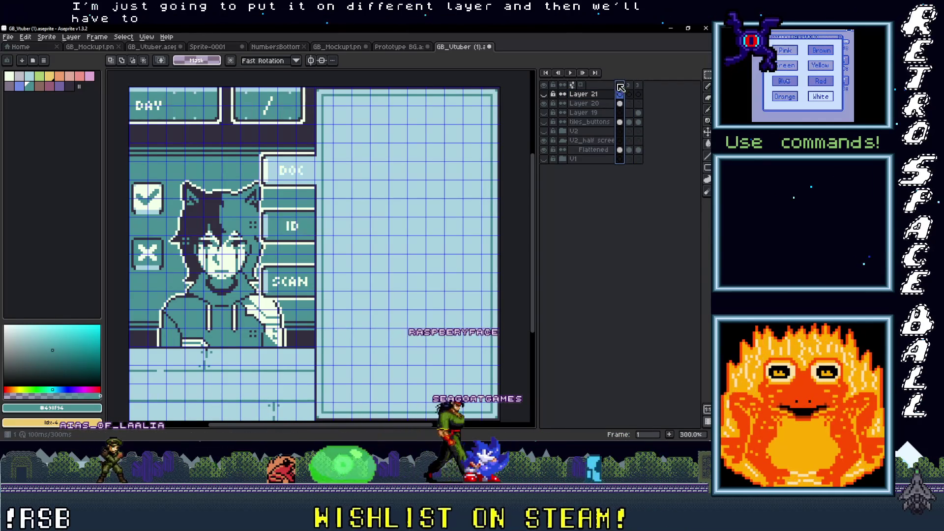
key("ctrl+v")
left_click(639, 103)
right_click(641, 105)
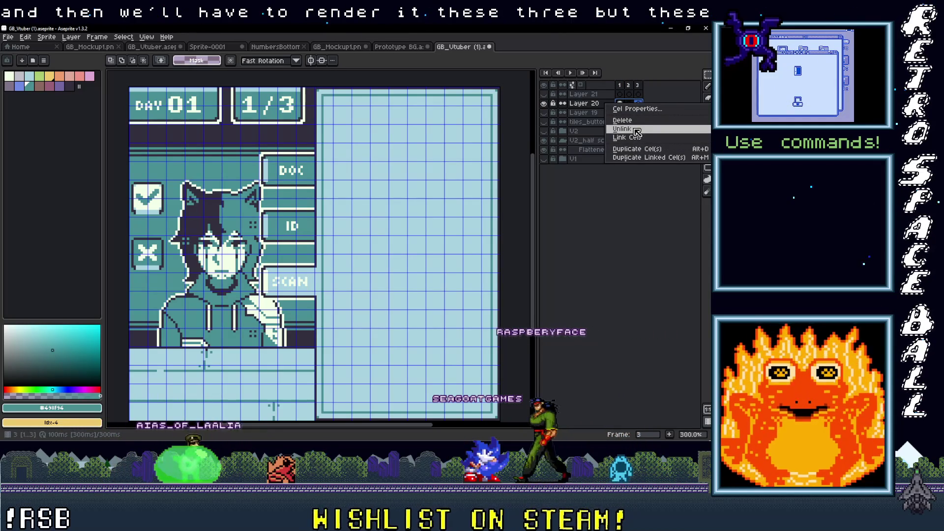
left_click(636, 130)
left_click(621, 86)
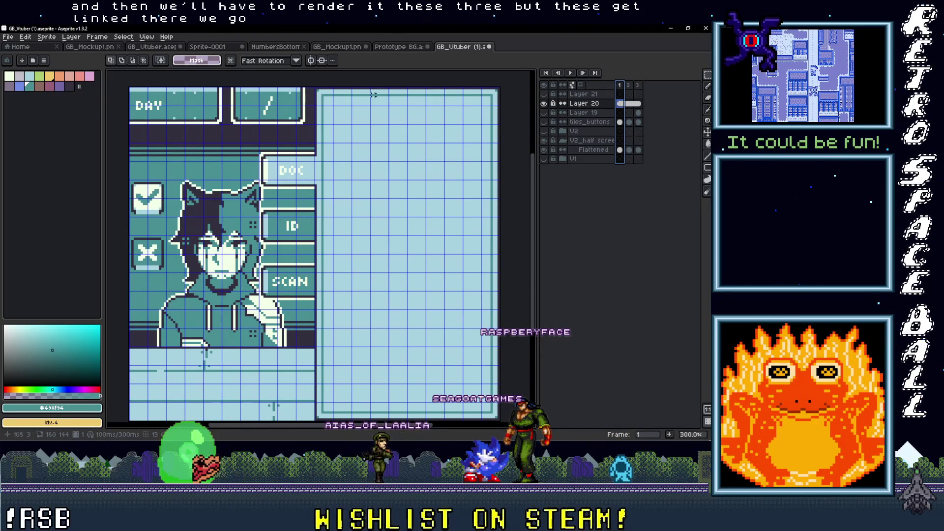
Bring up the Export As settings for the mockup image
left_click(8, 37)
mouse_move(22, 117)
left_click(122, 115)
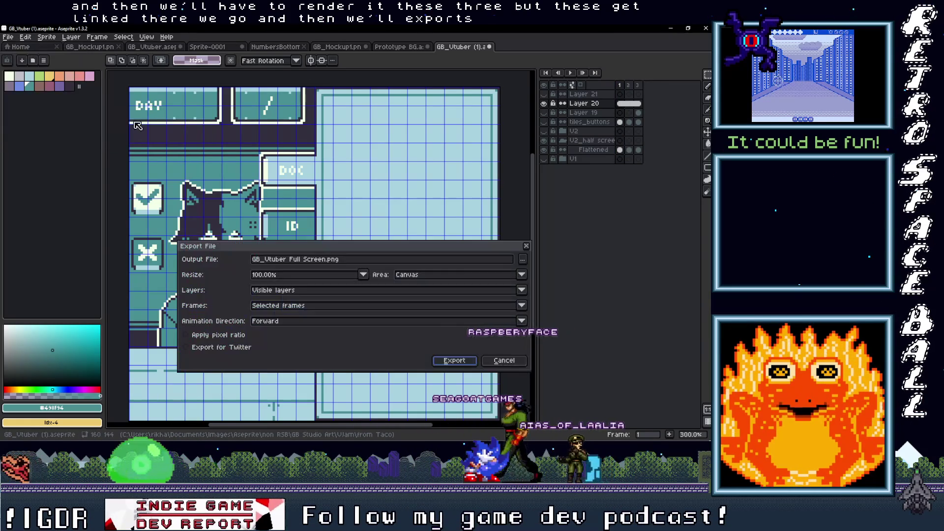
Export all three frames as GB_Vtuber Half Screen PNG files, then minimize Aseprite
left_click(275, 306)
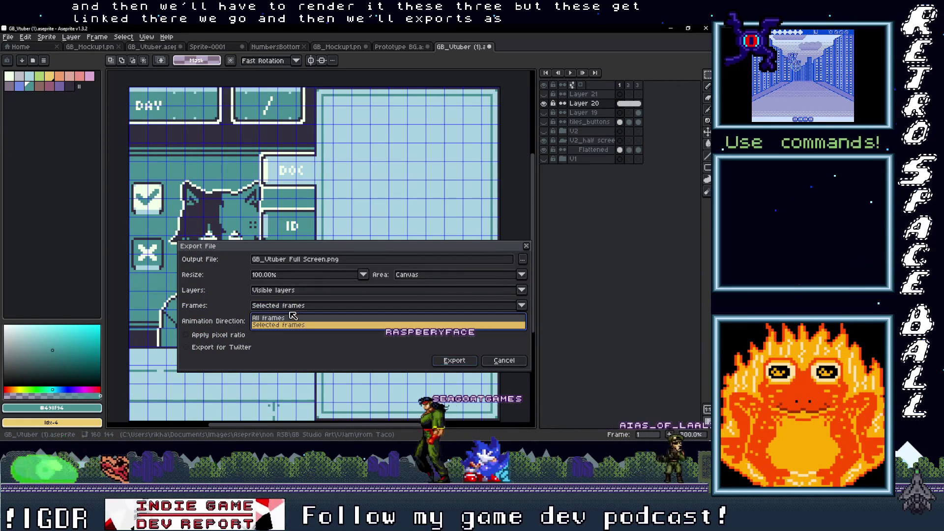
left_click(268, 315)
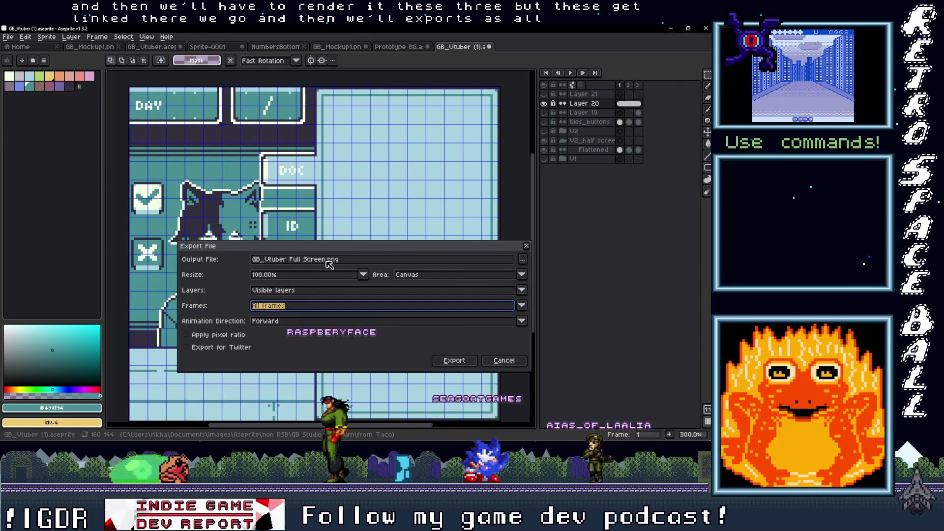
double_click(298, 260)
type("Half")
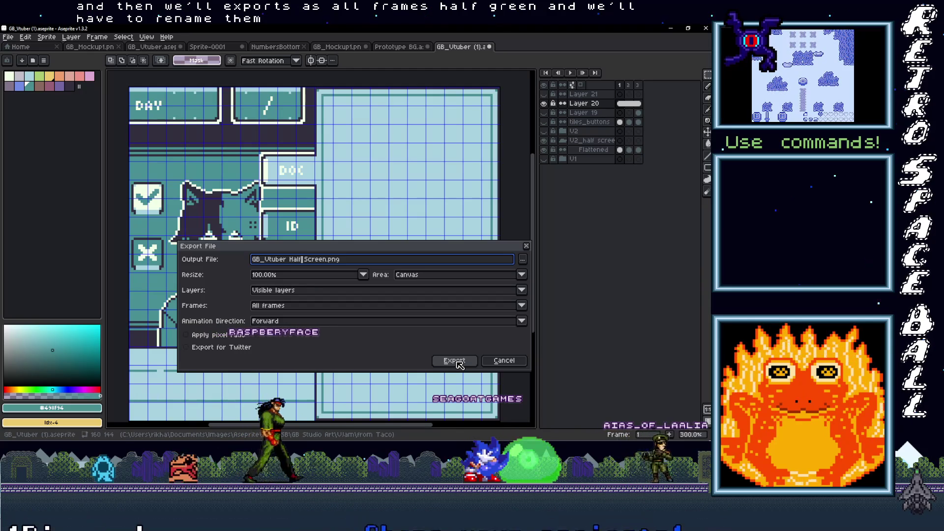
key("Return")
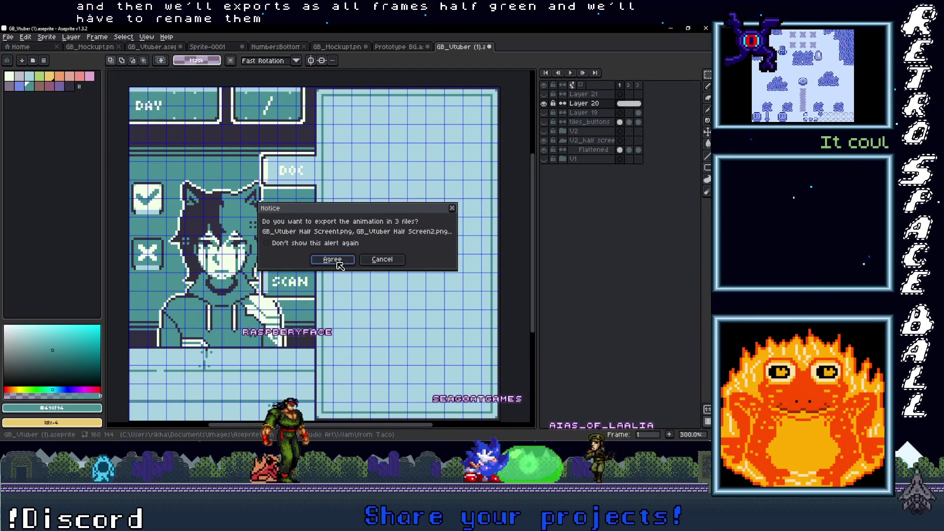
left_click(338, 263)
left_click(672, 29)
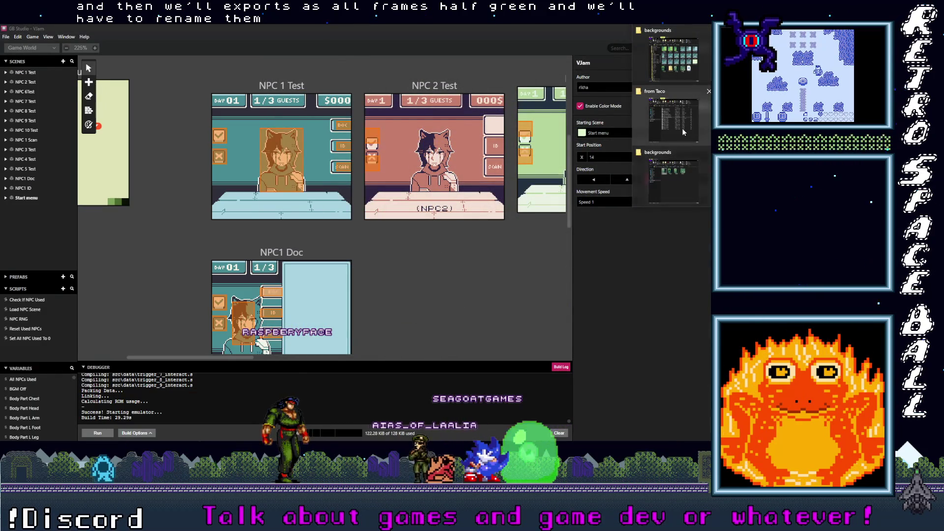
Delete the old Half Screen Doc, ID and Scan images in the from Taco folder
left_click(682, 128)
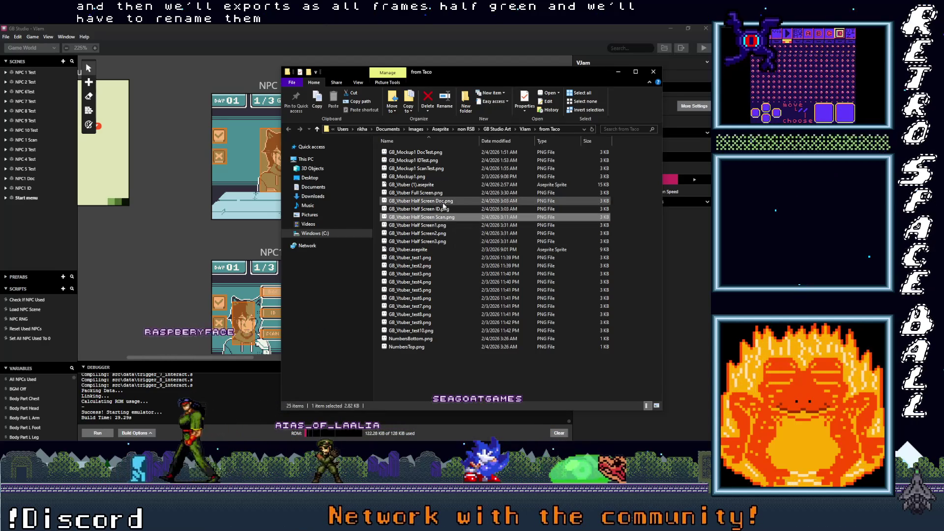
left_click(457, 200, "shift")
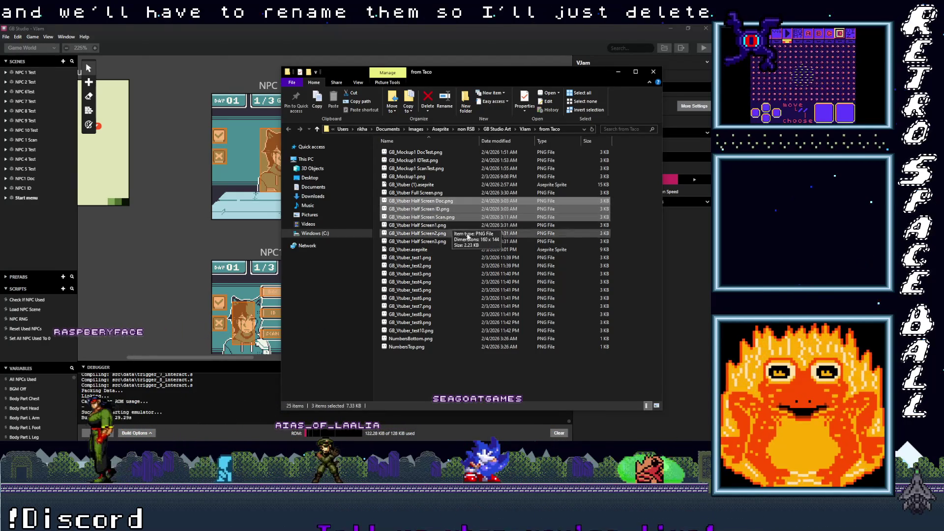
key("Delete")
Rename GB_Vtuber Half Screen1, 2 and 3 to Half Screen Doc, ID and Scan
left_click(436, 202)
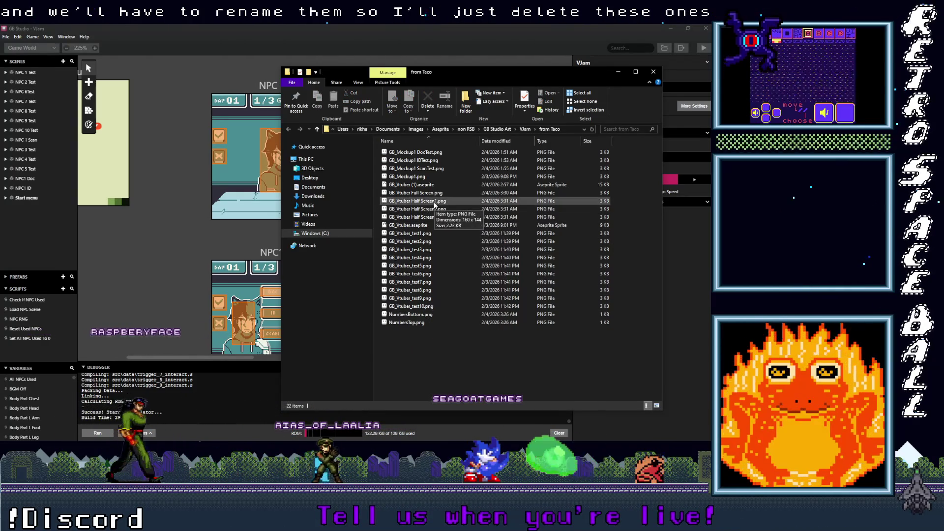
left_click(436, 202)
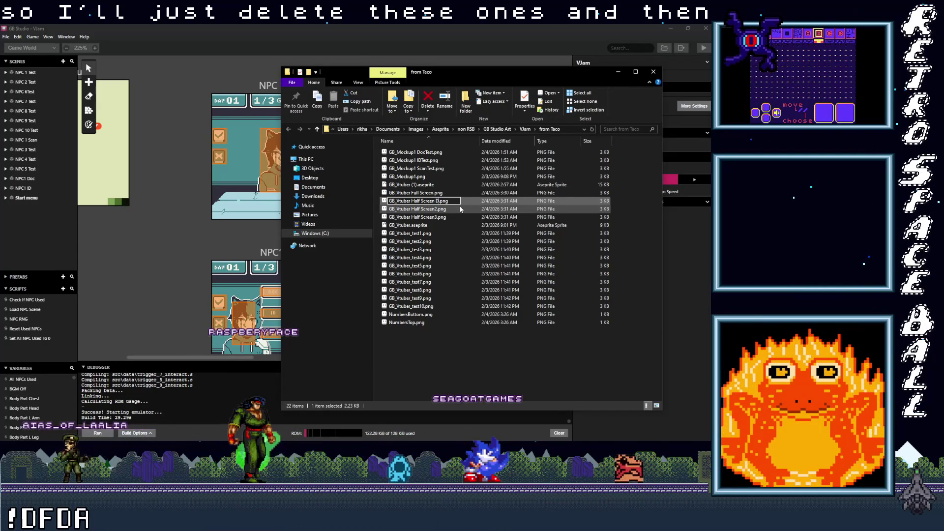
type("oc")
left_click(436, 210)
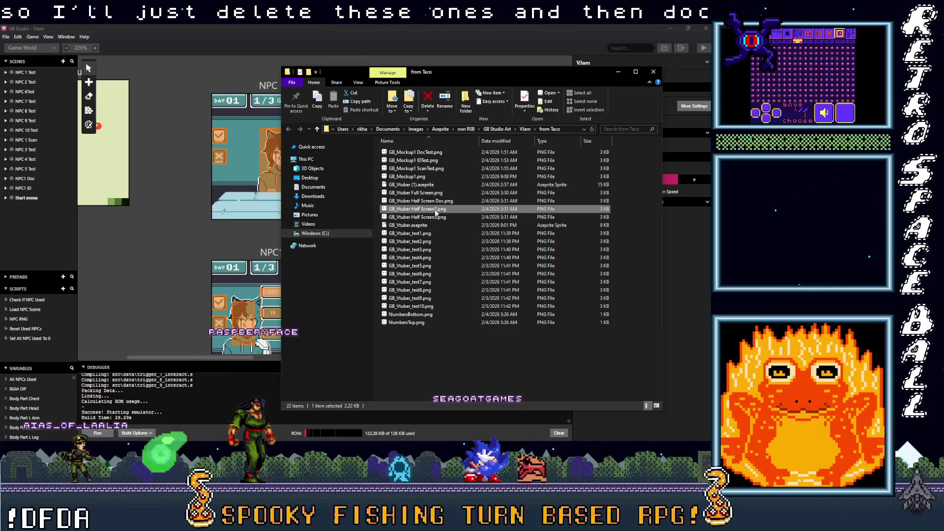
left_click(435, 211)
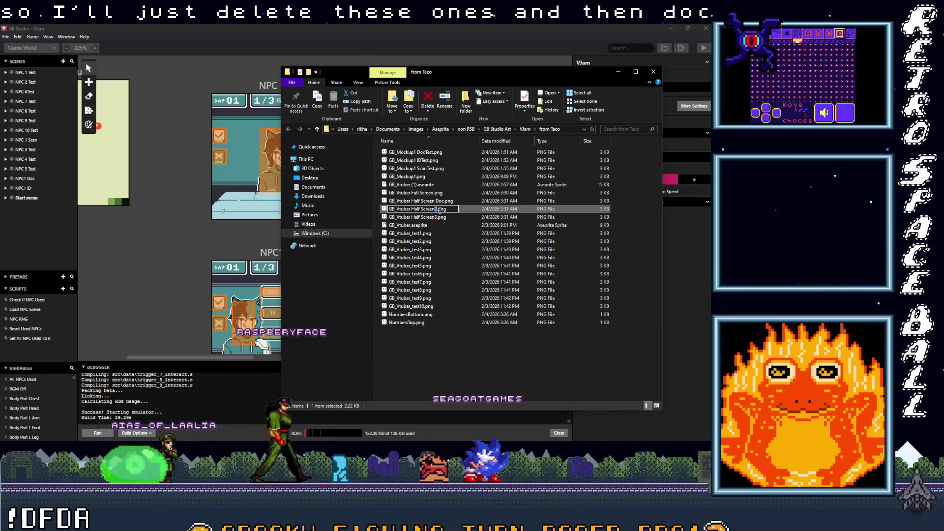
key("BackSpace")
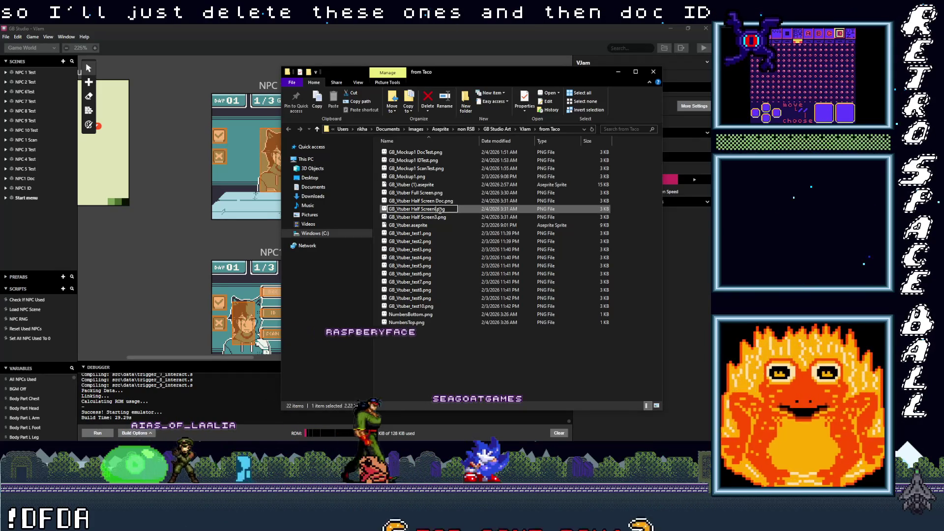
type("ID")
left_click(436, 217)
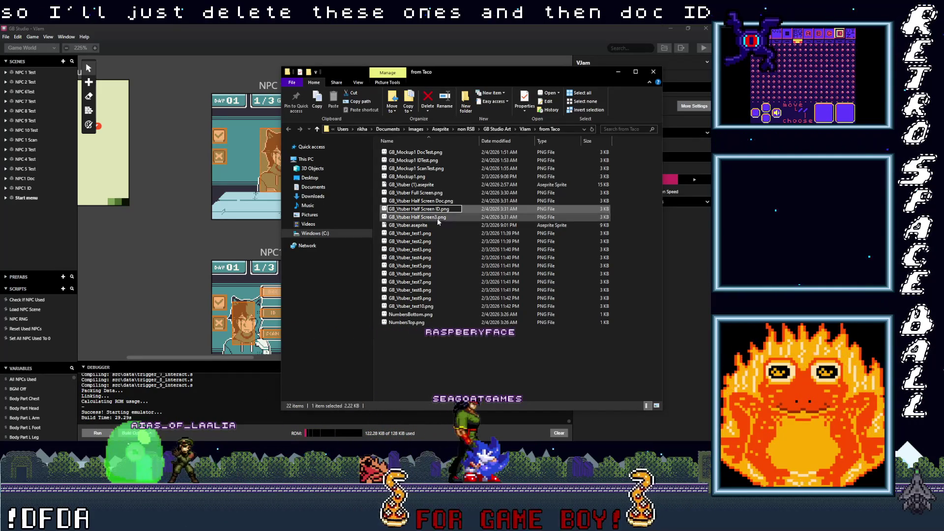
left_click(436, 217)
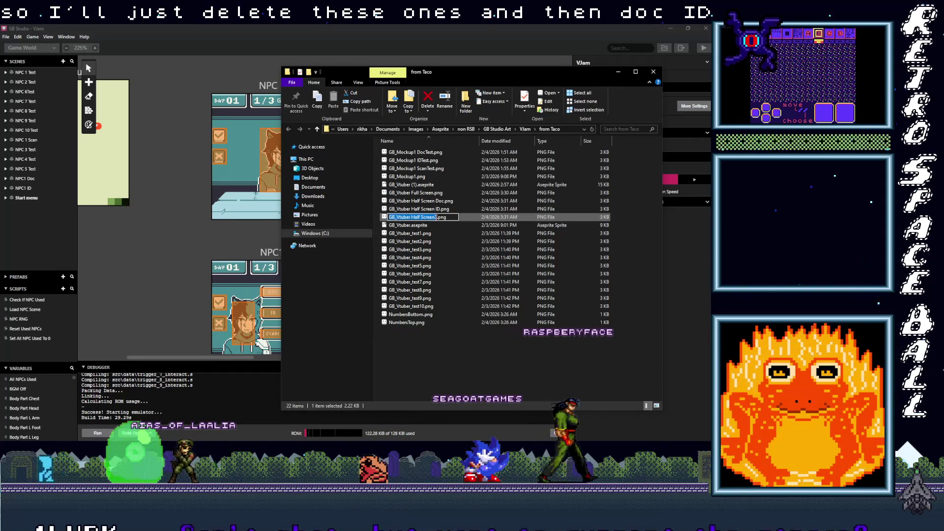
key("BackSpace")
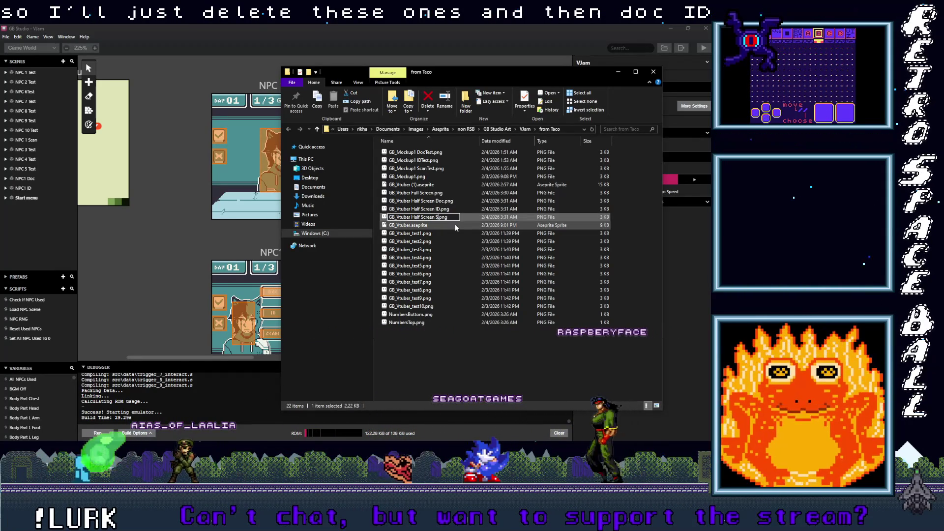
type("Scan")
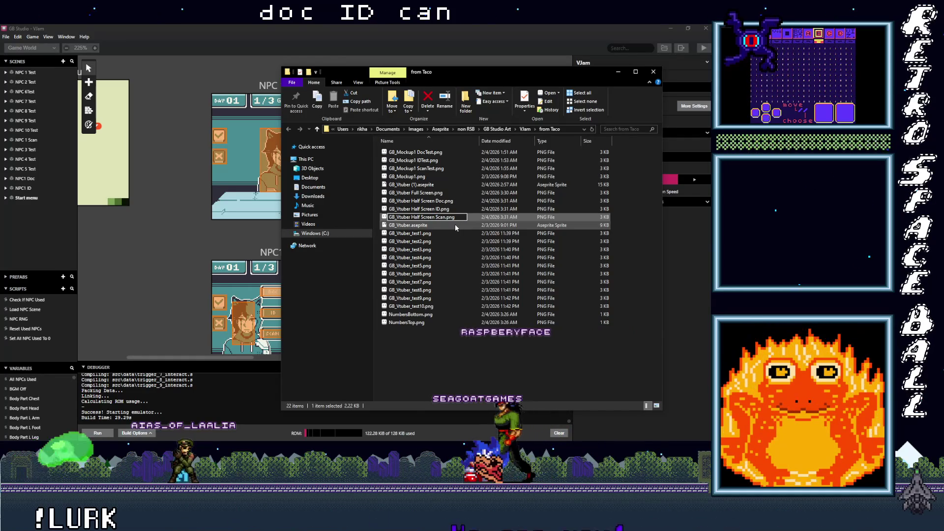
left_click(443, 233)
Copy the three Half Screen images plus GB_Vtuber Full Screen.png, then hide Explorer
left_click(433, 217)
left_click(467, 201, "shift")
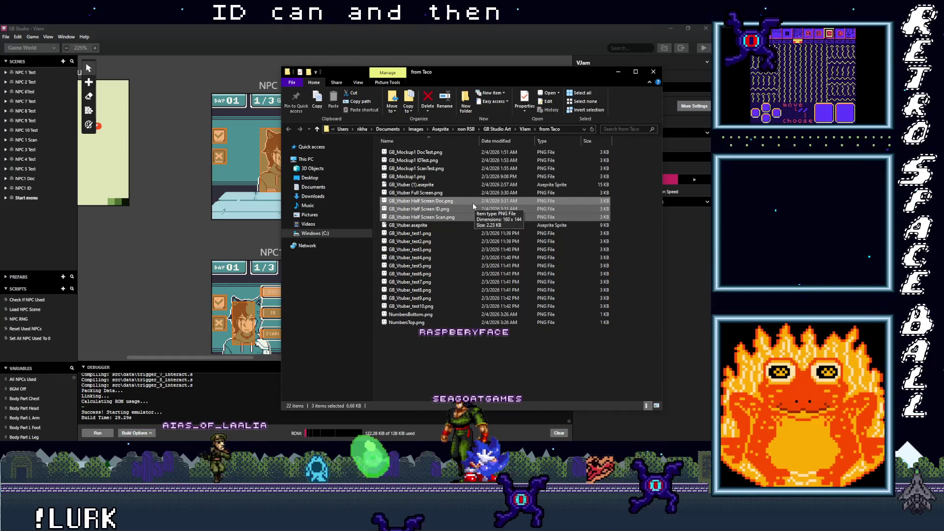
left_click(426, 194, "shift")
right_click(426, 194)
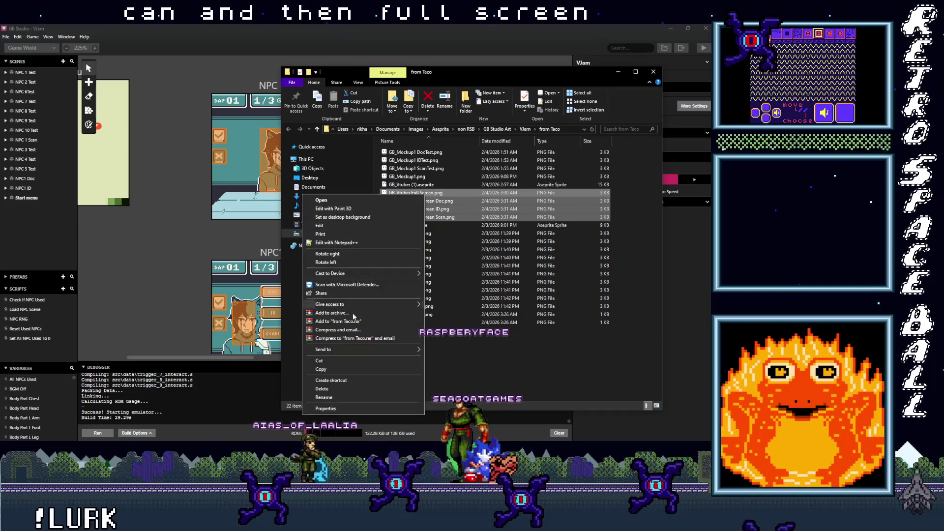
left_click(367, 370)
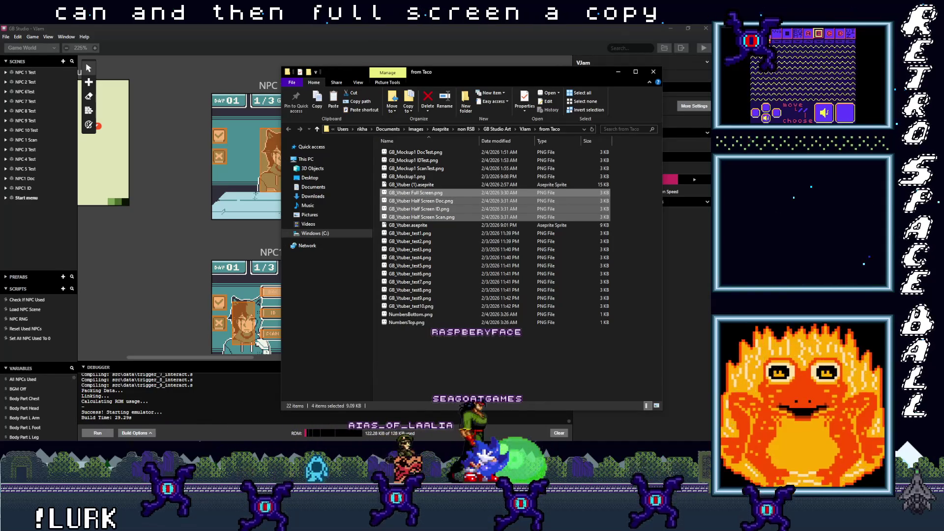
mouse_move(707, 97)
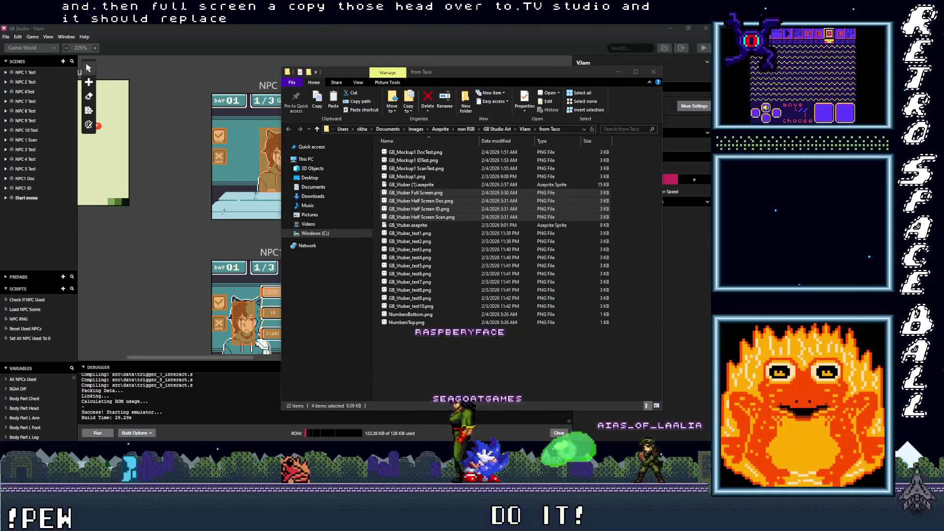
left_click(503, 90)
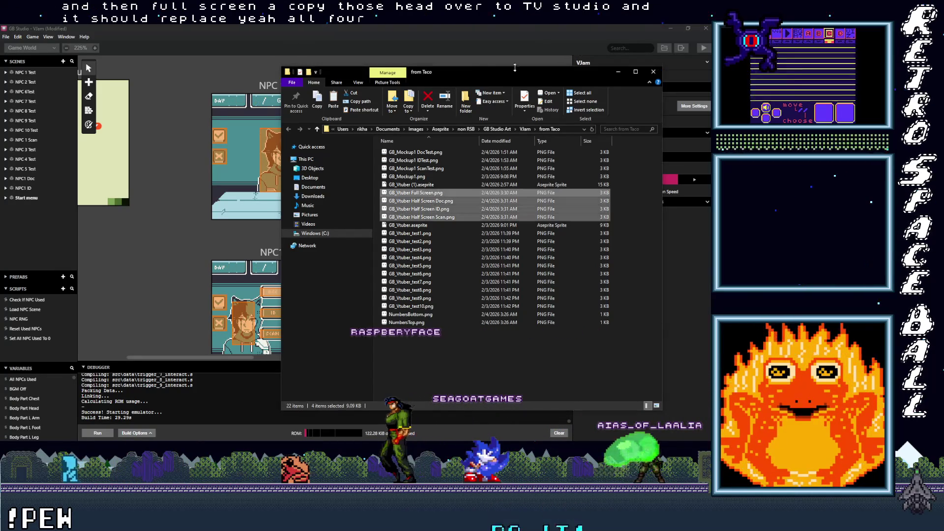
left_click(617, 72)
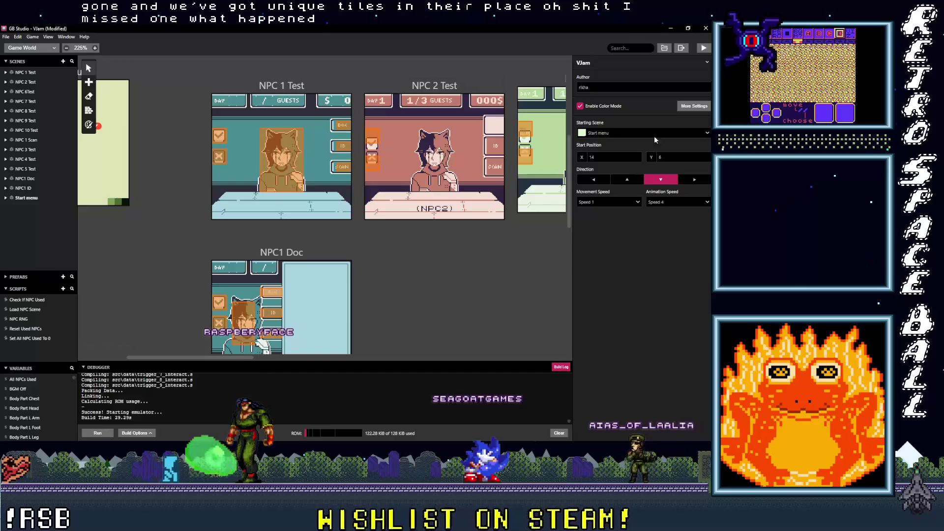
Switch from GB Studio back to the GB_Vtuber mockup in Aseprite with Alt+Tab
key("alt+Tab")
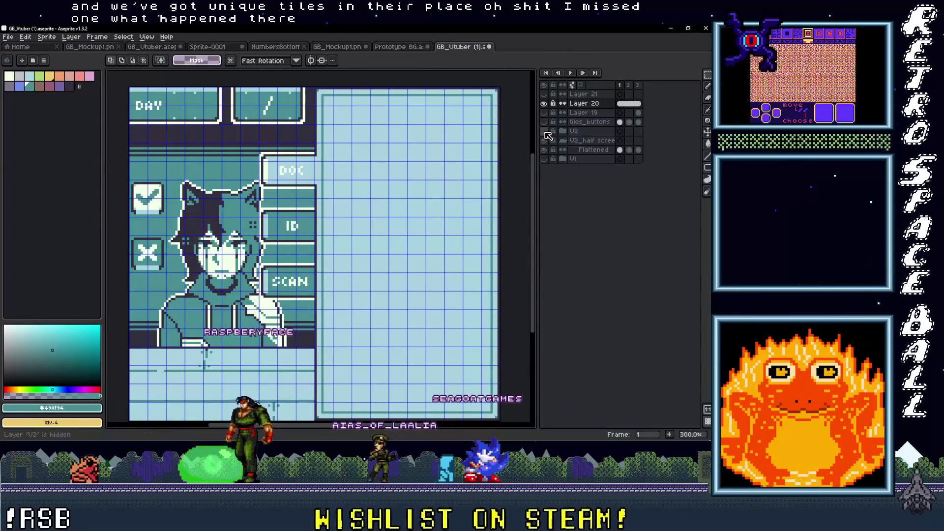
Show the V2_half screen layer and briefly check Layer 21's day numbers before hiding it
left_click(546, 141)
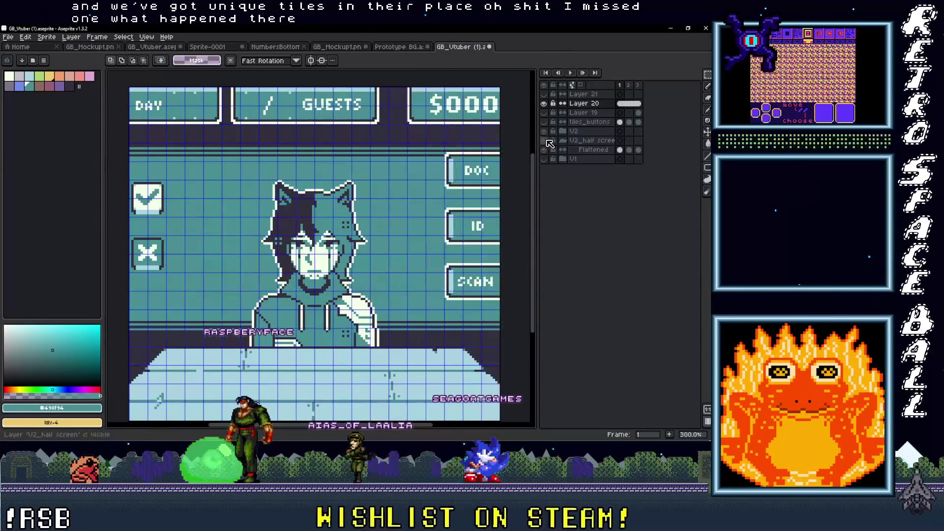
left_click(545, 94)
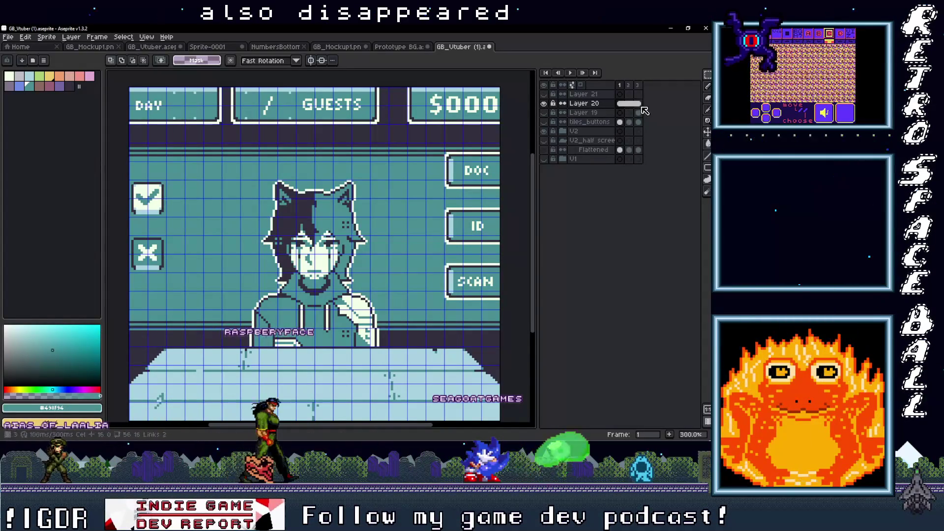
left_click(591, 95)
left_click(544, 94)
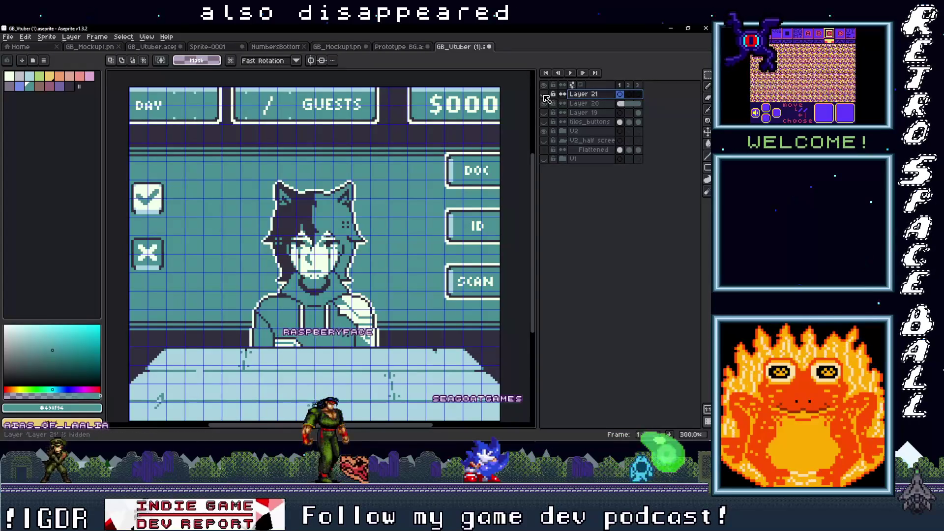
Compare Layer 20's frames 1 and 2, then select both cels together
left_click(621, 105)
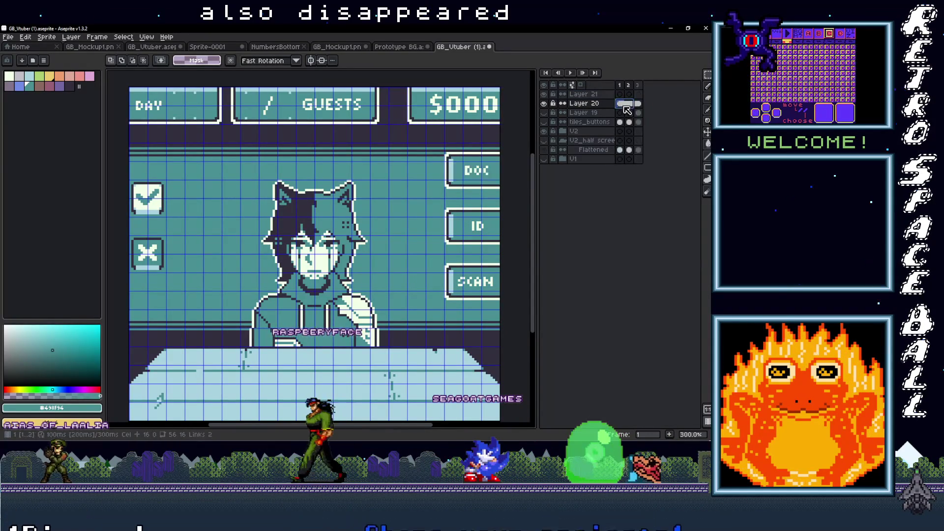
left_click(621, 106)
left_click(630, 104)
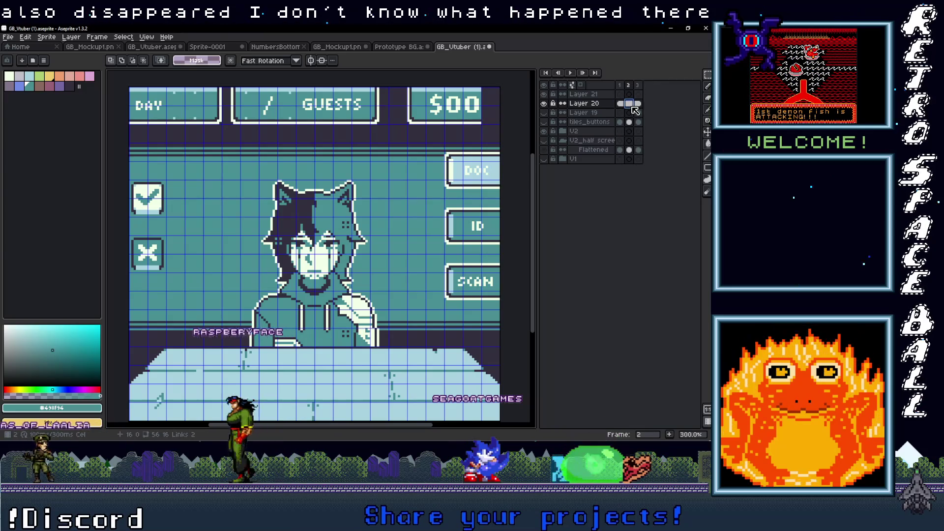
left_click(629, 104)
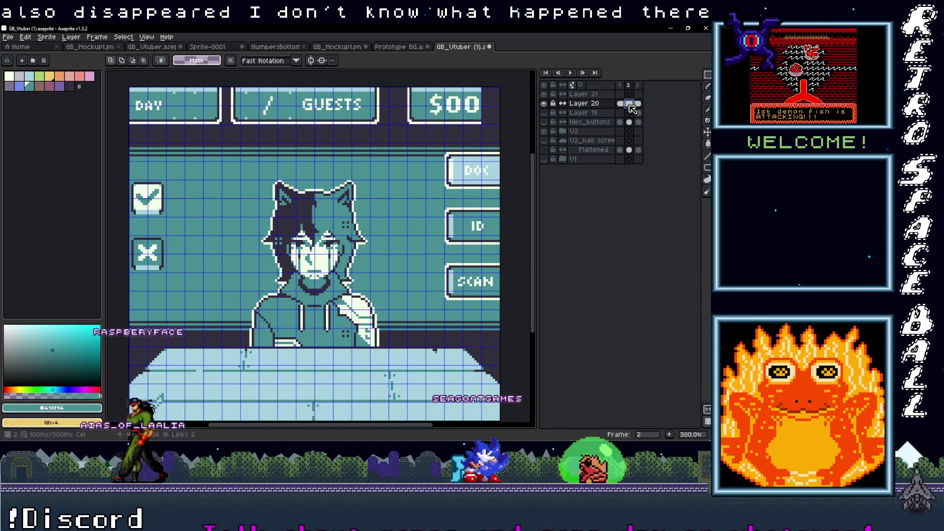
left_click_drag(631, 106, 624, 105)
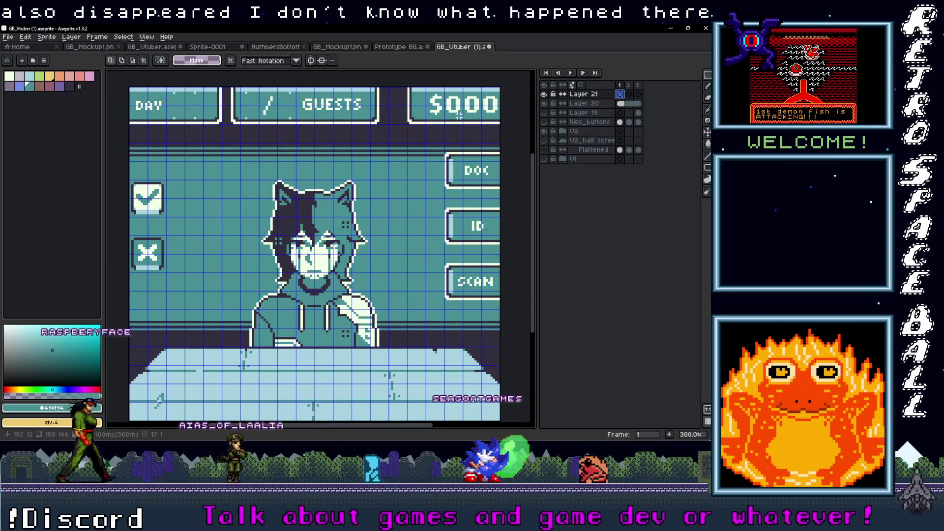
Select Layer 20's cels across frames 1 to 3 and marquee the cash box tile
scroll(304, 143, "up", 1)
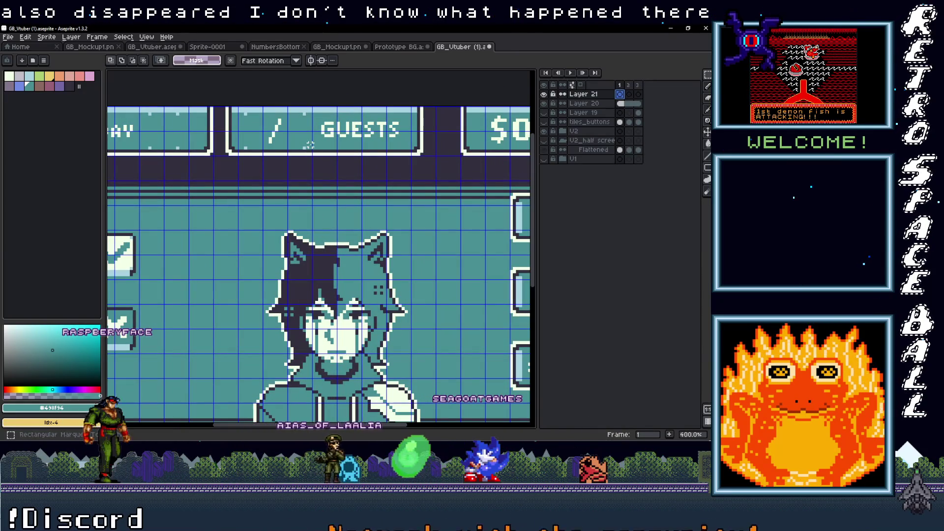
scroll(264, 144, "right", 2)
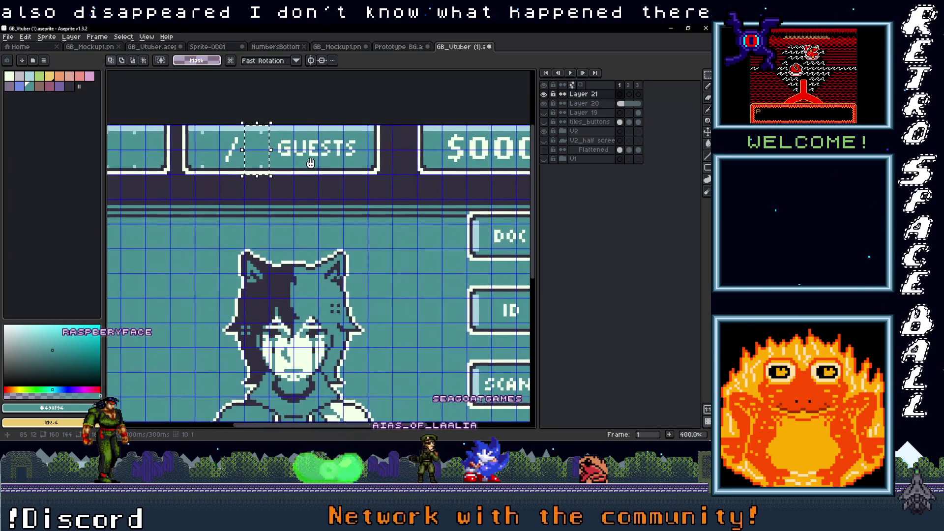
left_click_drag(635, 105, 623, 108)
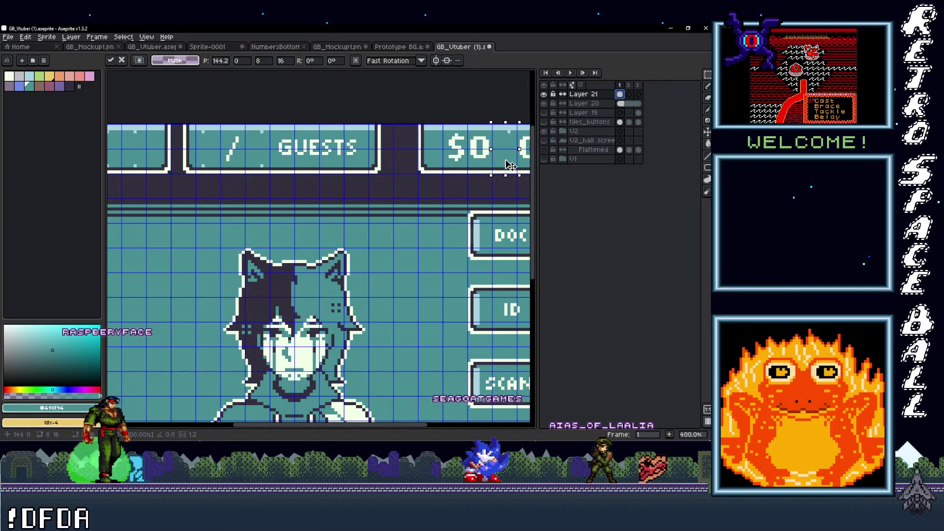
mouse_move(512, 165)
left_mouse_down()
mouse_move(502, 166)
mouse_move(554, 167)
mouse_move(360, 170)
left_mouse_up()
key("Return")
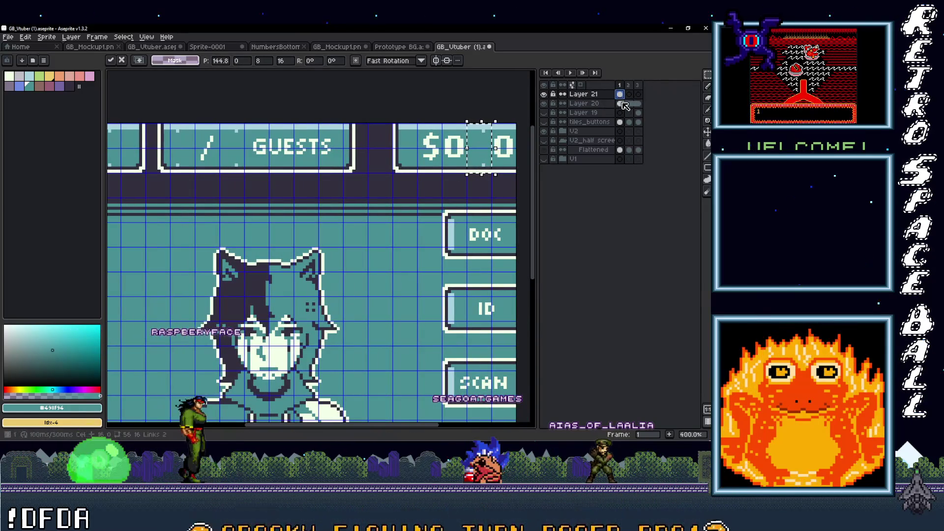
key("alt+Down")
scroll(301, 155, "left", 4)
left_click_drag(290, 140, 290, 116)
On Layer 21, move the blank tile beside $ over the 0 digits
left_click(620, 94)
mouse_move(293, 162)
left_mouse_down()
mouse_move(482, 162)
mouse_move(358, 162)
left_mouse_up()
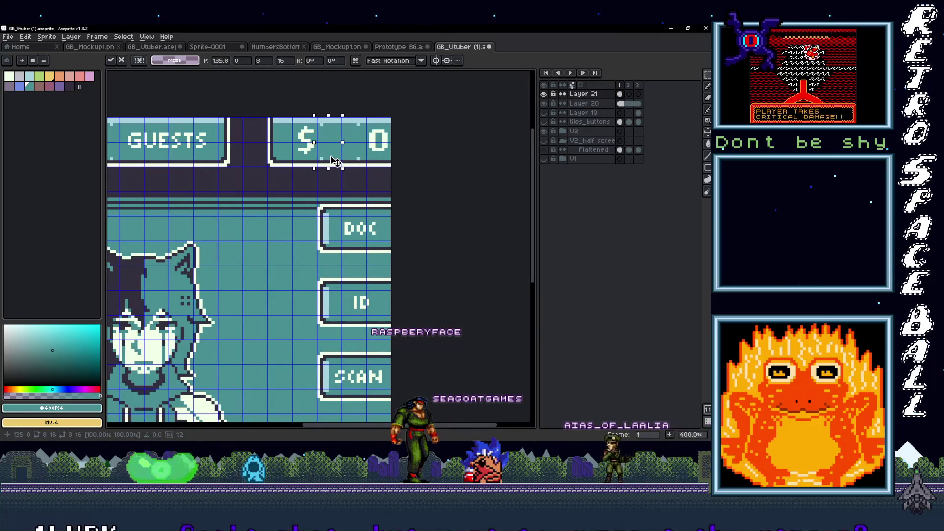
key("Return")
scroll(358, 153, "up", 2)
left_click_drag(358, 153, 417, 154)
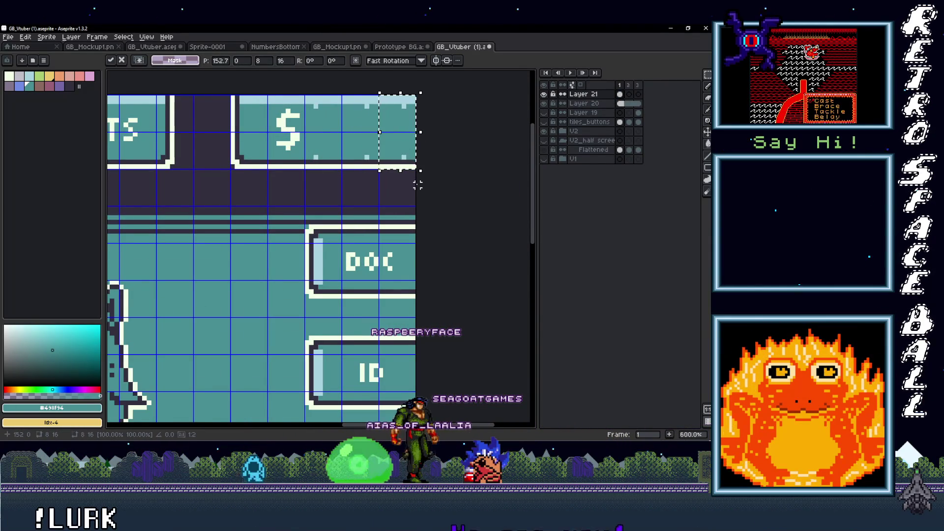
key("Return")
Repaint the stray light pixels by the cash box notches teal using Eyedropper and Pencil
scroll(396, 232, "up", 3)
key("i")
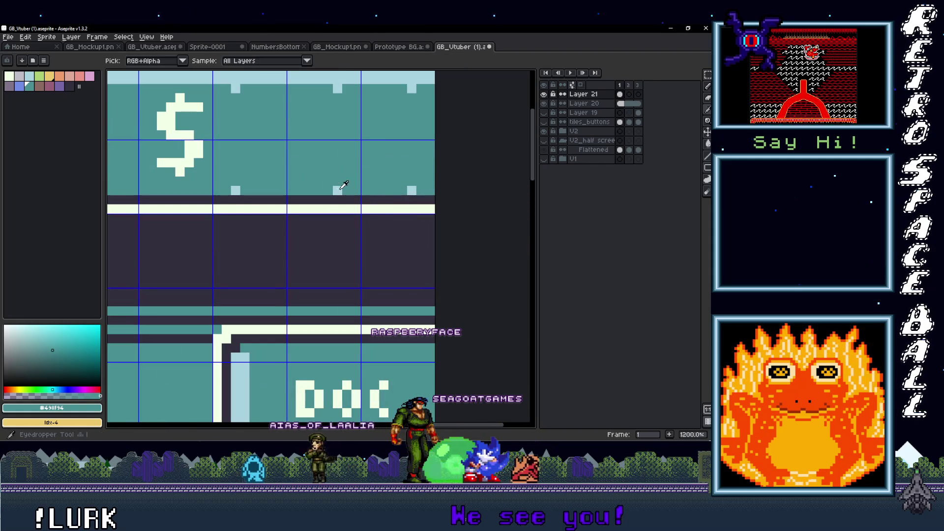
key("b")
left_click(347, 190)
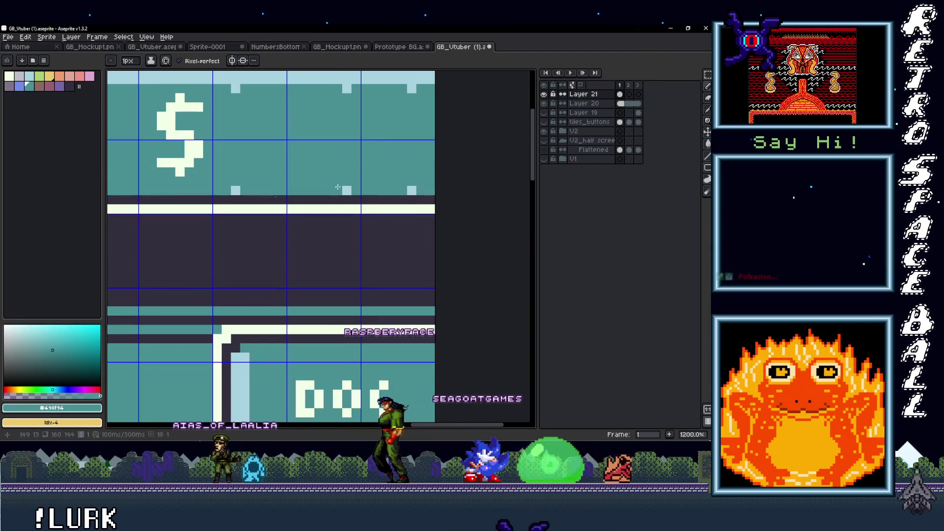
left_click(412, 191, "alt")
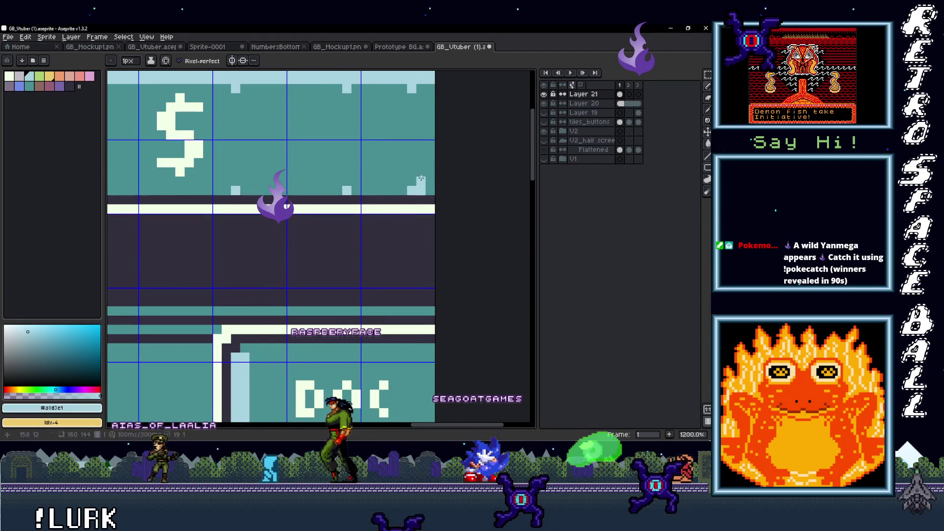
left_click(419, 184, "alt")
left_click(421, 190)
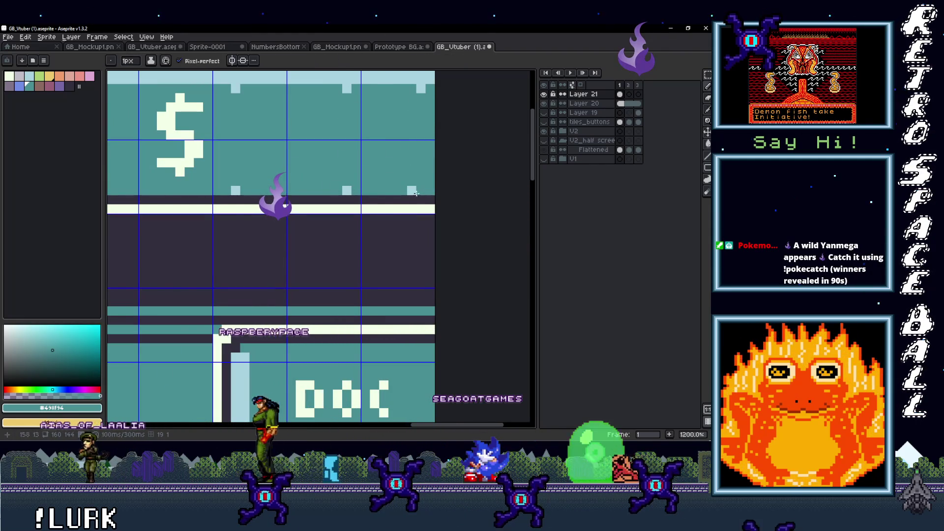
key("i")
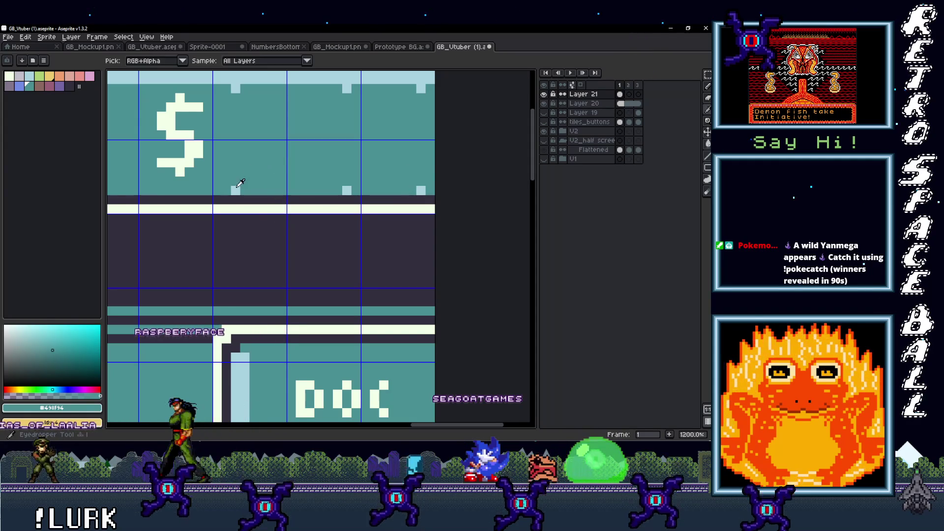
key("b")
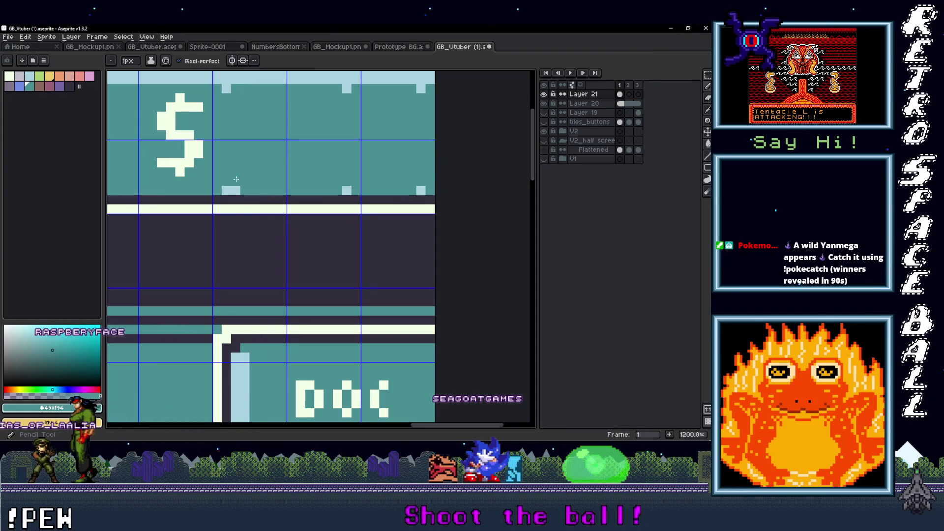
scroll(250, 180, "down", 5)
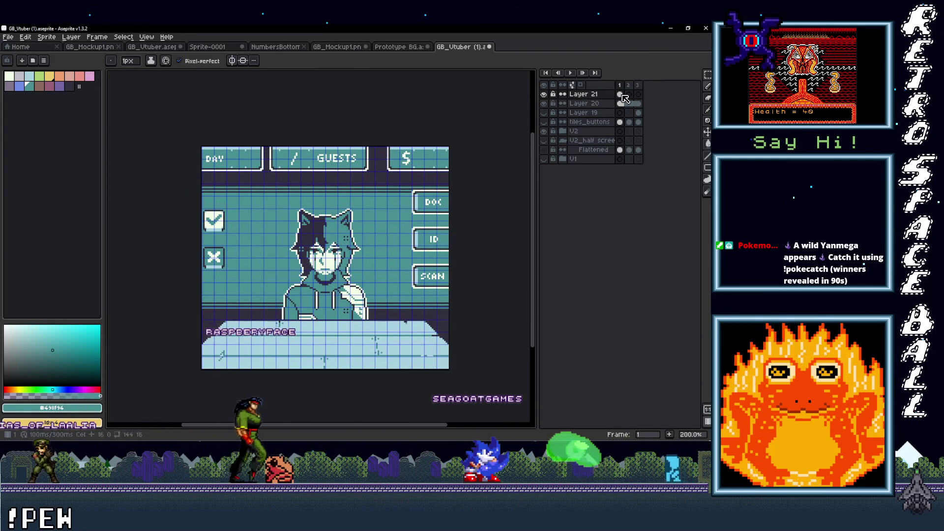
Save the mockup as GB_Vtuber (1) Edit.aseprite in the from Taco folder
left_click(629, 95)
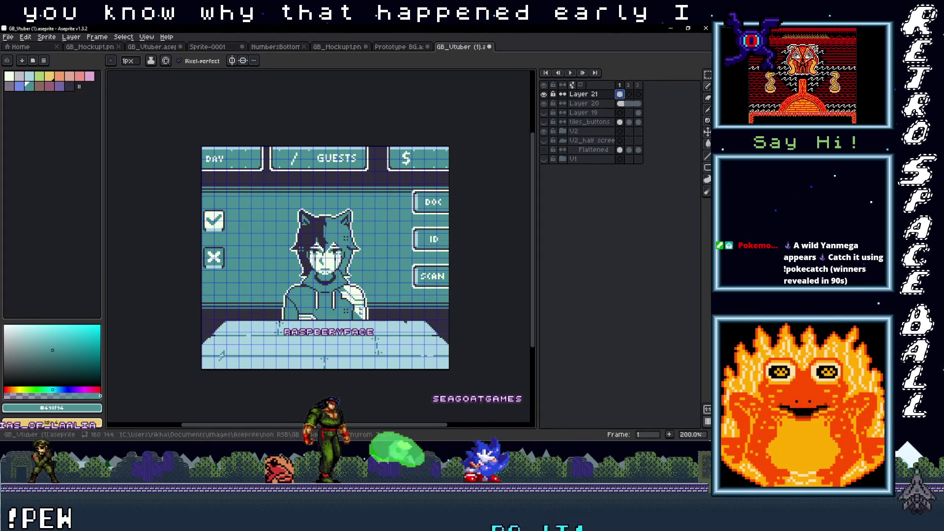
left_click(8, 37)
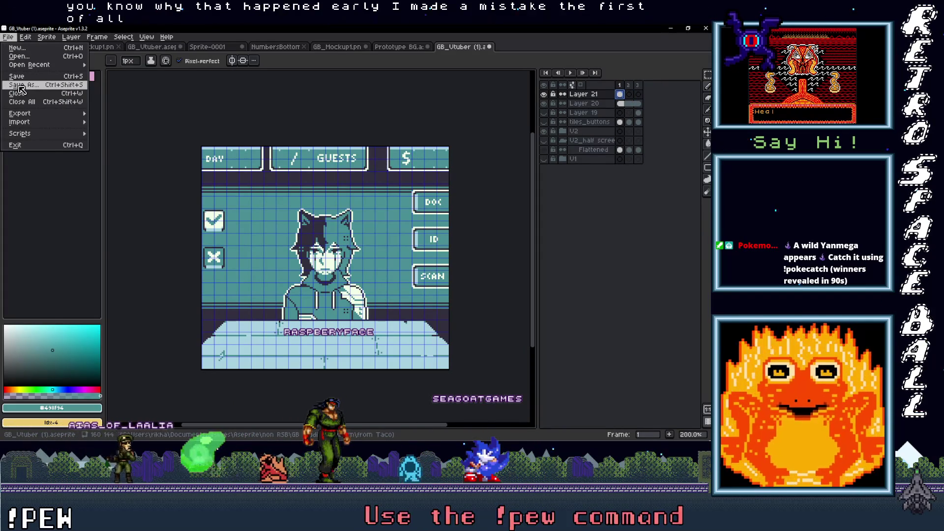
left_click(20, 85)
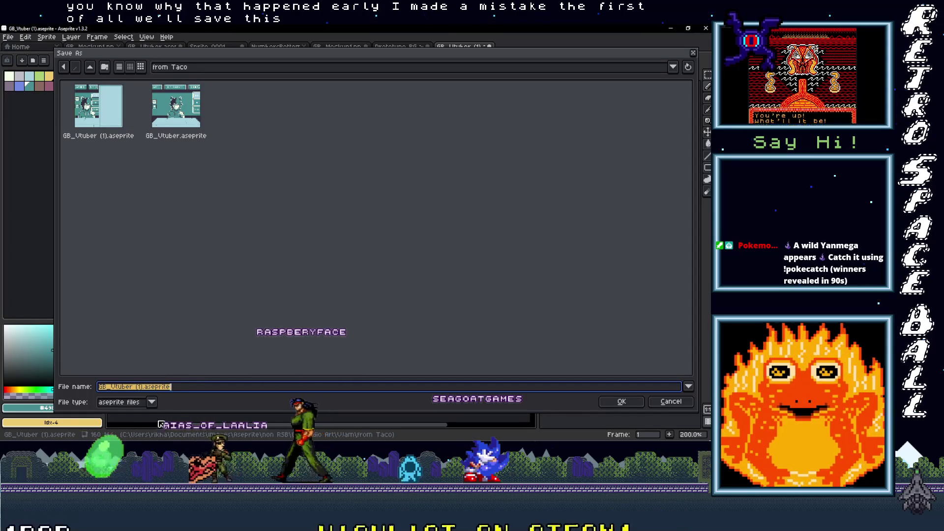
left_click(140, 387)
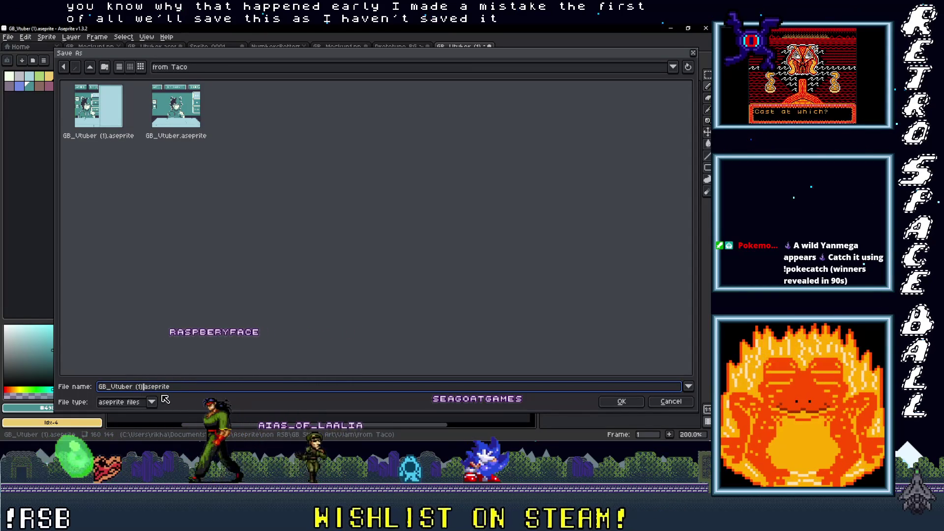
key("BackSpace")
type("Edit")
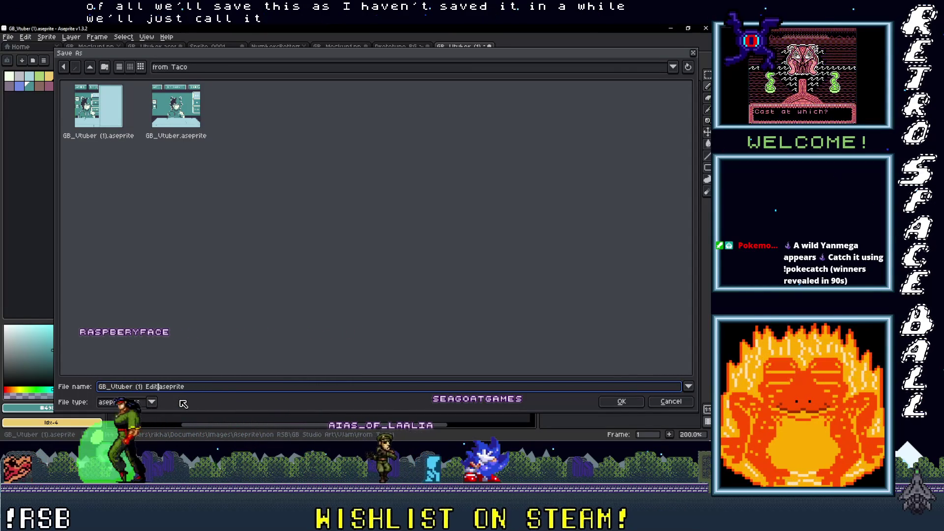
left_click(629, 401)
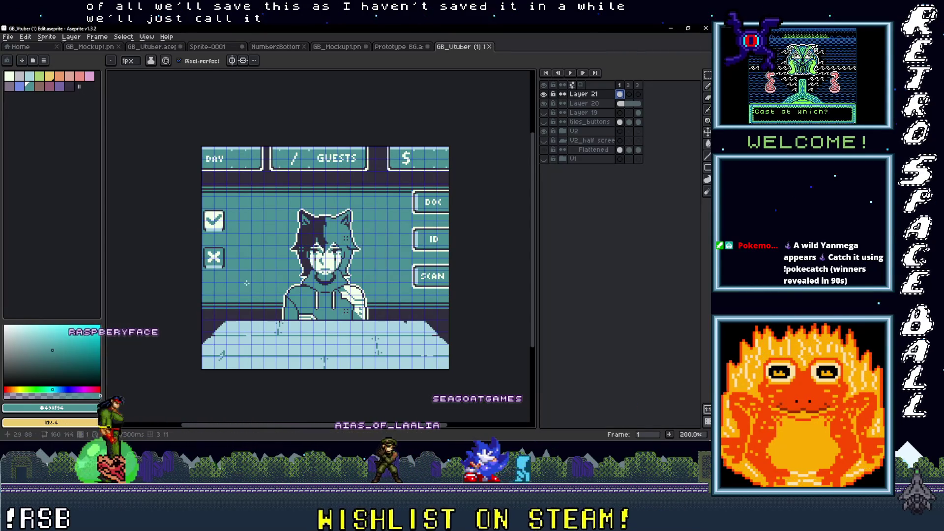
left_click(8, 37)
Export the selected frame as PNG to GB_Vtuber Full Screen.png, overwriting the existing file
mouse_move(22, 115)
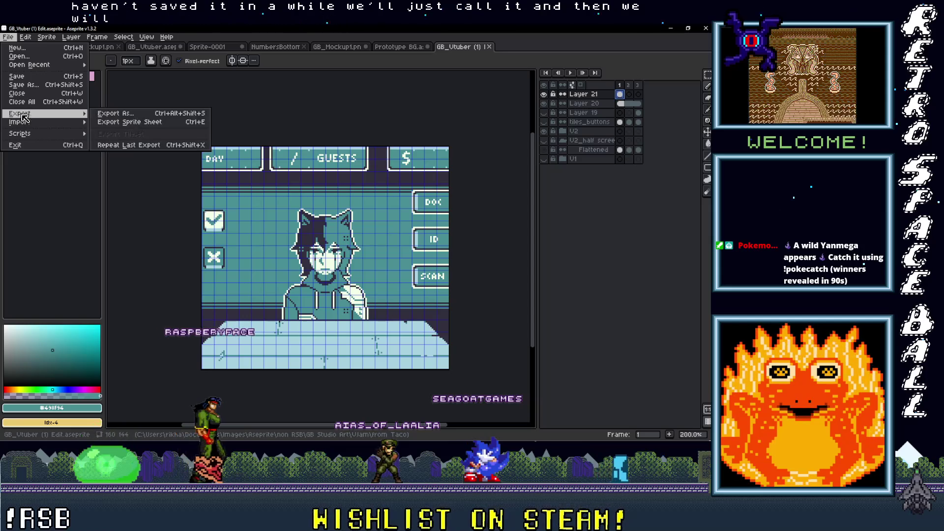
left_click(116, 114)
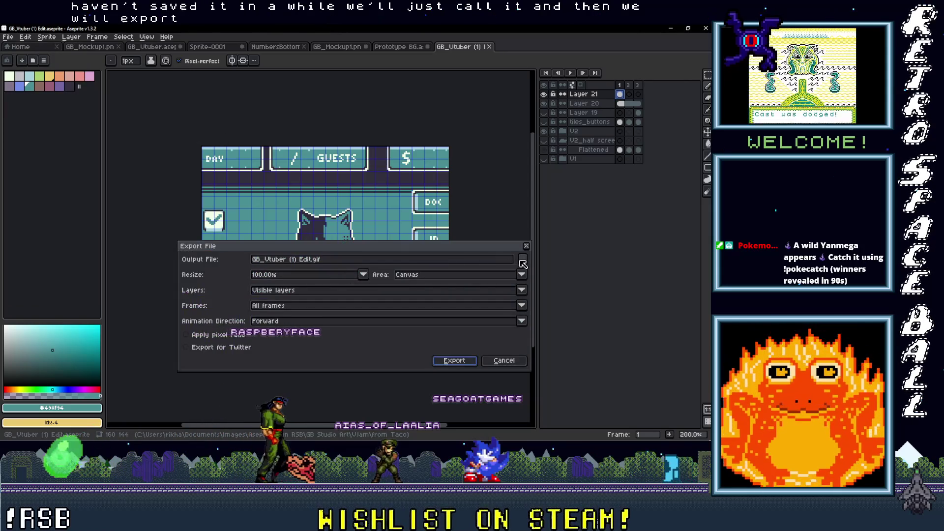
left_click(523, 264)
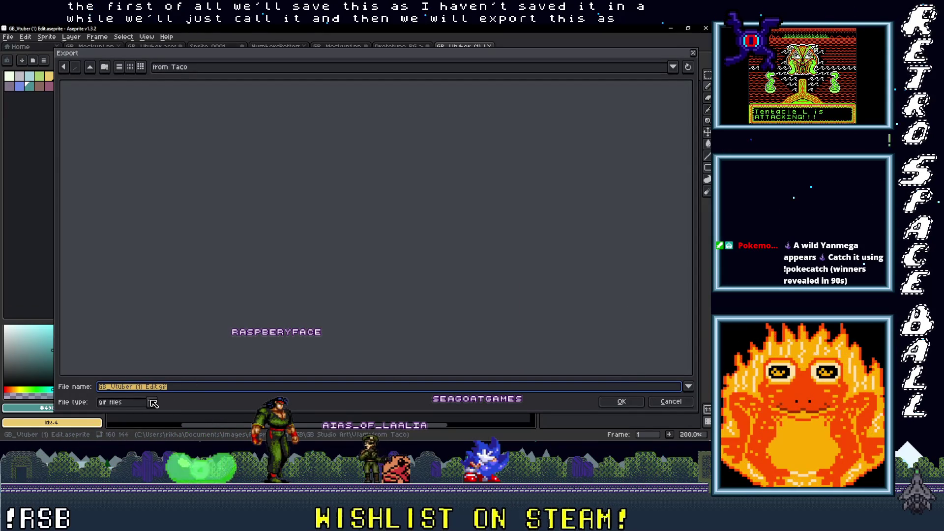
key("Return")
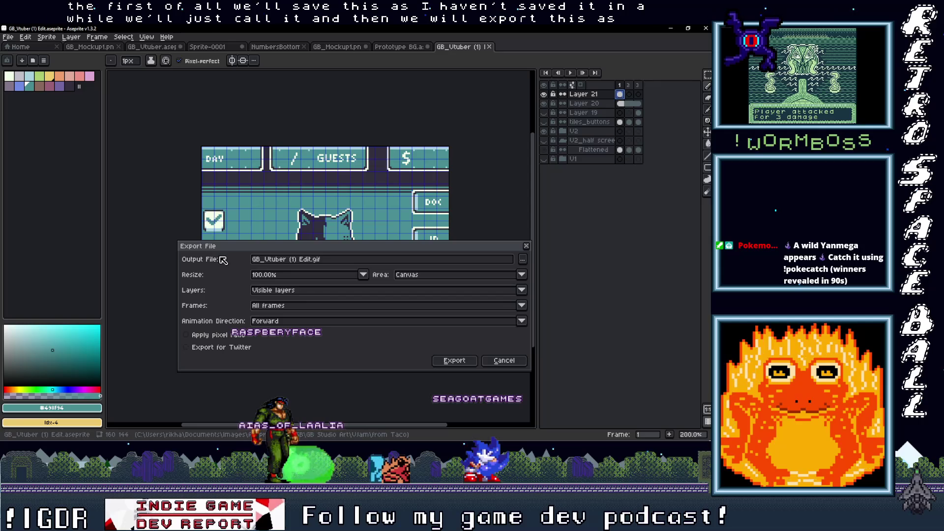
left_click(294, 305)
left_click(295, 321)
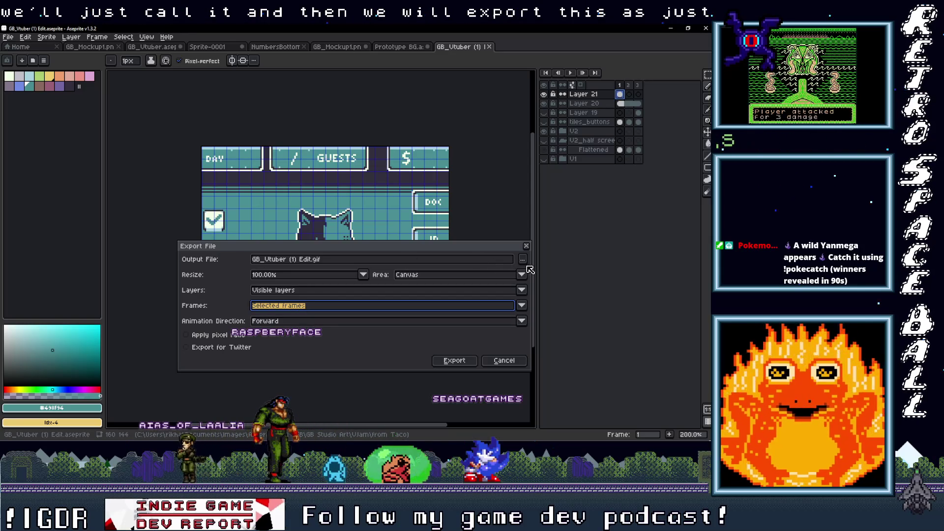
left_click(523, 259)
left_click(127, 402)
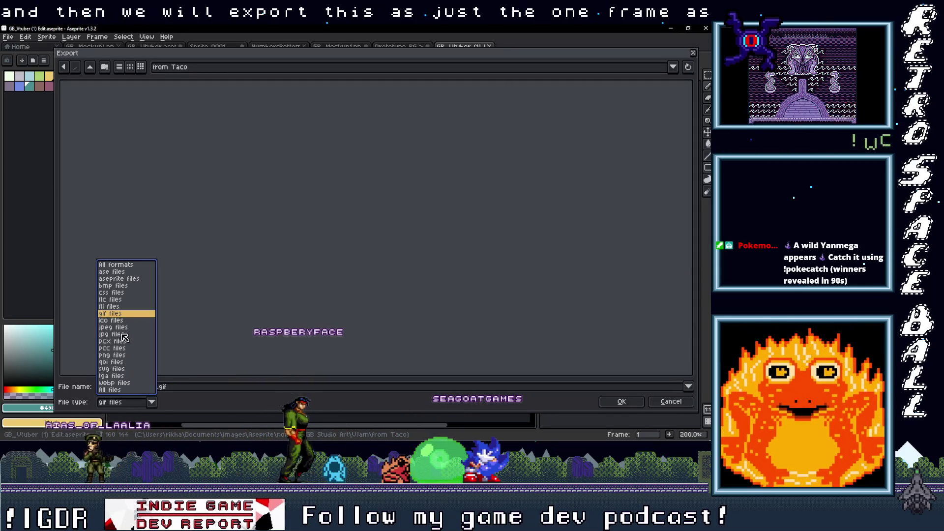
left_click(123, 354)
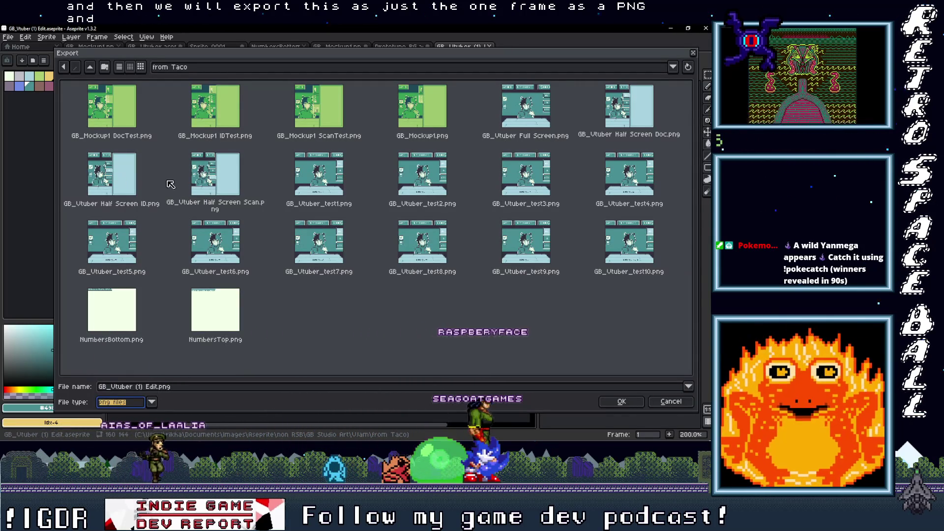
left_click(526, 113)
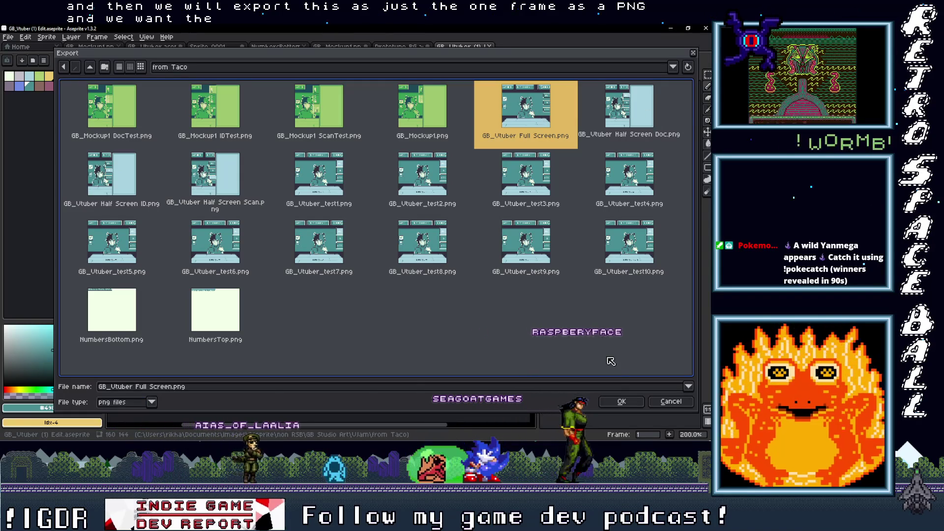
left_click(618, 404)
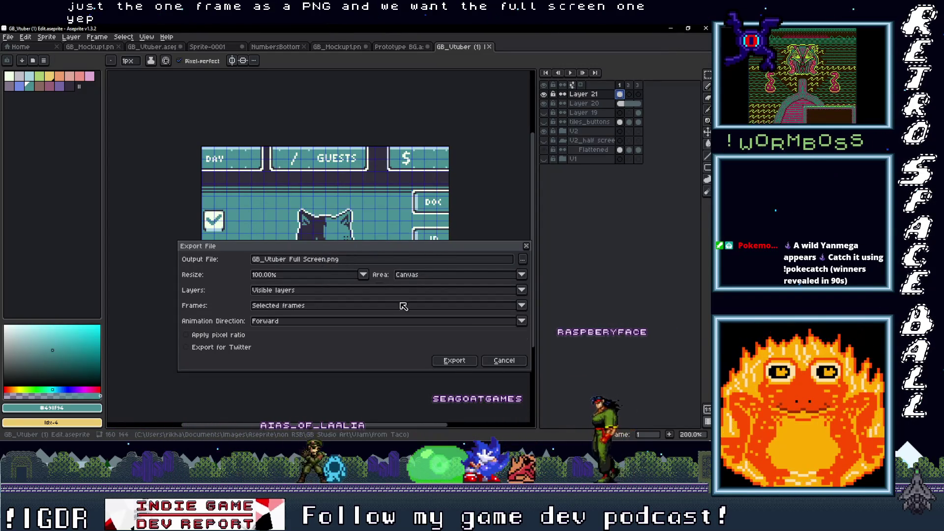
left_click(455, 361)
Copy GB_Vtuber Full Screen.png in the from Taco folder, then switch back to GB Studio
mouse_move(671, 140)
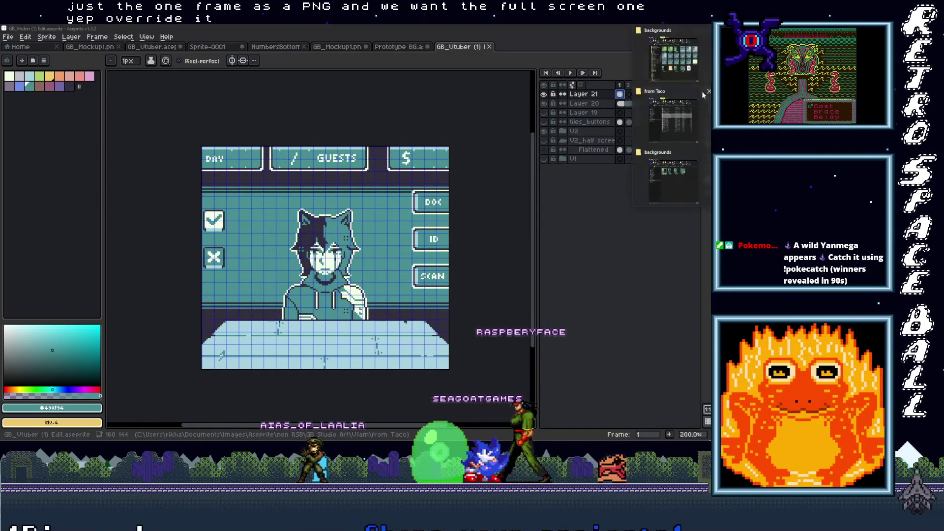
left_click(673, 120)
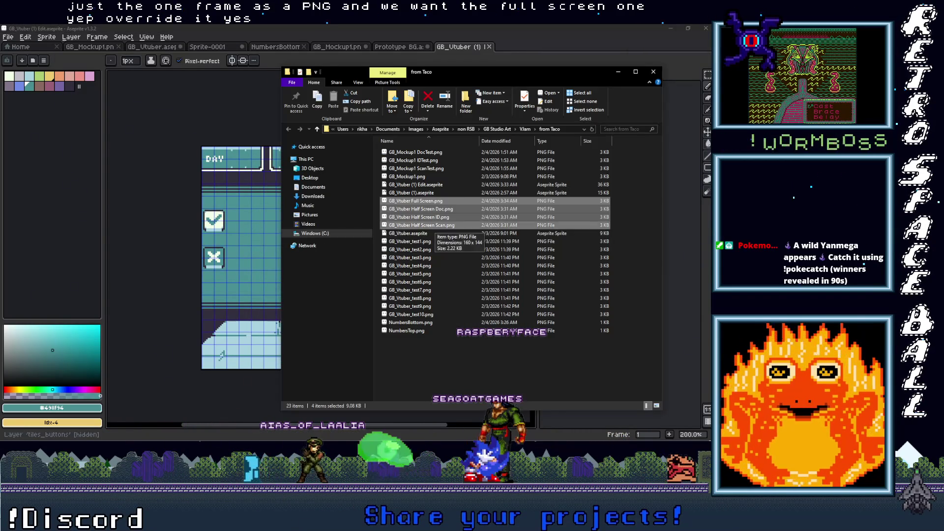
left_click(407, 176)
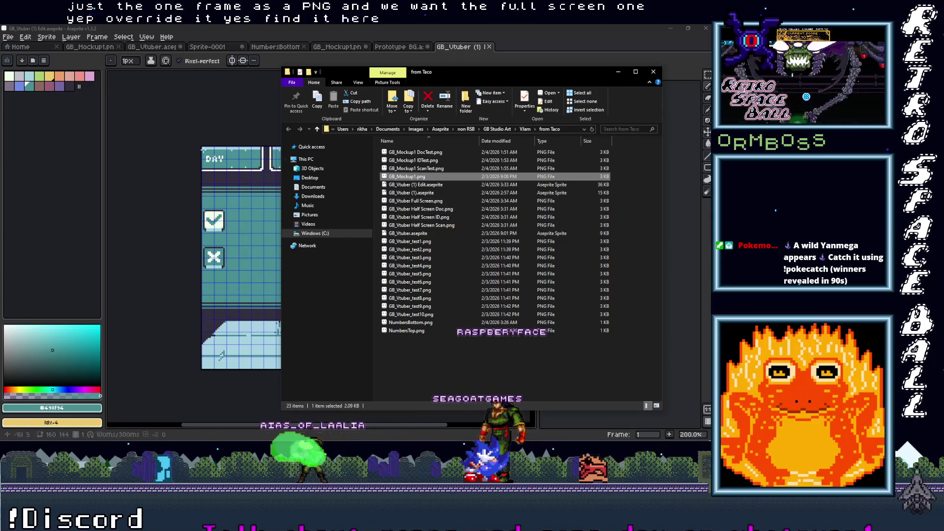
left_click(427, 201)
right_click(427, 201)
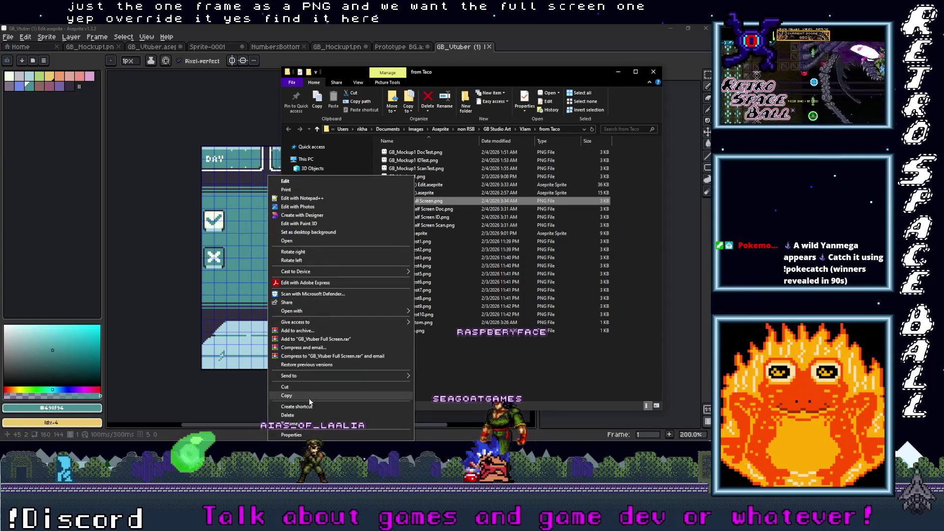
left_click(577, 260)
left_click(709, 118)
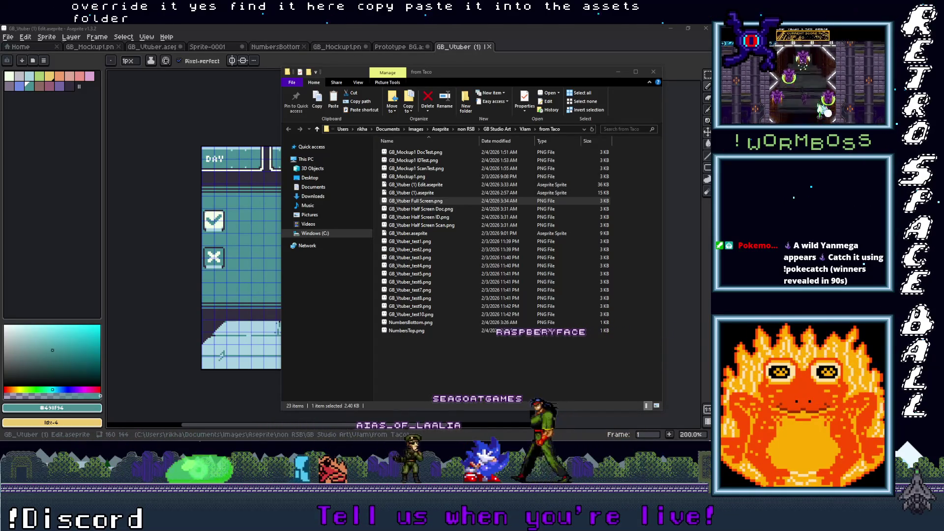
key("alt+Tab")
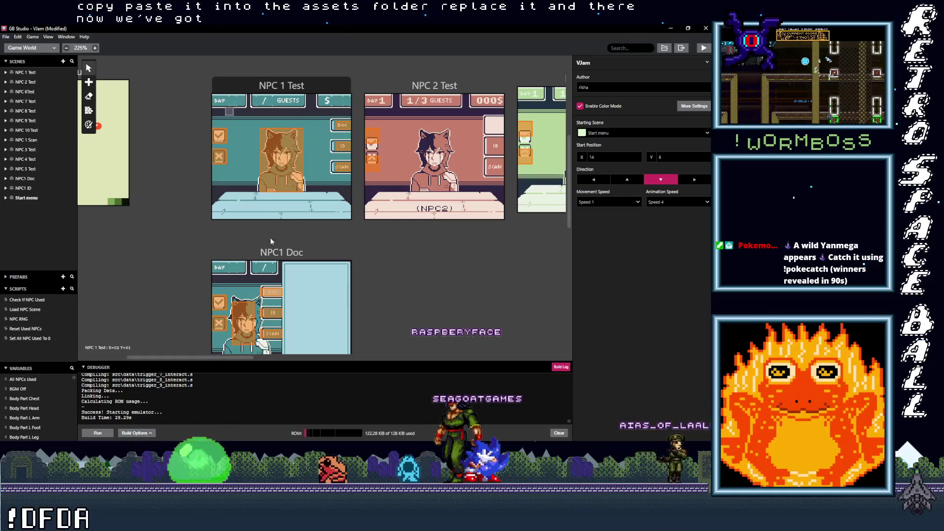
Review the NPC scenes on the canvas, then create Script 6 from the Scripts panel's + button
scroll(277, 295, "down", 10)
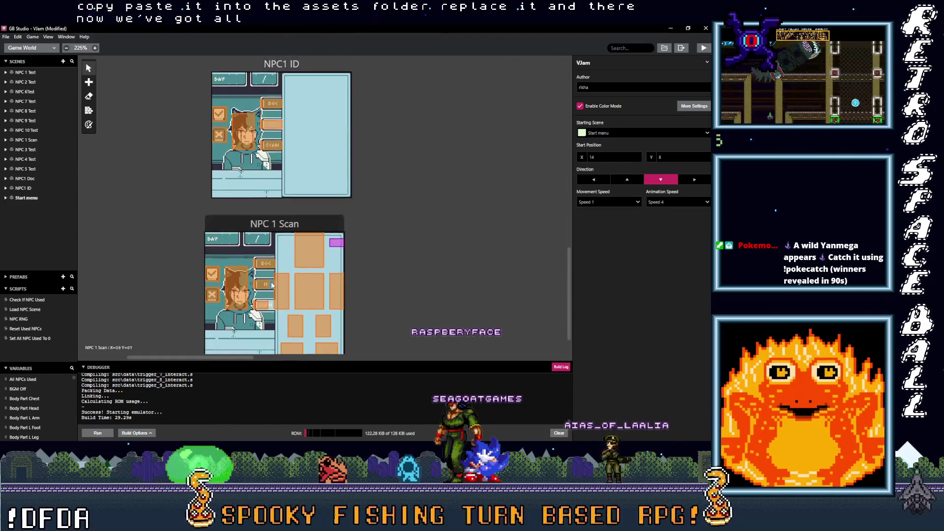
scroll(272, 285, "up", 12)
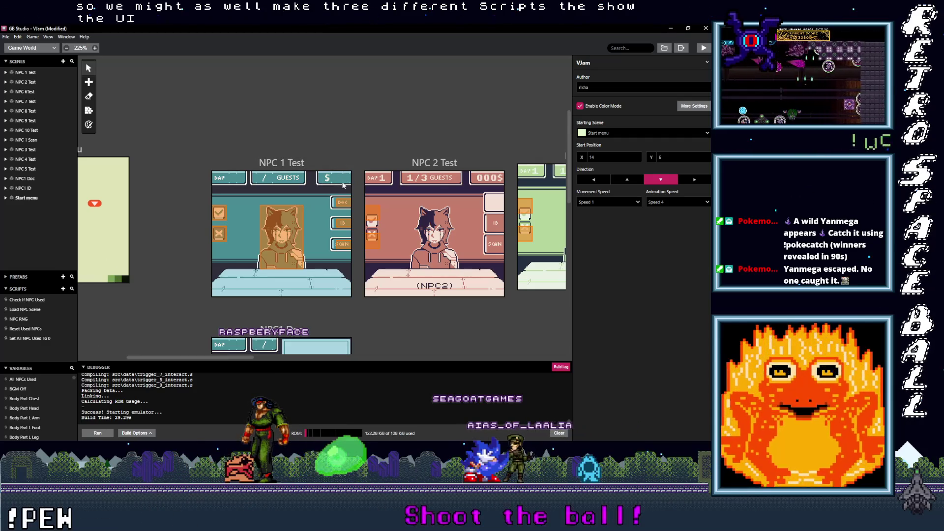
scroll(285, 303, "down", 5)
scroll(279, 330, "up", 7)
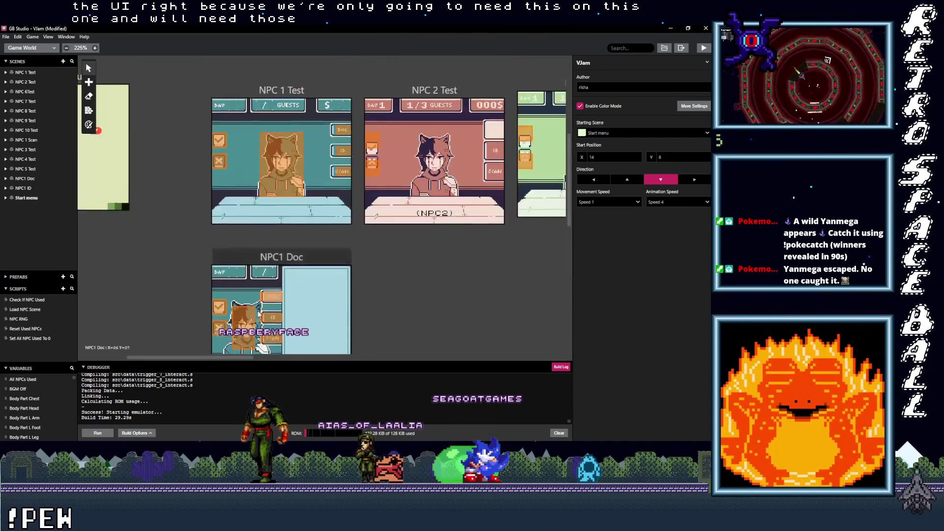
left_click(63, 290)
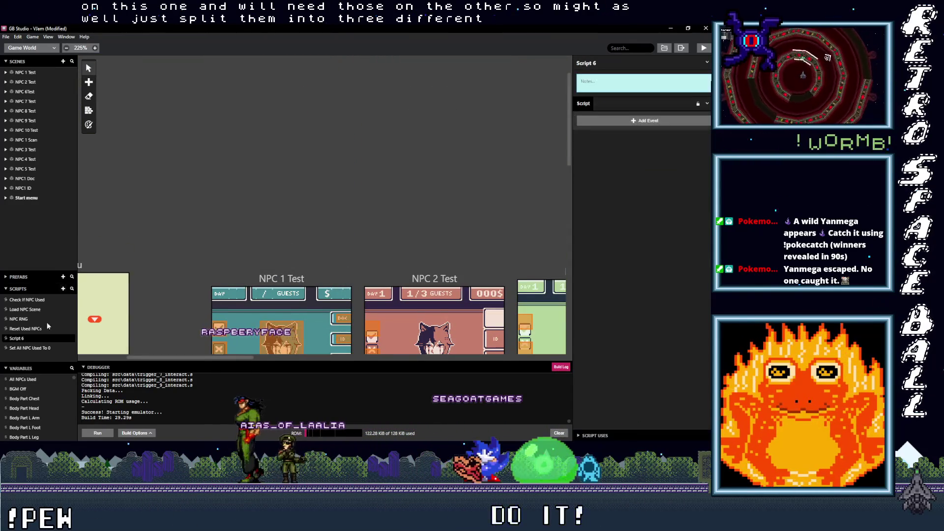
Rename Script 6 to 'Show Day UI'
left_click(615, 64)
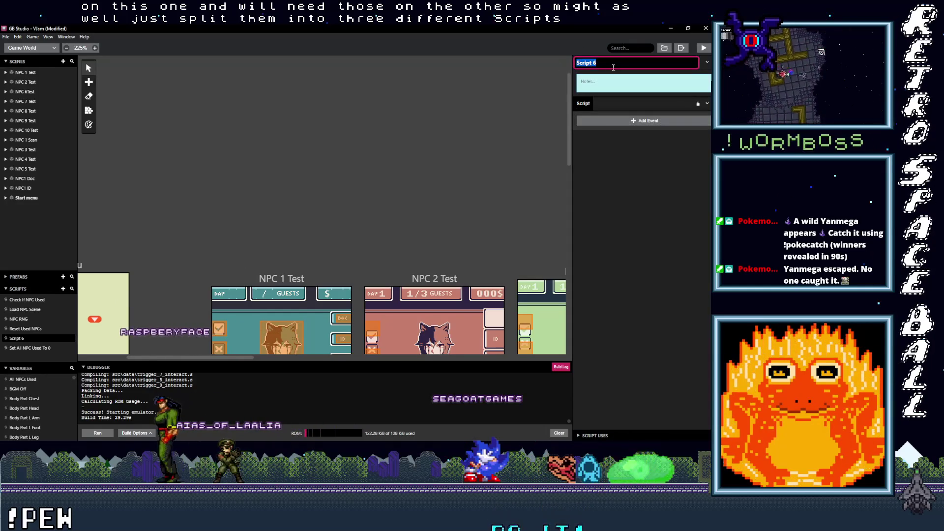
type("How")
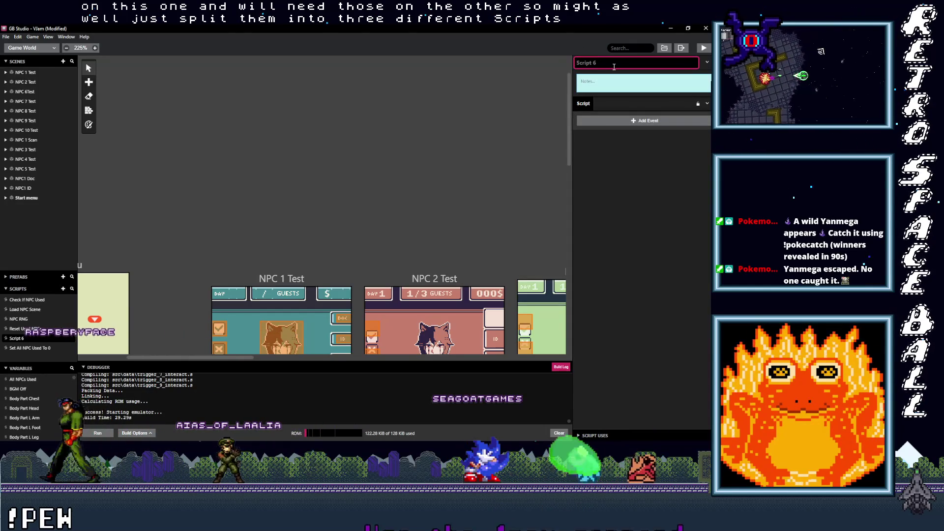
key("BackSpace")
key("BackSpace")
key("BackSpace")
type("Show")
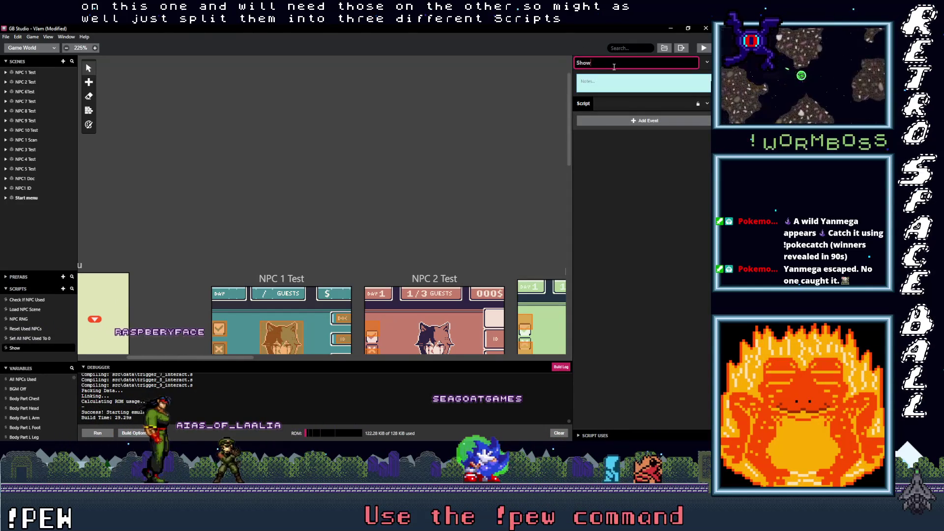
type(" Day UI")
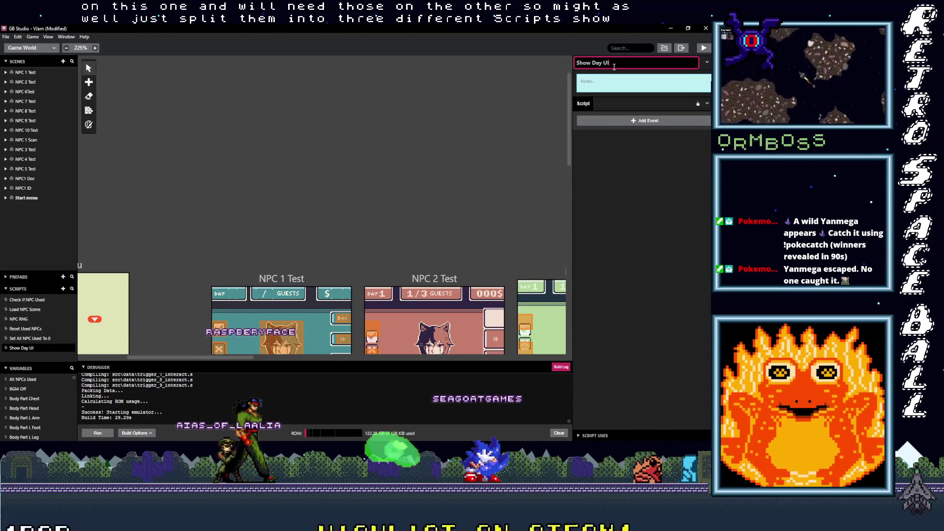
key("Return")
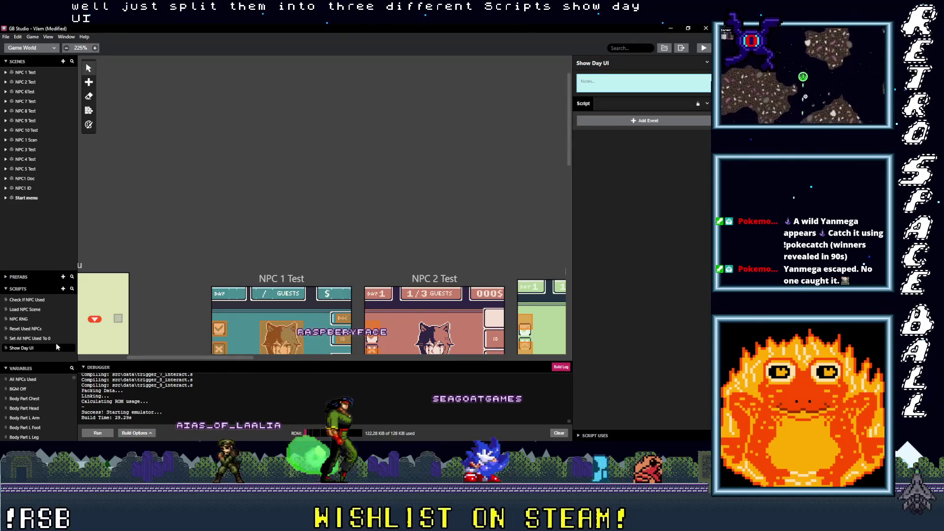
Add two more scripts named 'Show Guests UI' and 'Show Cash UI'
left_click(63, 289)
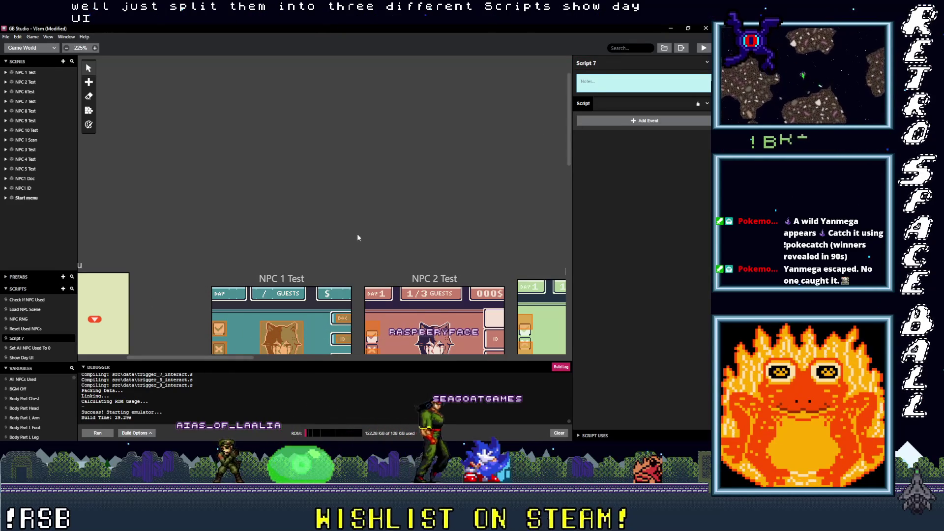
left_click(603, 61)
type("Show")
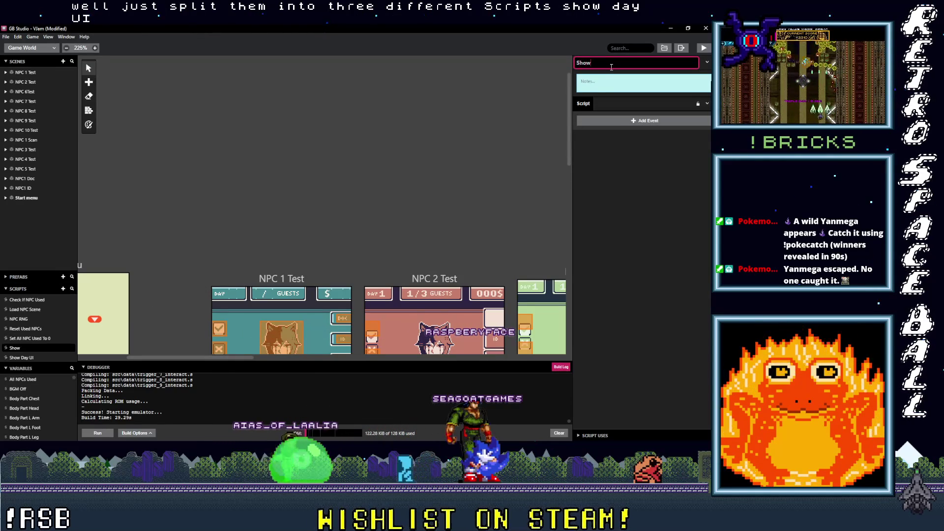
type(" Guests UI")
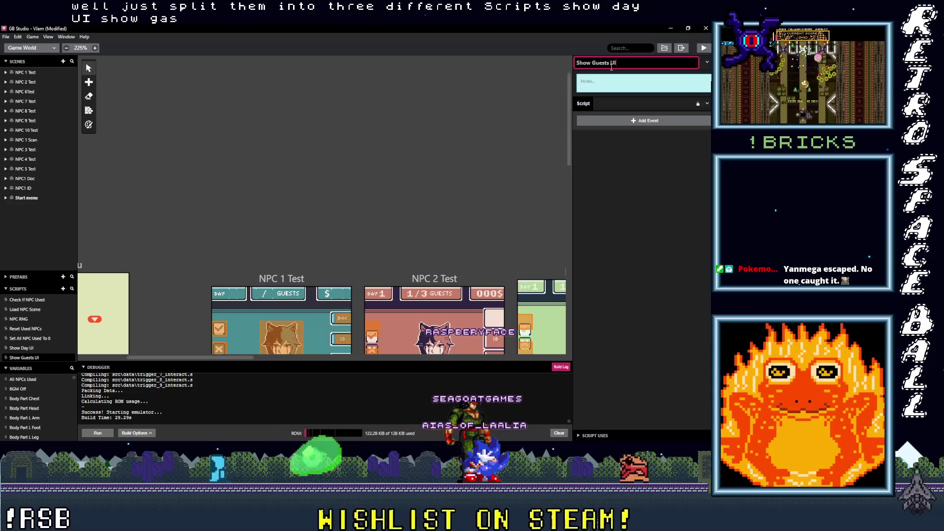
key("Return")
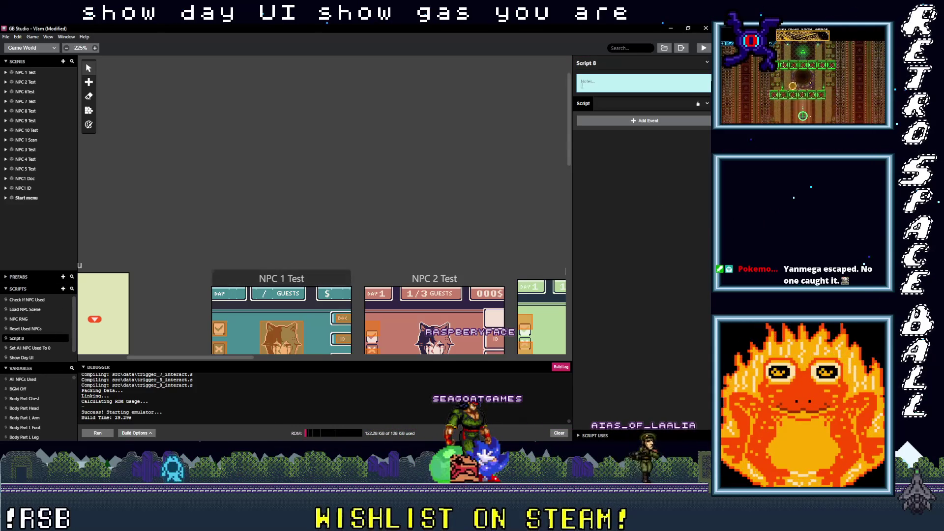
type("Show C")
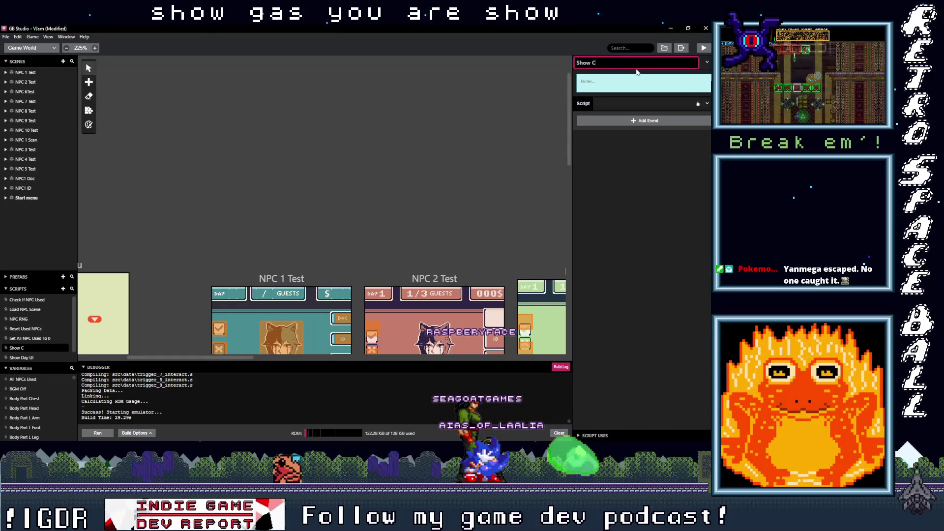
type("ash UI")
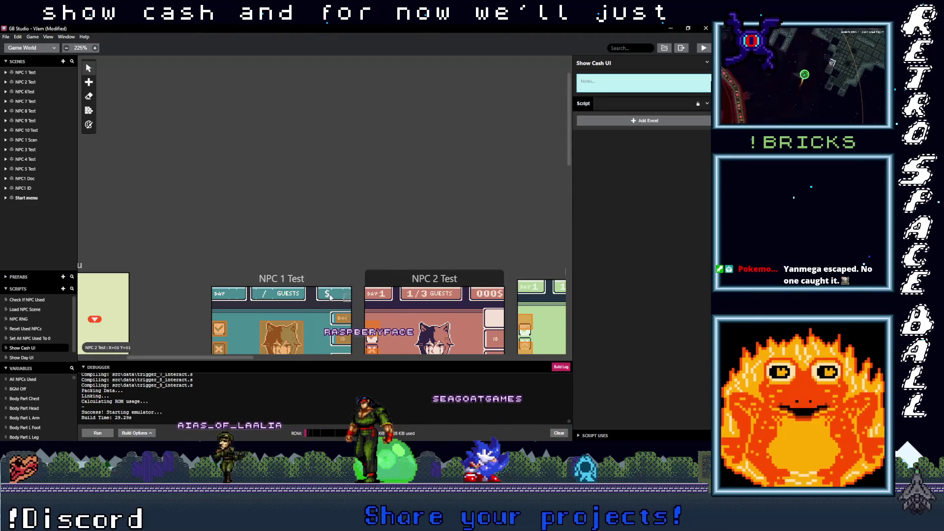
left_click(634, 122)
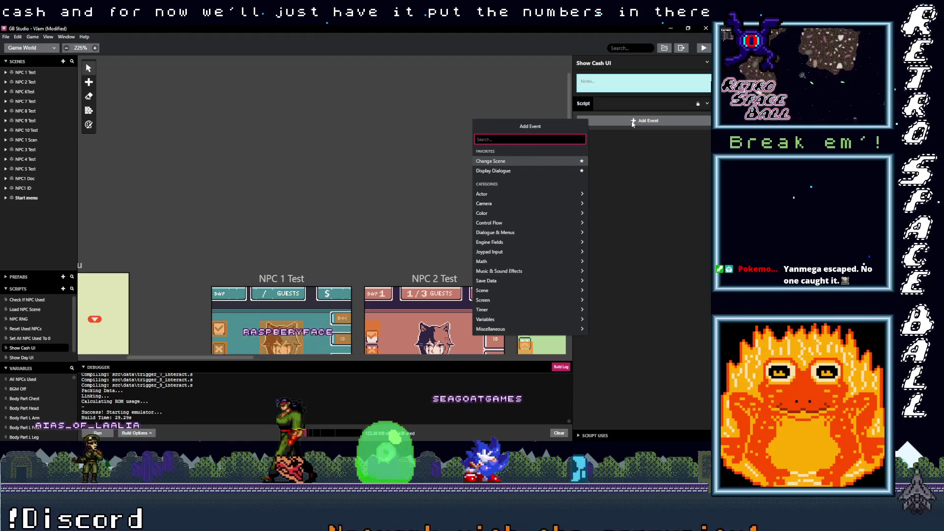
Search events for 'tile' and add Replace Tile At, positioned at 0,0
type("i")
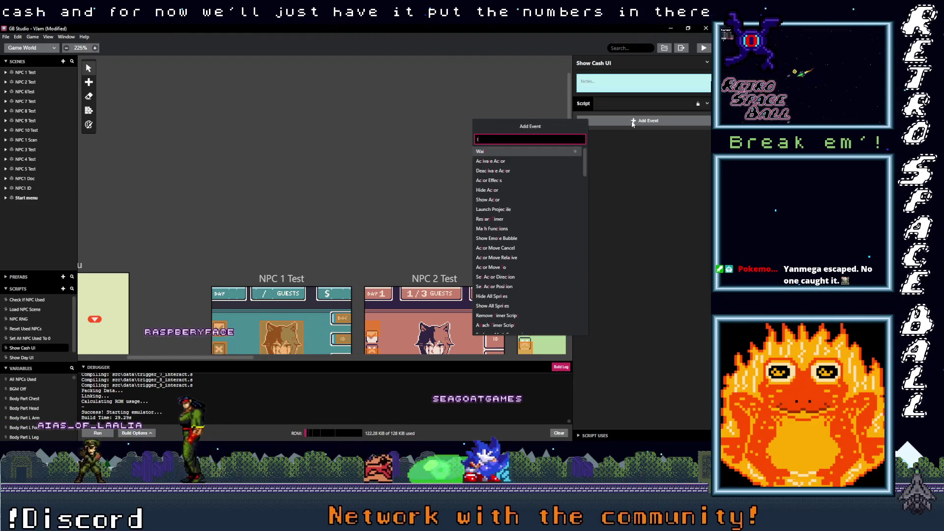
type("le")
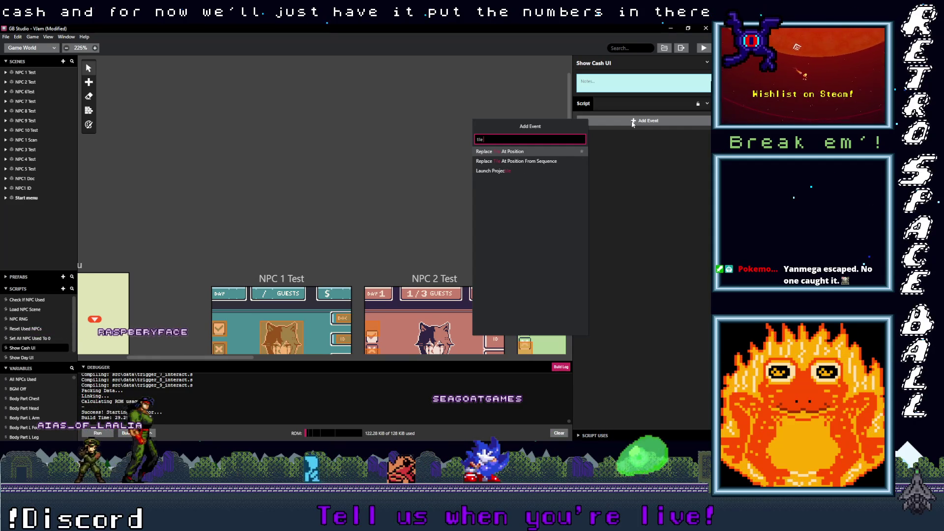
left_click(506, 152)
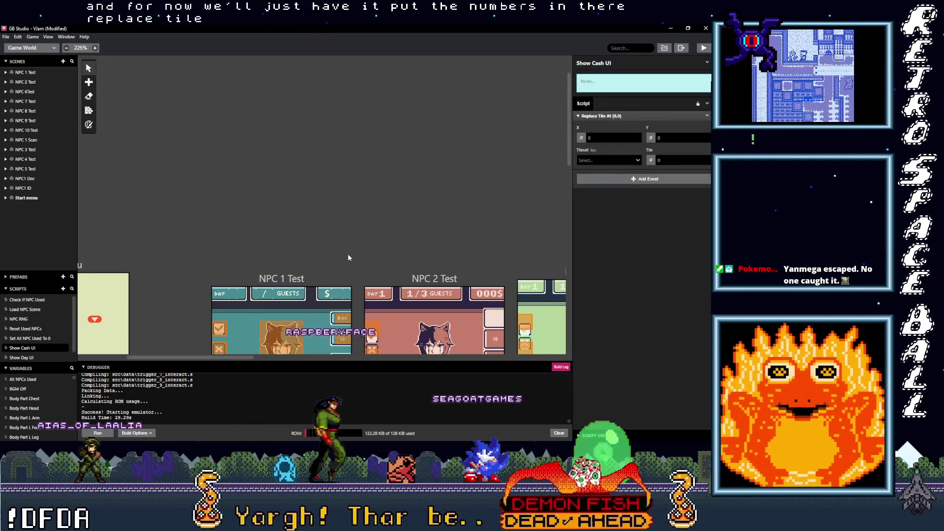